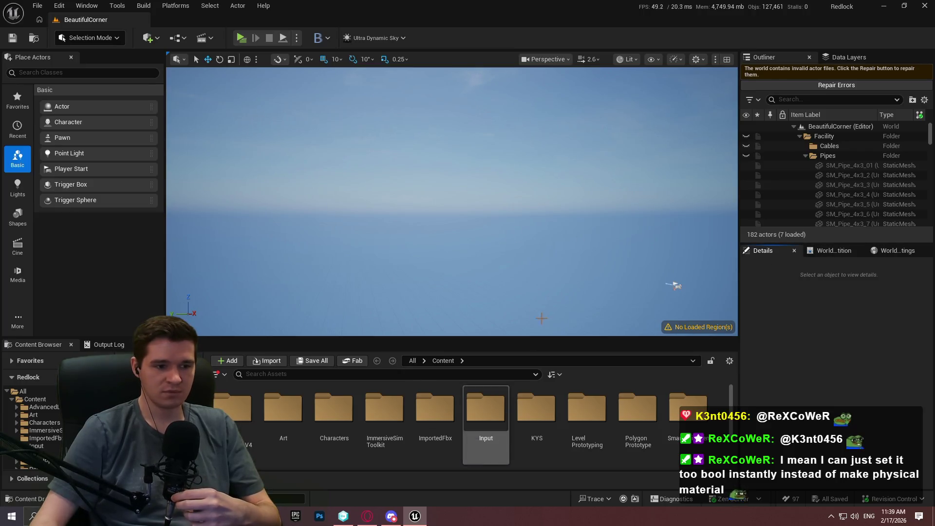
Enlarge the Content Browser and open ALS_AnimBP from the AdvancedLocomotionV4 folder
{"action": "mouse_move", "coordinate": [505, 340]}
{"action": "left_mouse_down"}
{"action": "mouse_move", "coordinate": [487, 223]}
{"action": "mouse_move", "coordinate": [474, 370]}
{"action": "mouse_move", "coordinate": [474, 330]}
{"action": "left_mouse_up"}
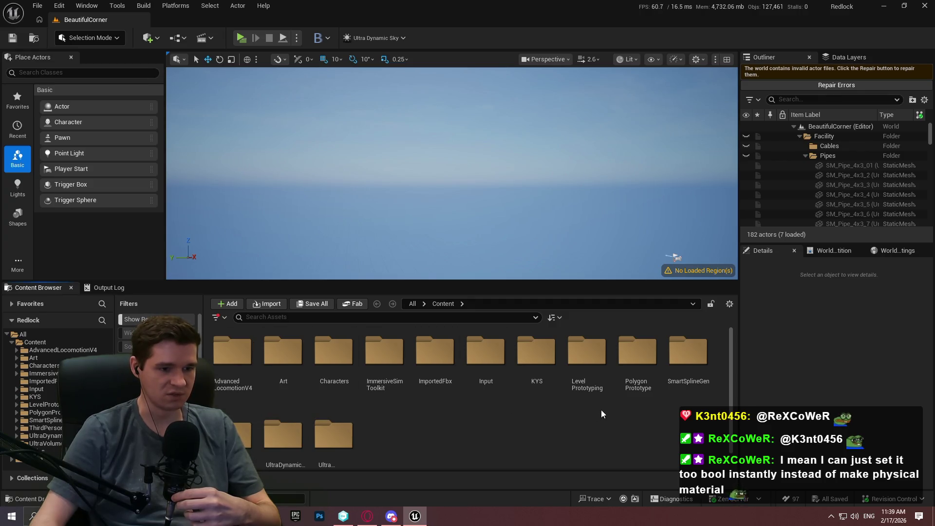
{"action": "double_click", "coordinate": [234, 368]}
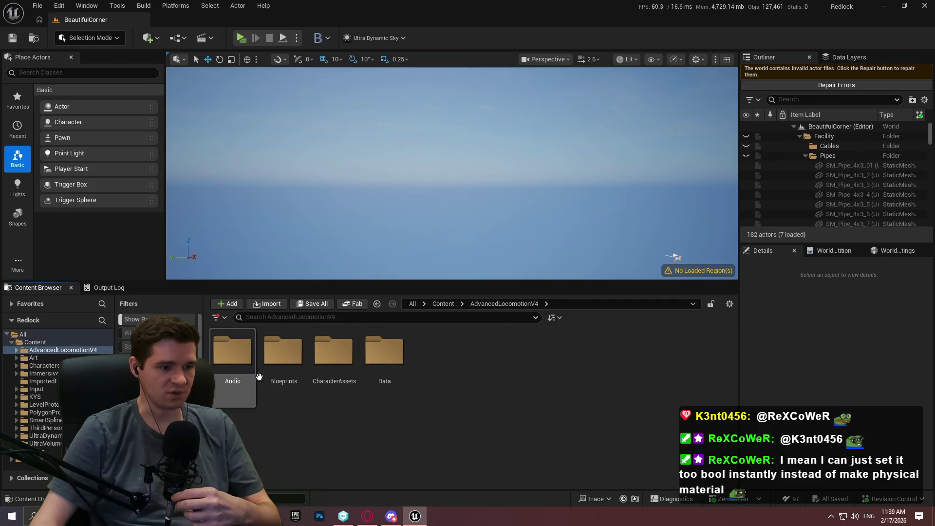
{"action": "double_click", "coordinate": [281, 370]}
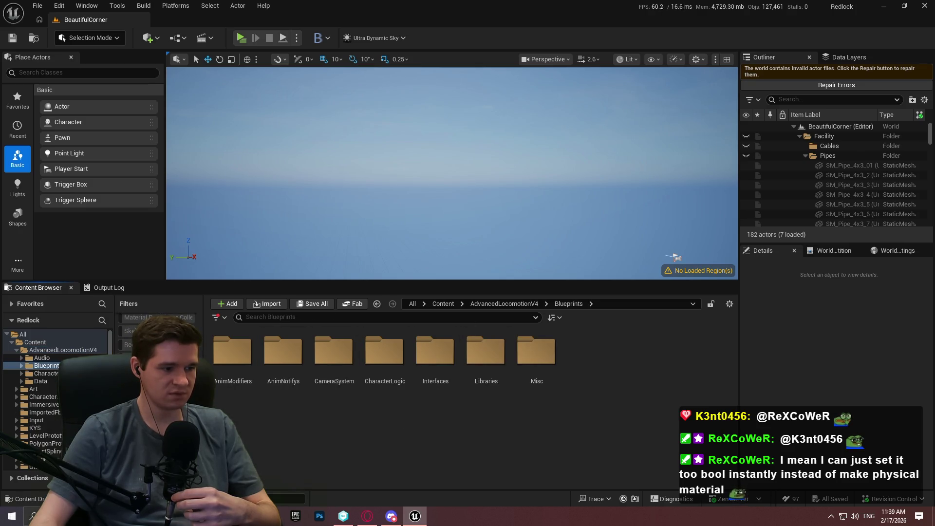
{"action": "key", "text": "alt+Left"}
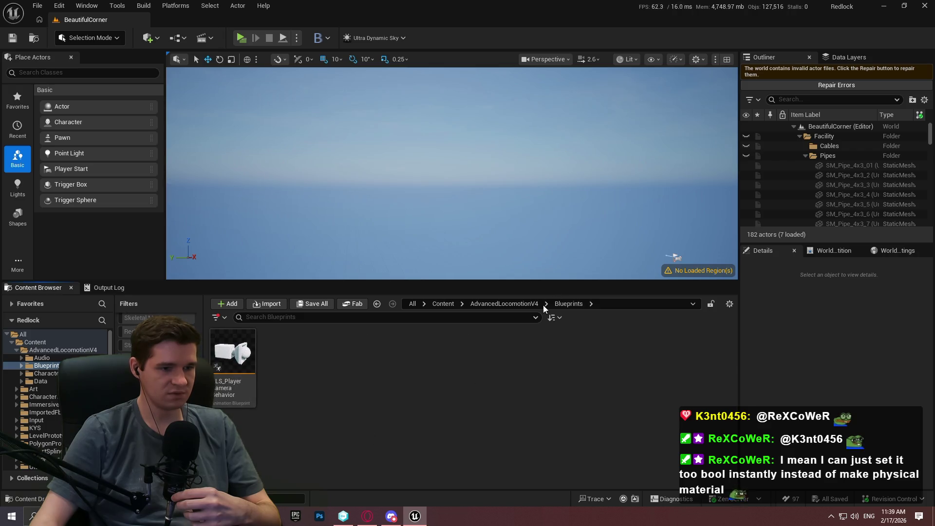
{"action": "double_click", "coordinate": [228, 402]}
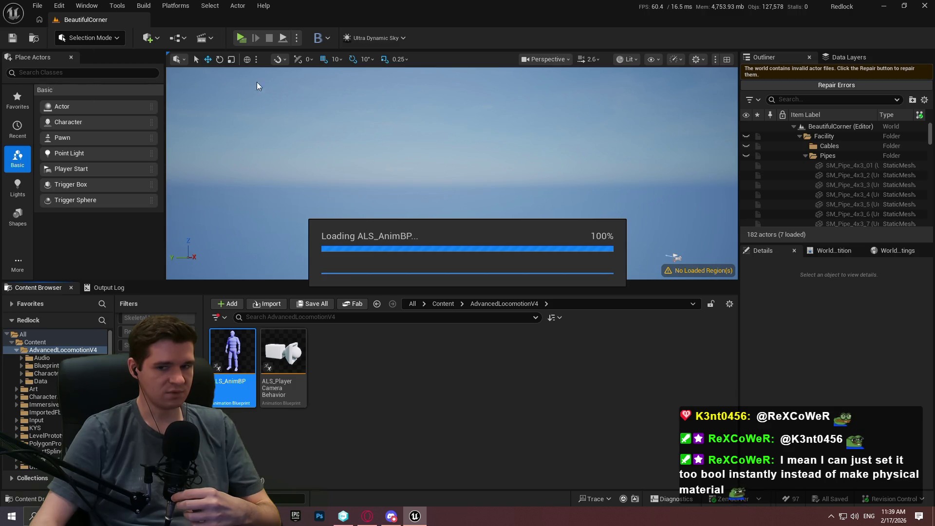
Zoom and pan ShouldMoveCheck to inspect the Return Node and AND/OR nodes
{"action": "scroll", "coordinate": [677, 179], "scroll_direction": "down", "scroll_amount": 5}
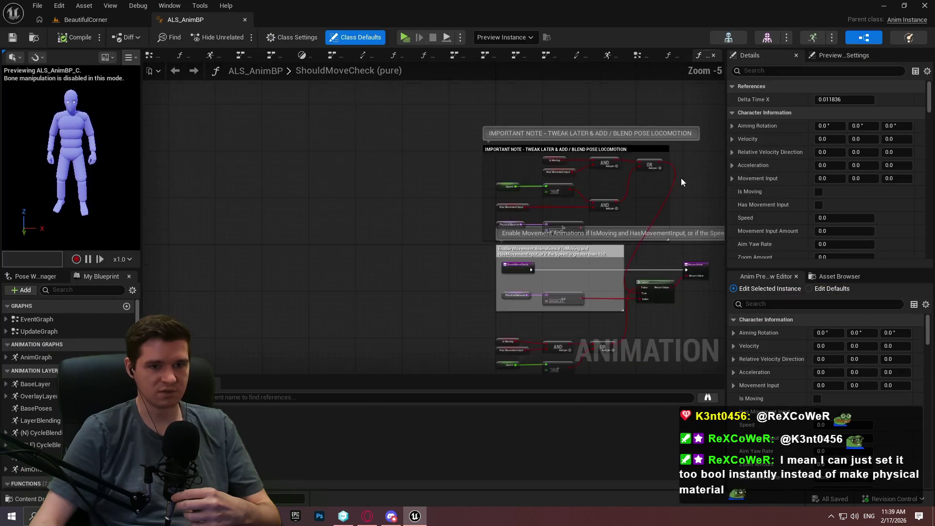
{"action": "scroll", "coordinate": [681, 177], "scroll_direction": "down", "scroll_amount": 2}
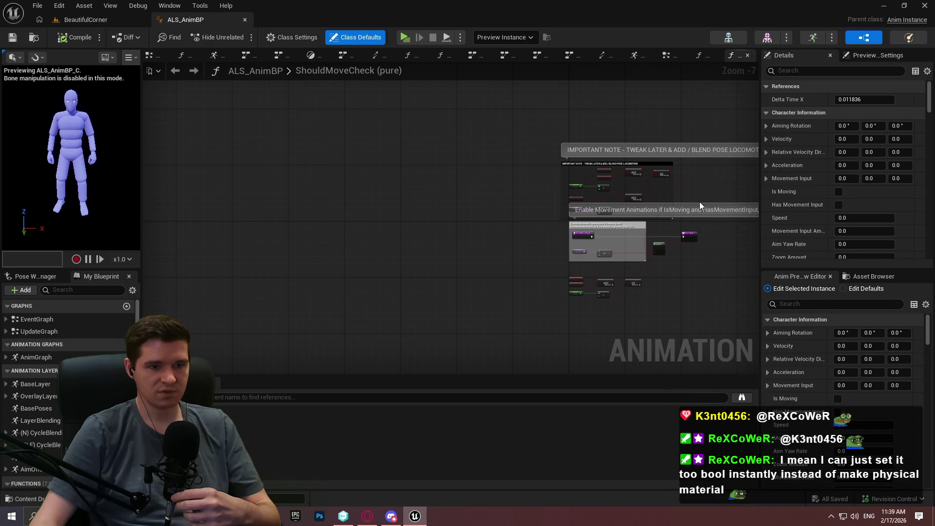
{"action": "scroll", "coordinate": [536, 229], "scroll_direction": "up", "scroll_amount": 4}
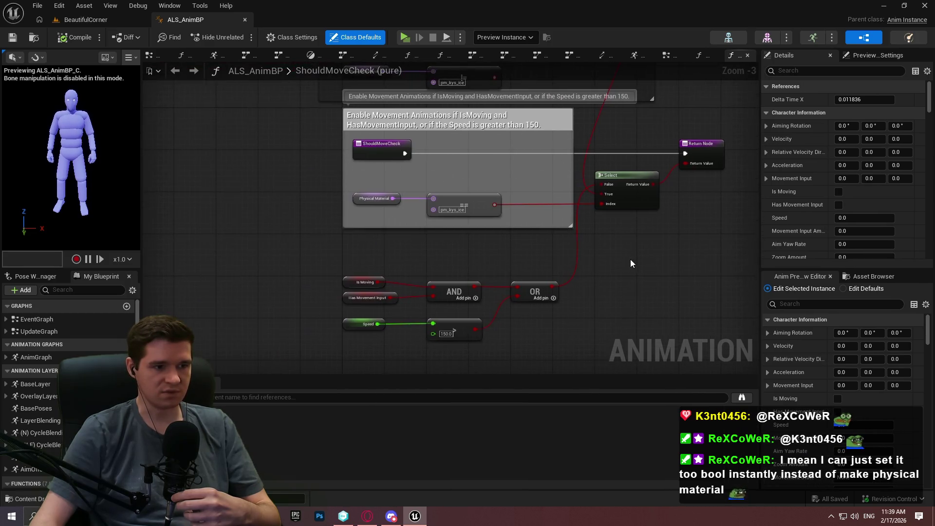
{"action": "scroll", "coordinate": [469, 253], "scroll_direction": "up", "scroll_amount": 3}
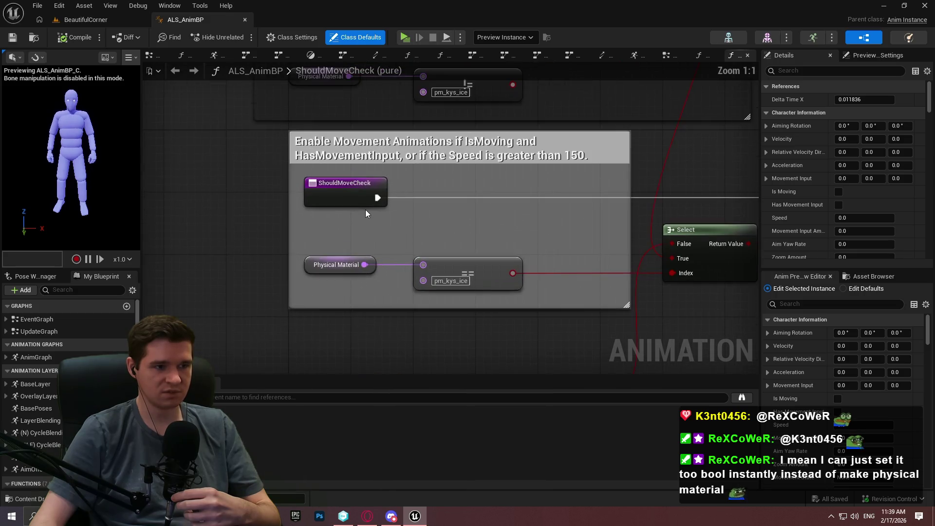
{"action": "left_click_drag", "start_coordinate": [744, 301], "coordinate": [630, 239]}
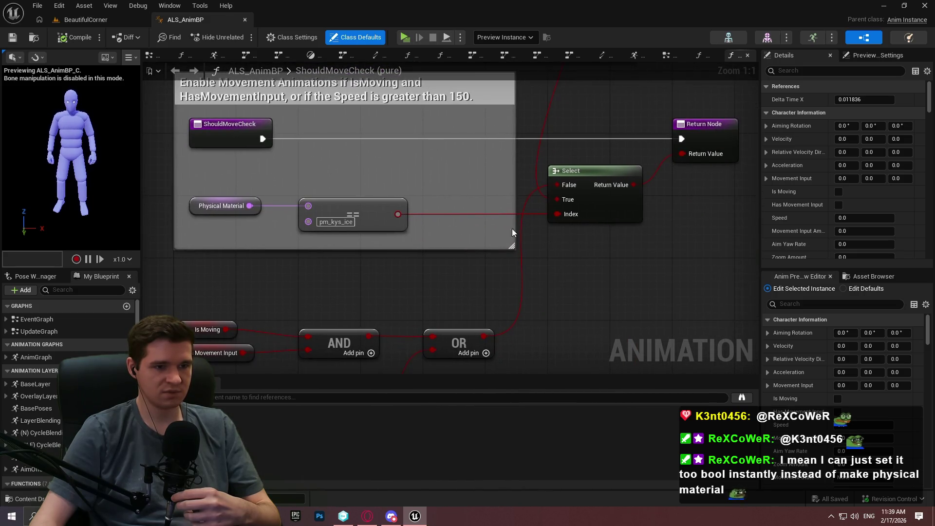
{"action": "scroll", "coordinate": [376, 164], "scroll_direction": "down", "scroll_amount": 1}
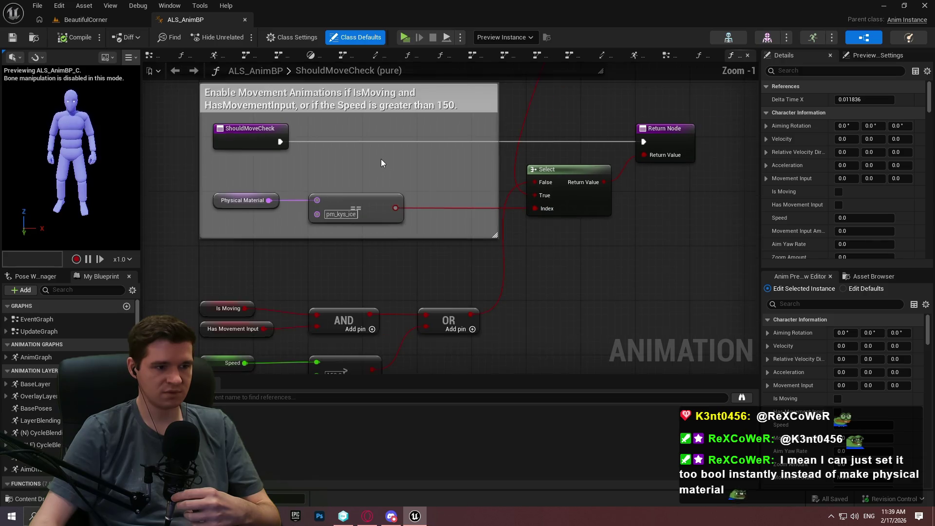
Inspect the Speed and Physical Material nodes, then switch to the UpdateFootIK function graph
{"action": "mouse_move", "coordinate": [415, 135]}
{"action": "left_mouse_down"}
{"action": "mouse_move", "coordinate": [410, 81]}
{"action": "mouse_move", "coordinate": [442, 106]}
{"action": "mouse_move", "coordinate": [371, 255]}
{"action": "left_mouse_up"}
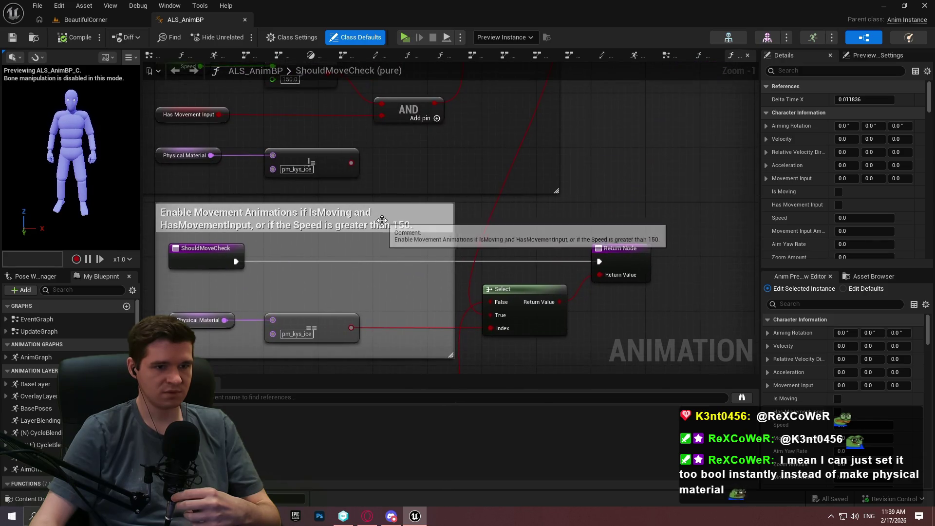
{"action": "left_click_drag", "start_coordinate": [375, 292], "coordinate": [429, 244]}
{"action": "scroll", "coordinate": [29, 390], "scroll_direction": "down", "scroll_amount": 5}
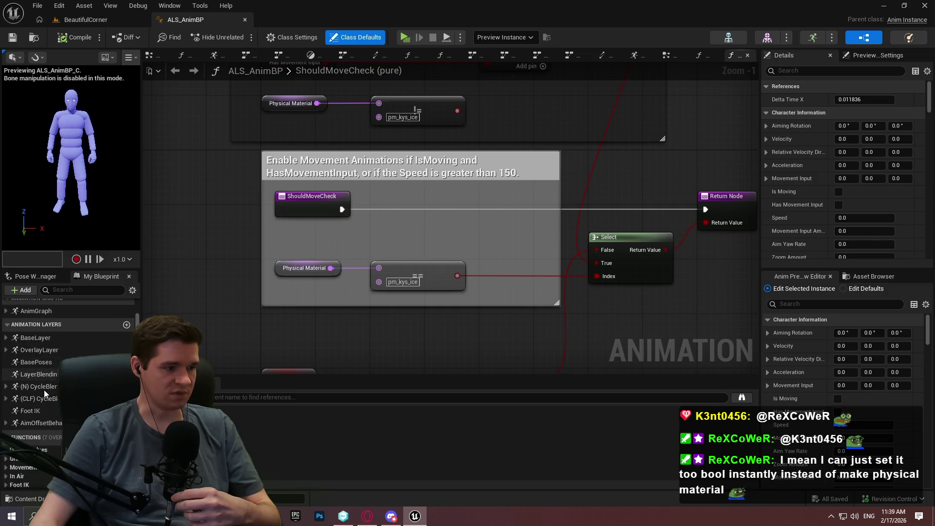
{"action": "scroll", "coordinate": [37, 406], "scroll_direction": "down", "scroll_amount": 3}
{"action": "scroll", "coordinate": [37, 405], "scroll_direction": "down", "scroll_amount": 3}
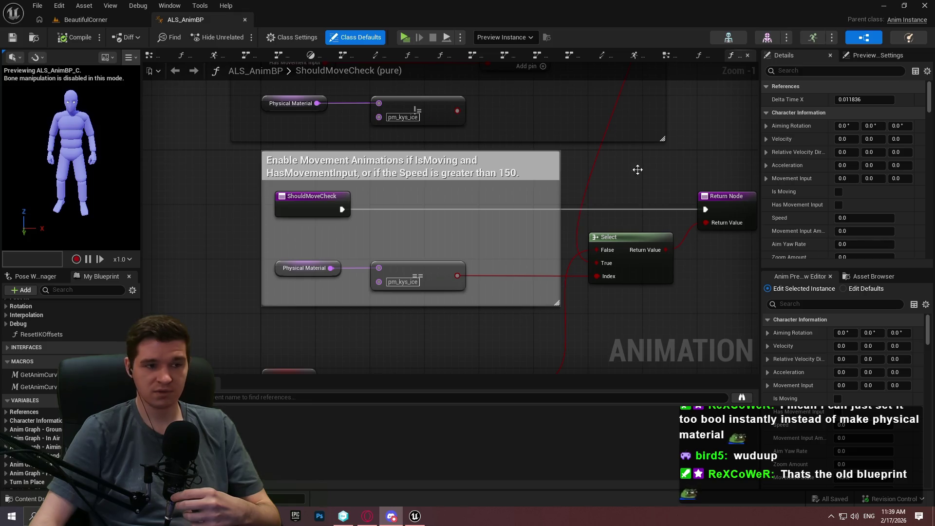
{"action": "scroll", "coordinate": [574, 255], "scroll_direction": "down", "scroll_amount": 4}
{"action": "scroll", "coordinate": [447, 226], "scroll_direction": "up", "scroll_amount": 2}
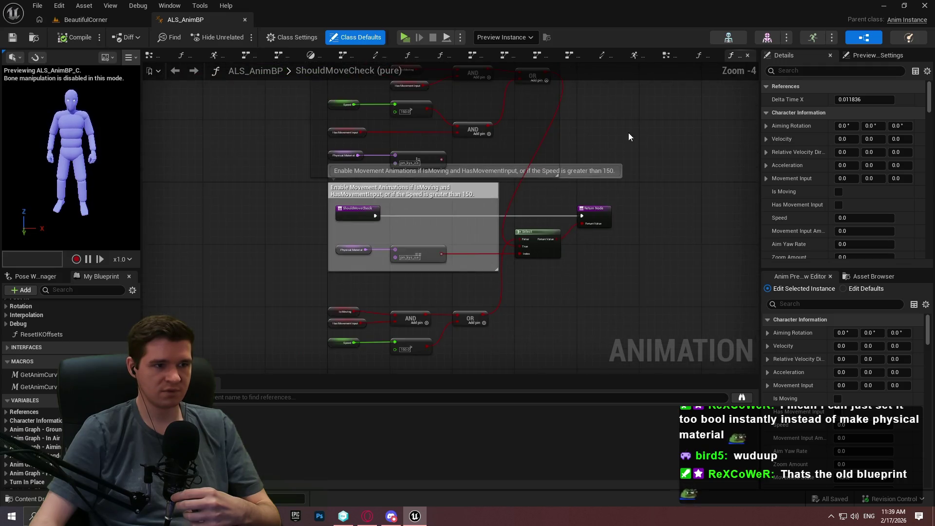
{"action": "scroll", "coordinate": [599, 117], "scroll_direction": "down", "scroll_amount": 1}
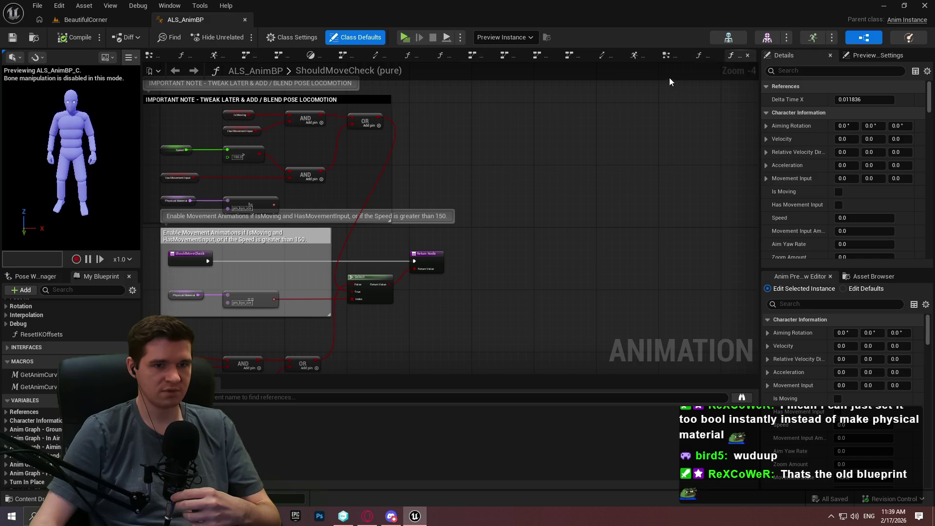
{"action": "left_click", "coordinate": [699, 54]}
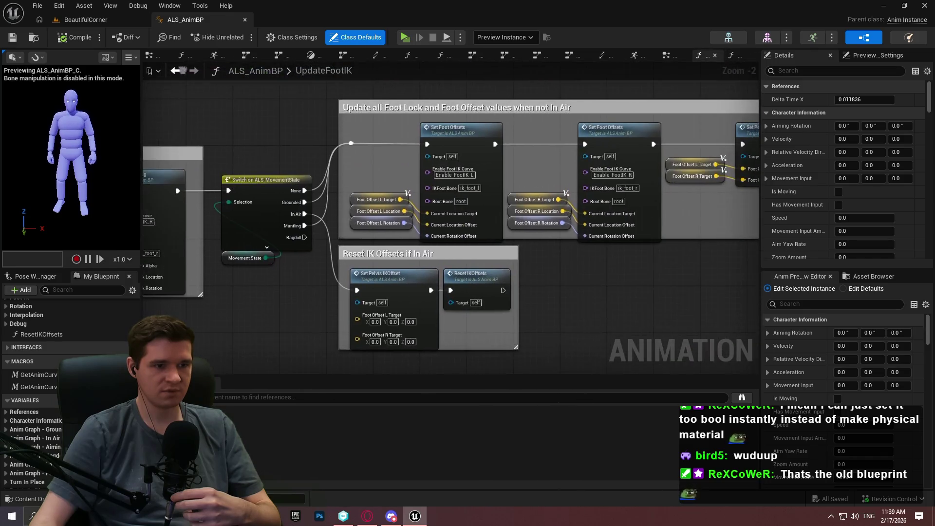
Show UpdateGraph's Check If Moving section where Should Move Check sets Should Move
{"action": "left_click", "coordinate": [668, 55]}
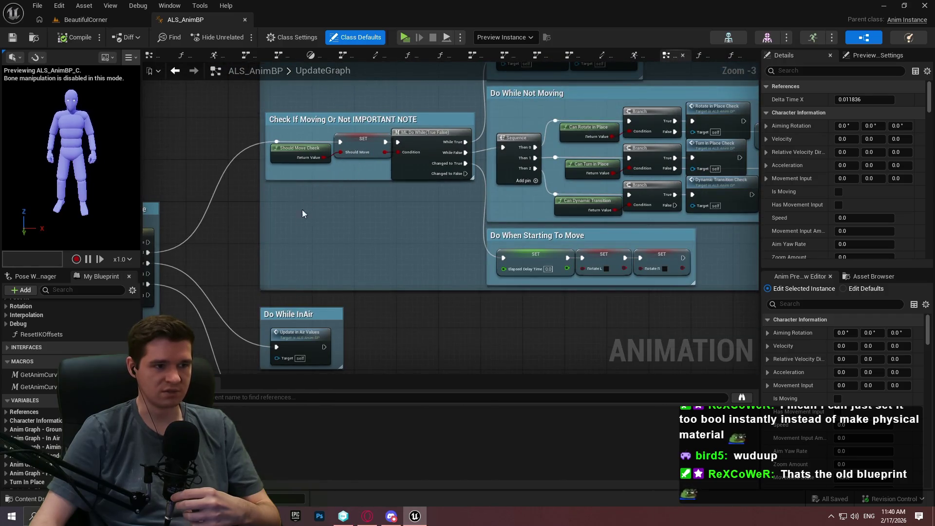
{"action": "mouse_move", "coordinate": [341, 142]}
{"action": "left_mouse_down"}
{"action": "mouse_move", "coordinate": [390, 256]}
{"action": "mouse_move", "coordinate": [226, 230]}
{"action": "mouse_move", "coordinate": [399, 197]}
{"action": "left_mouse_up"}
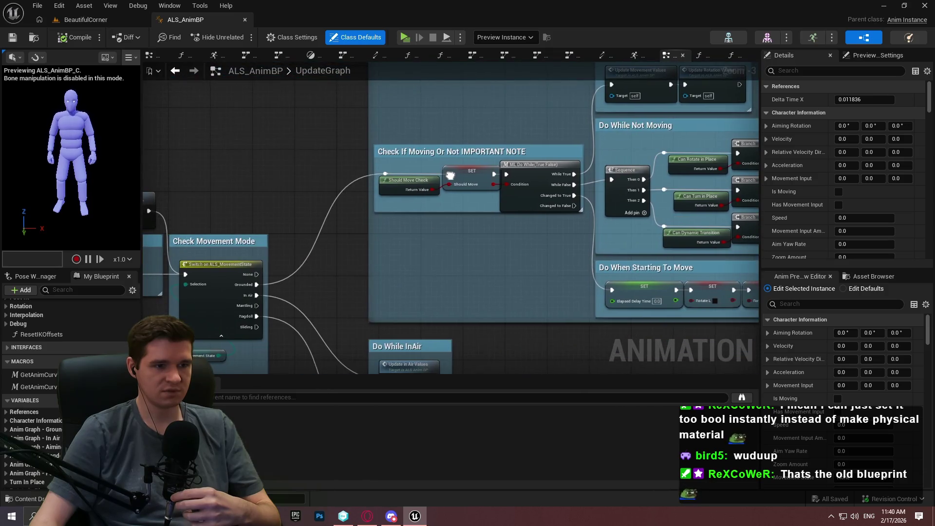
{"action": "scroll", "coordinate": [399, 197], "scroll_direction": "up", "scroll_amount": 2}
{"action": "scroll", "coordinate": [399, 197], "scroll_direction": "down", "scroll_amount": 1}
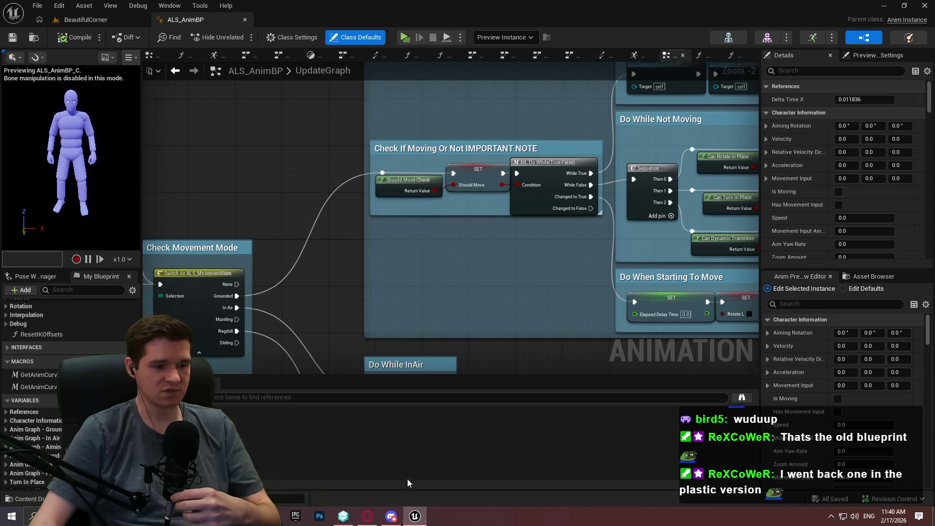
Show and refresh the Branch Explorer in version control, and close the Unreal editor
{"action": "left_click", "coordinate": [345, 517]}
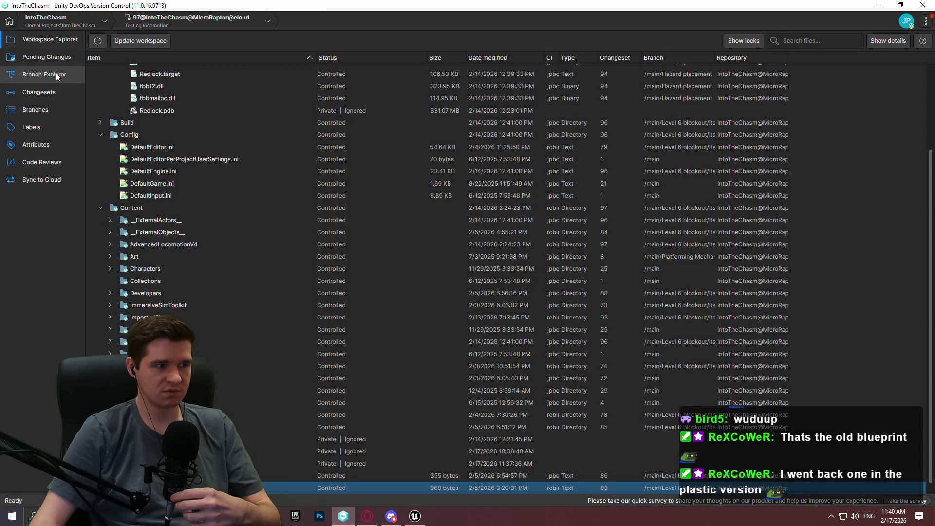
{"action": "left_click", "coordinate": [56, 74]}
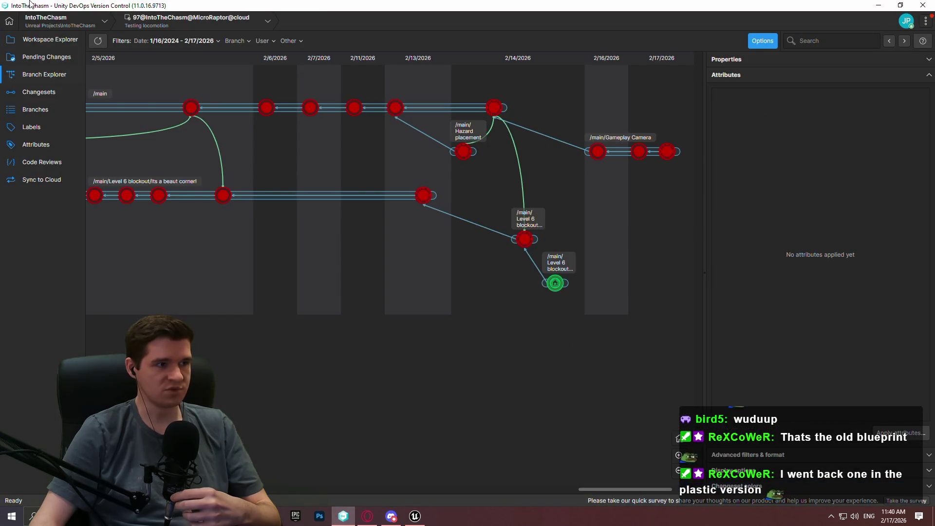
{"action": "left_click", "coordinate": [99, 40]}
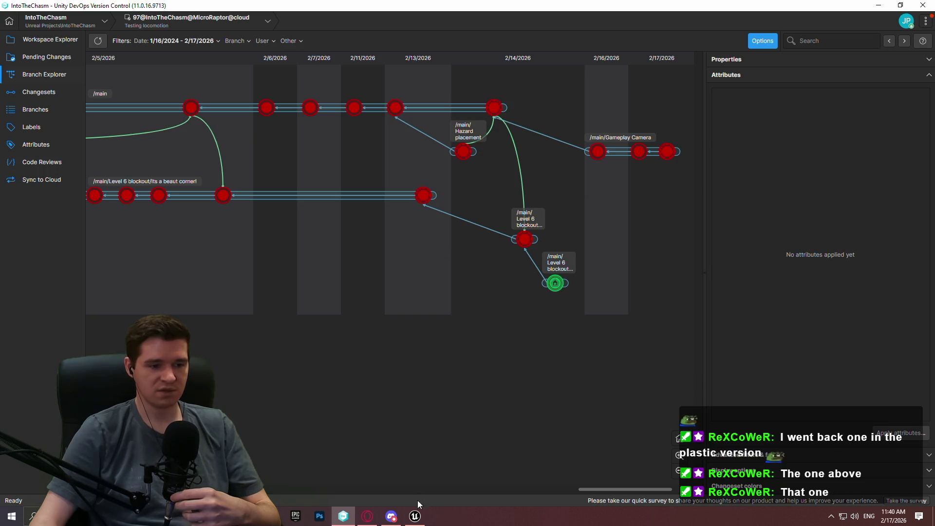
{"action": "left_click", "coordinate": [416, 515]}
{"action": "left_click", "coordinate": [931, 9]}
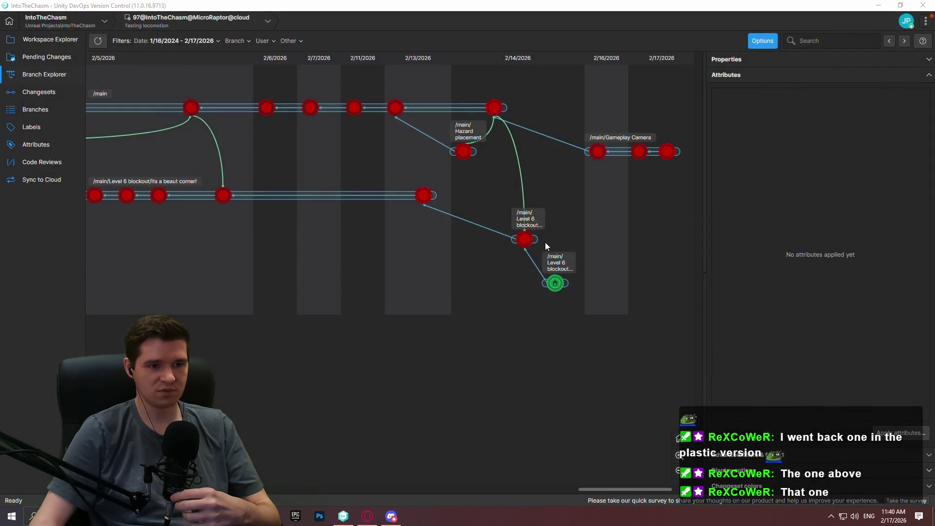
Try switching the workspace to the earlier Level 6 blockout changeset, then review blocking pending changes
{"action": "right_click", "coordinate": [525, 241]}
{"action": "left_click", "coordinate": [599, 329]}
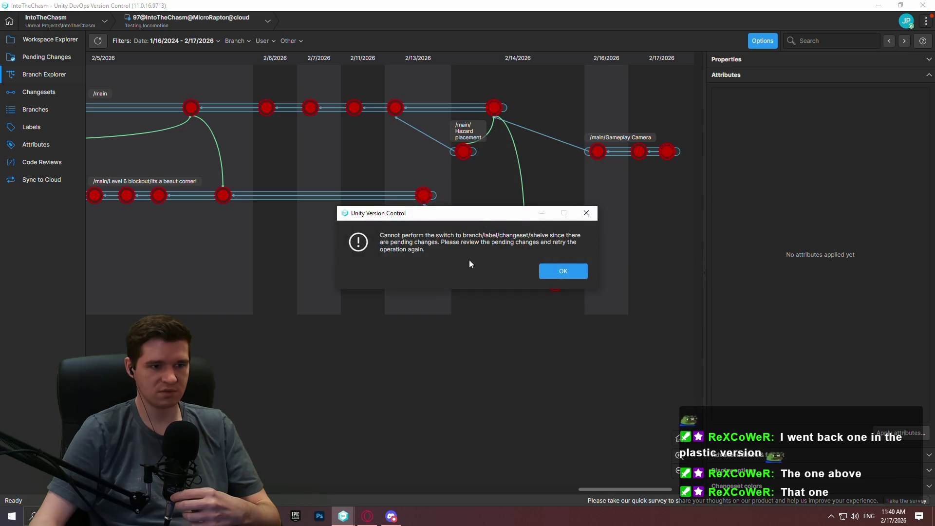
{"action": "left_click", "coordinate": [563, 271]}
{"action": "right_click", "coordinate": [523, 239]}
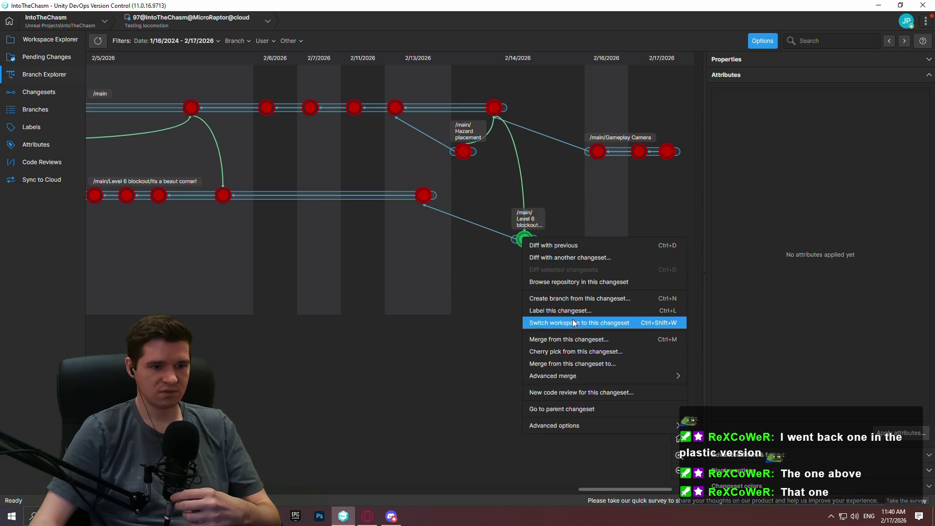
{"action": "left_click", "coordinate": [572, 319]}
{"action": "left_click", "coordinate": [568, 272]}
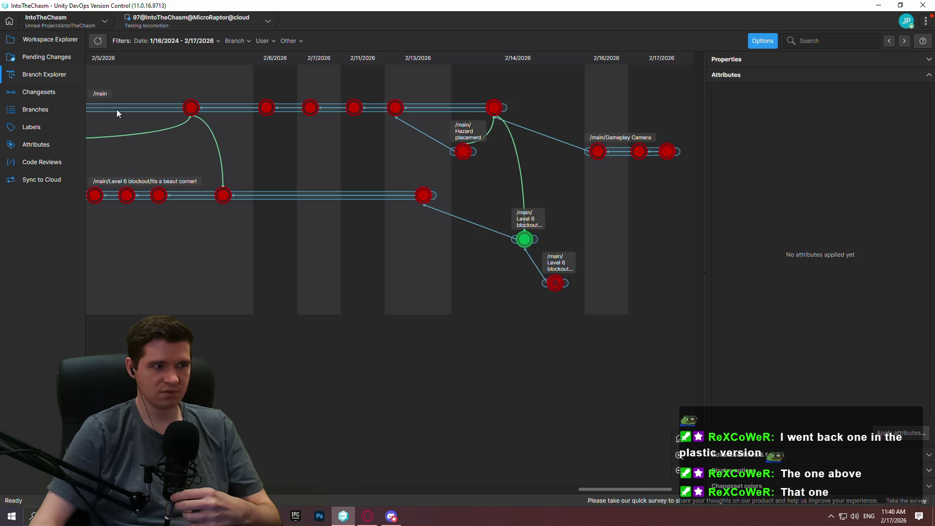
{"action": "left_click", "coordinate": [38, 59]}
Undo the pending DefaultEditor.ini change
{"action": "right_click", "coordinate": [162, 126]}
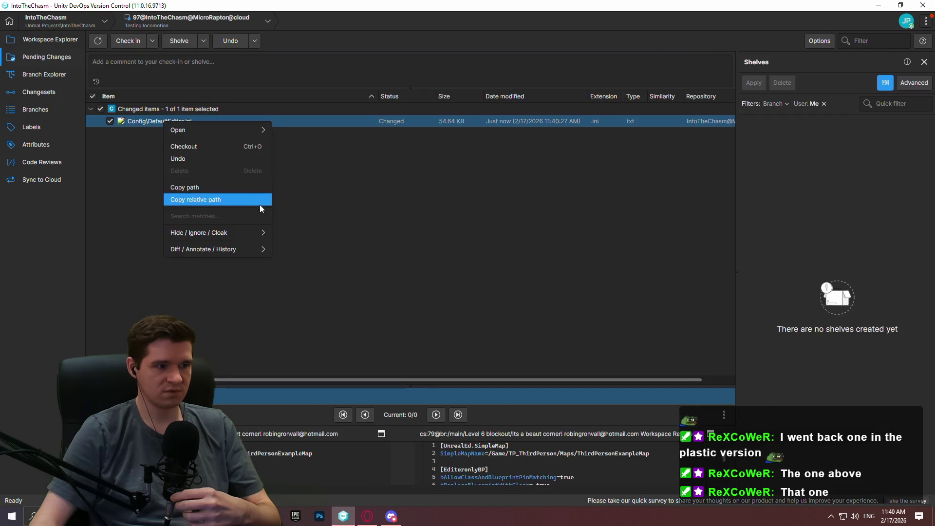
{"action": "left_click", "coordinate": [211, 158]}
{"action": "left_click", "coordinate": [511, 270]}
Switch the workspace to the green changeset 96 and show the Workspace Explorer files
{"action": "left_click", "coordinate": [53, 73]}
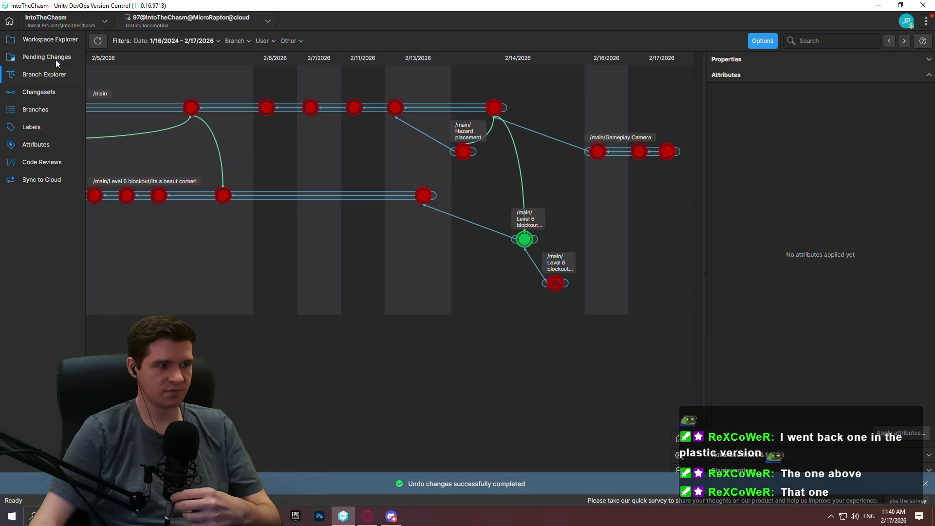
{"action": "right_click", "coordinate": [525, 238]}
{"action": "left_click", "coordinate": [583, 322]}
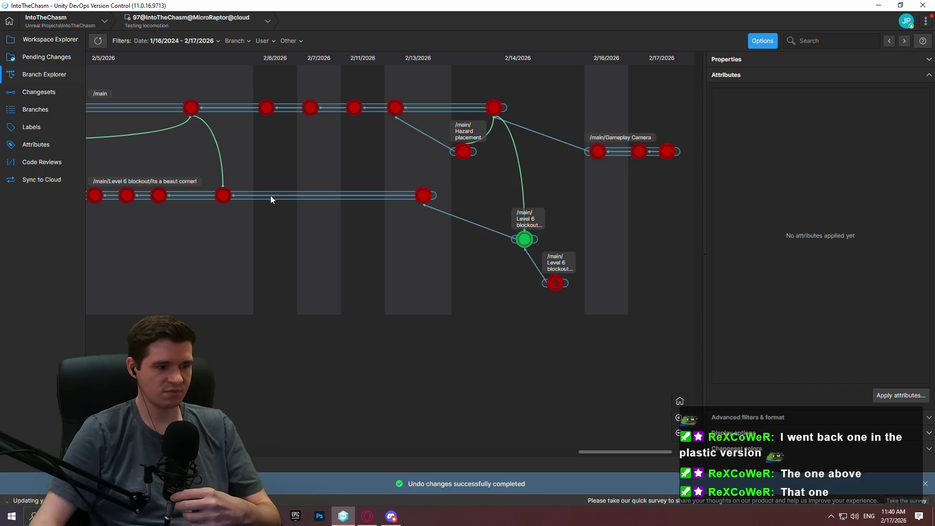
{"action": "left_click", "coordinate": [39, 39]}
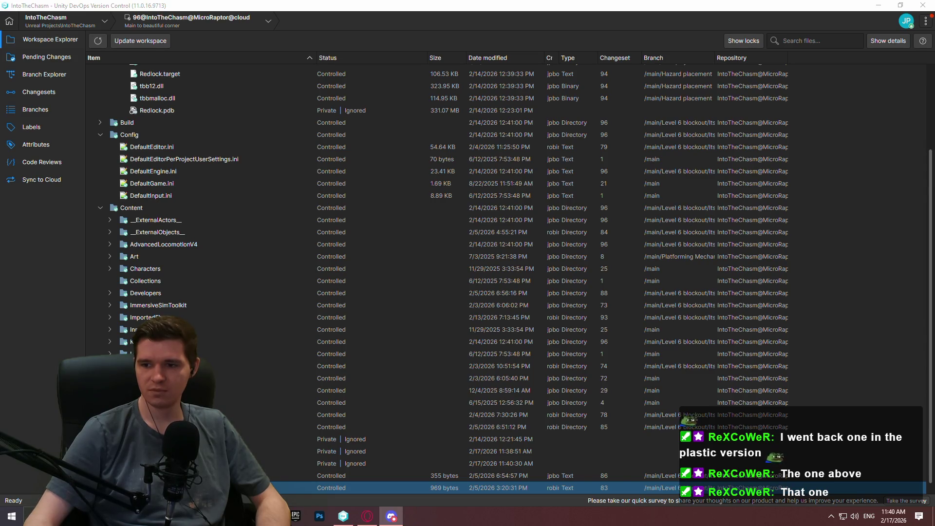
{"action": "key", "text": "alt+Tab"}
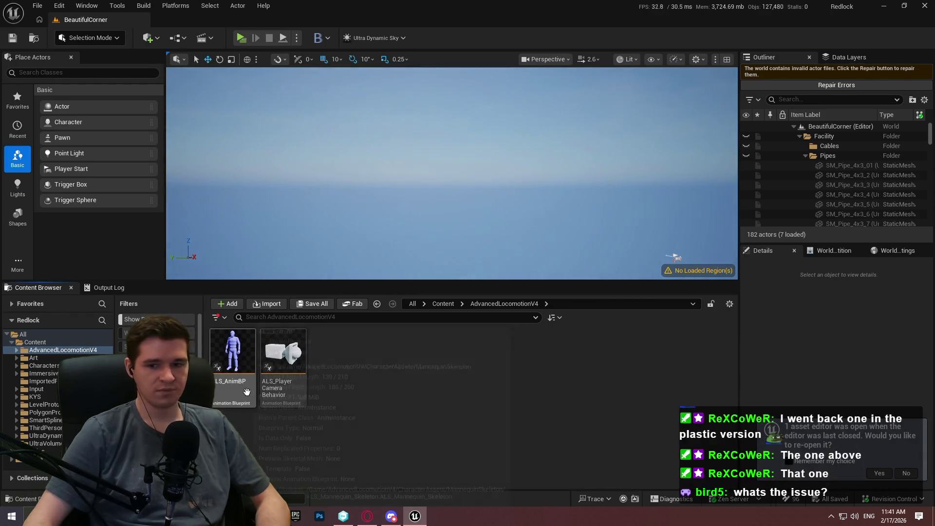
Reopen ALS_AnimBP and add an empty NewFunction under Functions in My Blueprint
{"action": "double_click", "coordinate": [232, 358]}
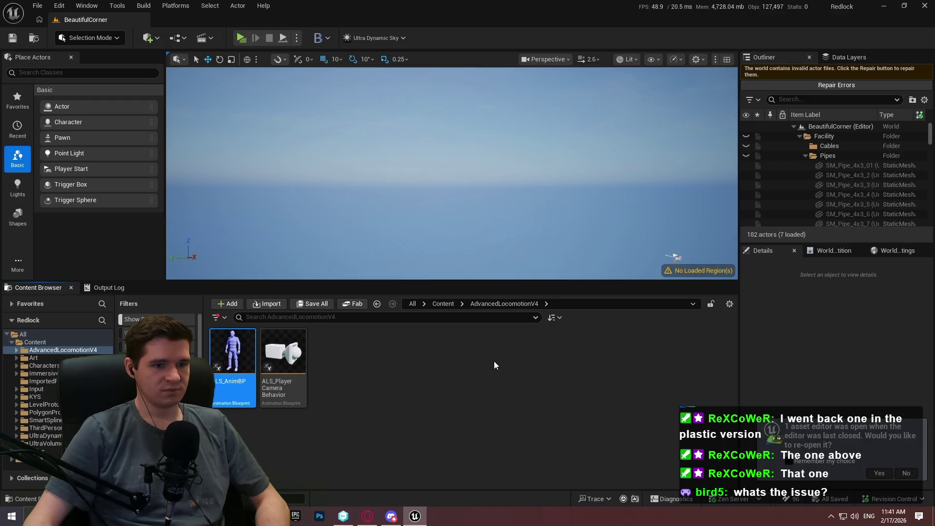
{"action": "scroll", "coordinate": [540, 201], "scroll_direction": "up", "scroll_amount": 1}
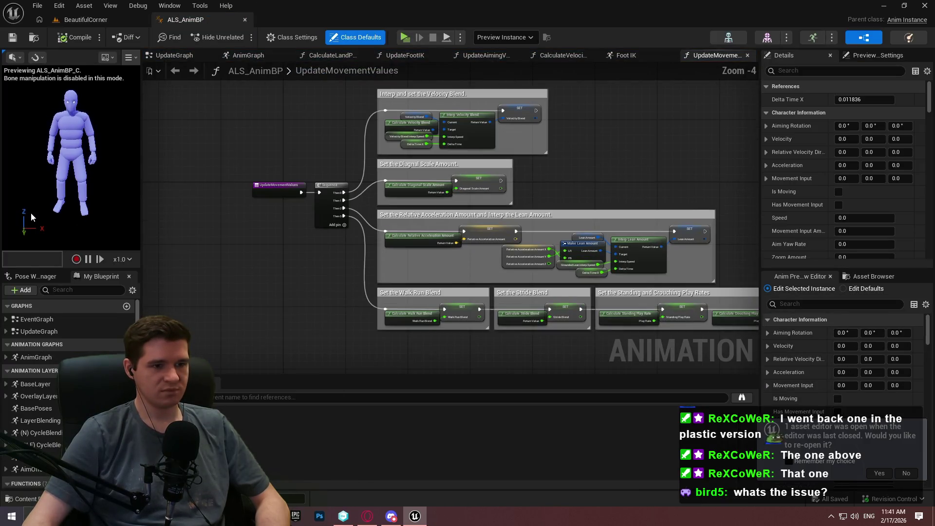
{"action": "scroll", "coordinate": [35, 398], "scroll_direction": "down", "scroll_amount": 4}
{"action": "scroll", "coordinate": [52, 419], "scroll_direction": "down", "scroll_amount": 5}
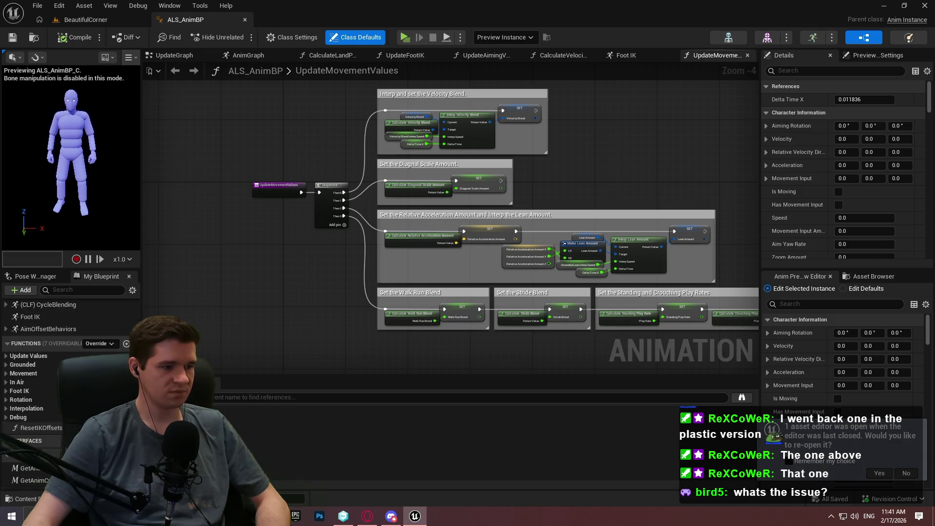
{"action": "scroll", "coordinate": [126, 313], "scroll_direction": "up", "scroll_amount": 4}
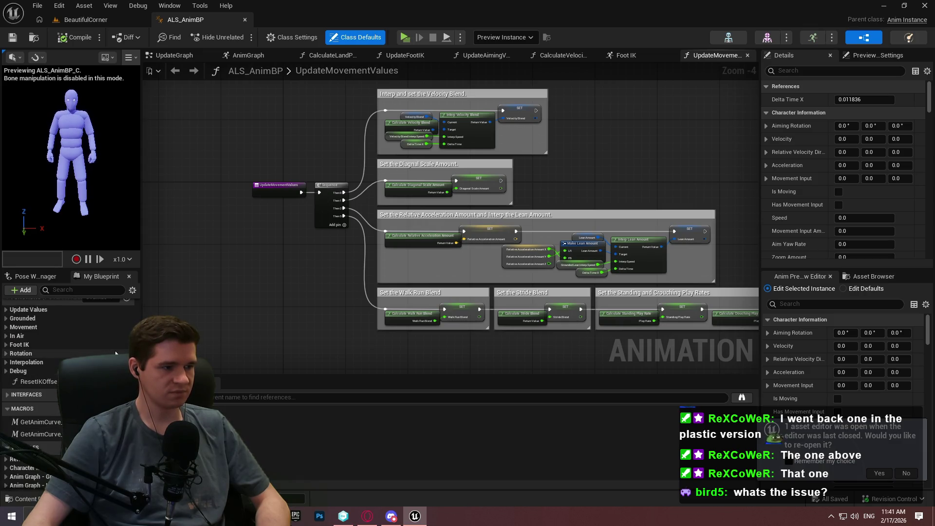
{"action": "left_click", "coordinate": [126, 313]}
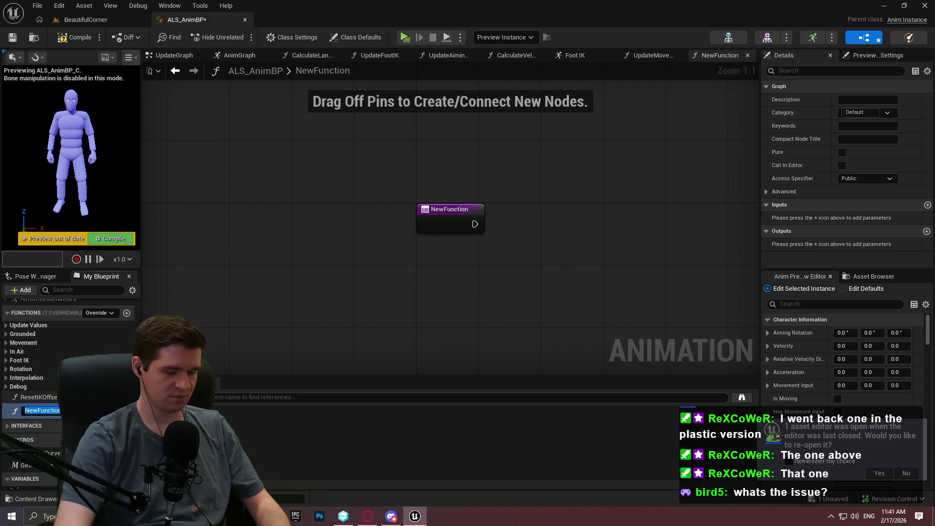
Name the new function IsGroundSlippery
{"action": "type", "text": "Is"}
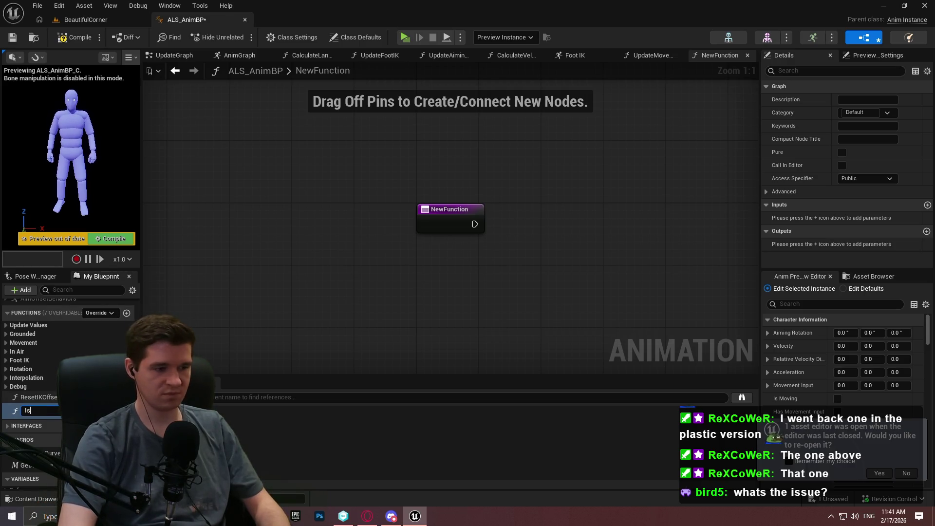
{"action": "key", "text": "BackSpace"}
{"action": "key", "text": "BackSpace"}
{"action": "type", "text": "roundSlip"}
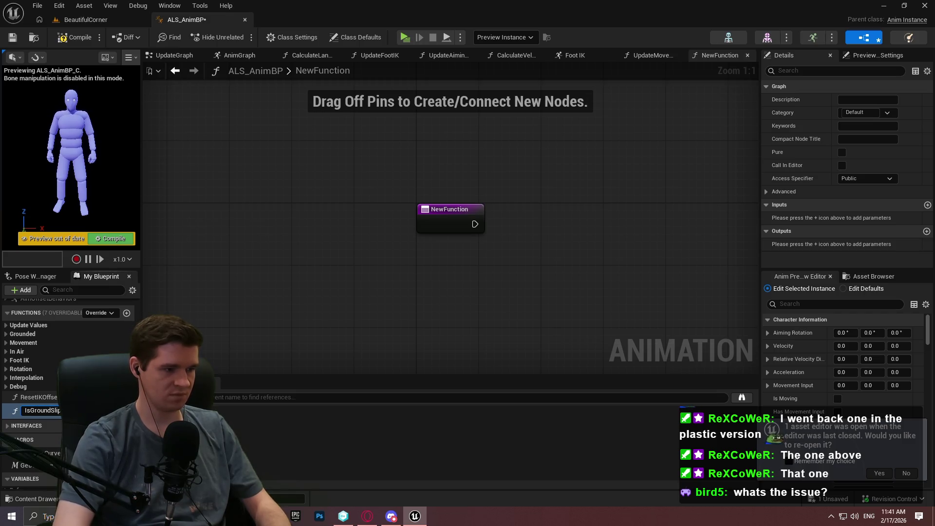
{"action": "key", "text": "Return"}
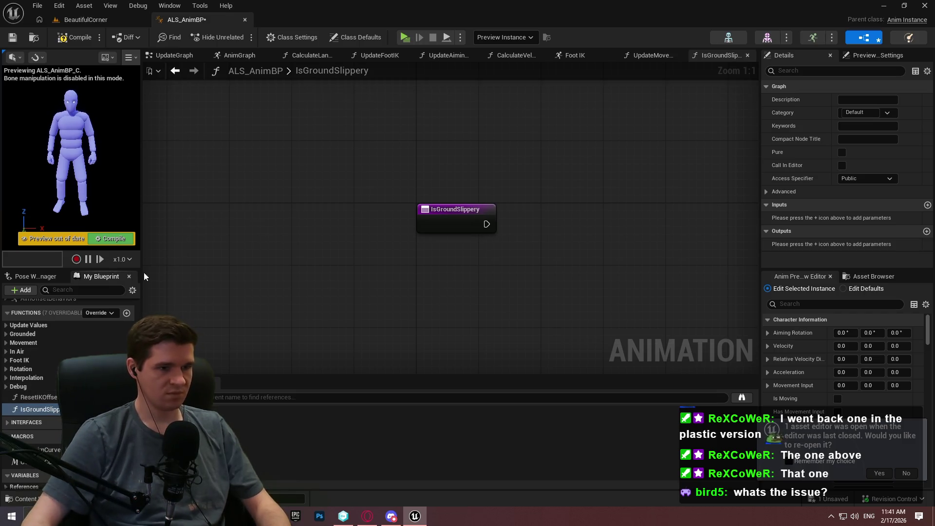
Compile and save ALS_AnimBP, checking the asset out from source control
{"action": "scroll", "coordinate": [68, 380], "scroll_direction": "down", "scroll_amount": 5}
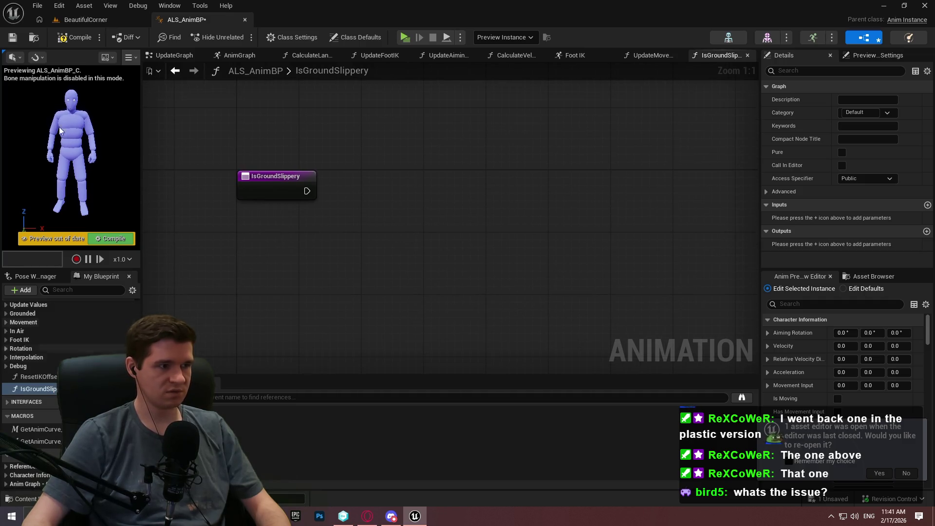
{"action": "left_click", "coordinate": [12, 38]}
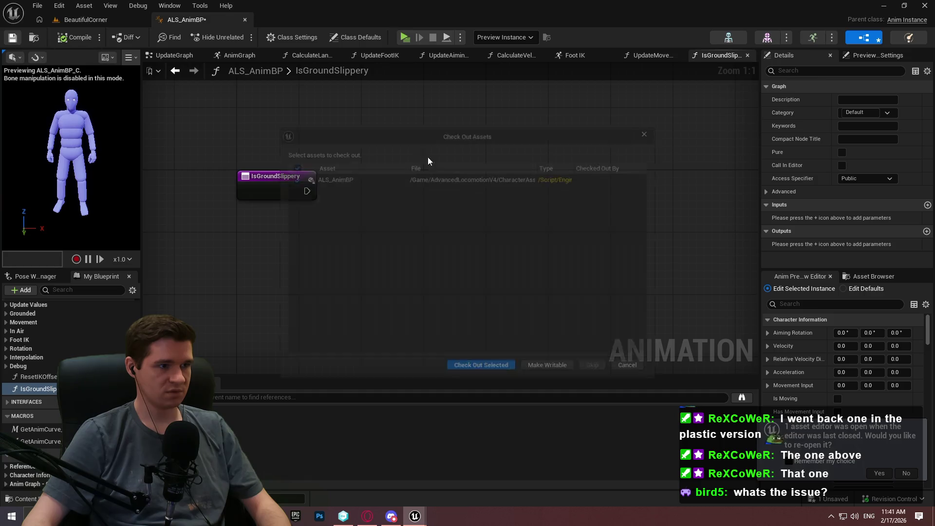
{"action": "left_click", "coordinate": [491, 364]}
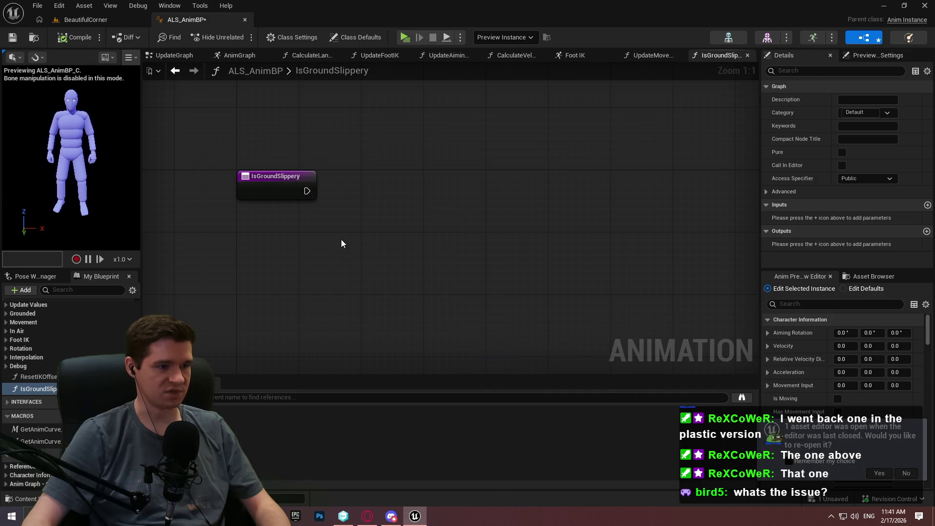
Add Get Player Character and chain Current Ground Physical Material from its output
{"action": "right_click", "coordinate": [274, 238]}
{"action": "type", "text": "character"}
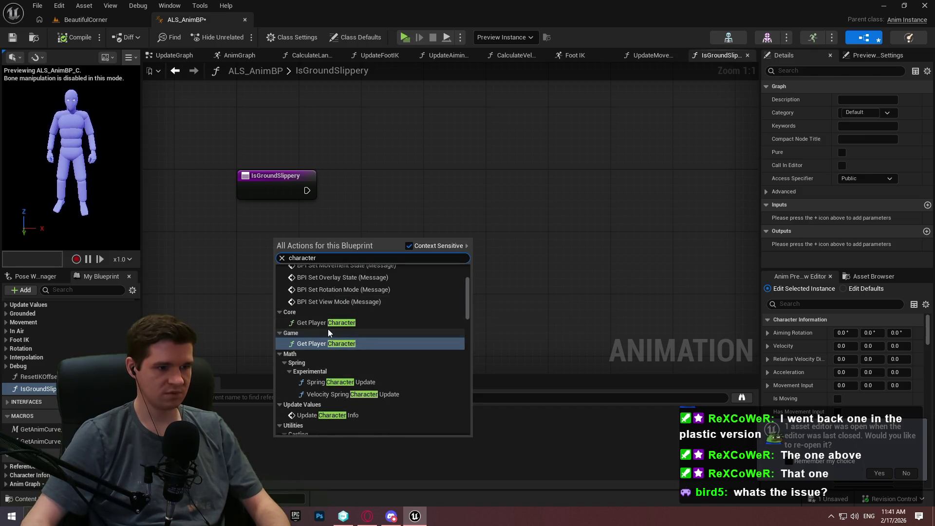
{"action": "left_click", "coordinate": [325, 323]}
{"action": "mouse_move", "coordinate": [324, 241]}
{"action": "left_mouse_down"}
{"action": "mouse_move", "coordinate": [405, 235]}
{"action": "mouse_move", "coordinate": [431, 214]}
{"action": "left_mouse_up"}
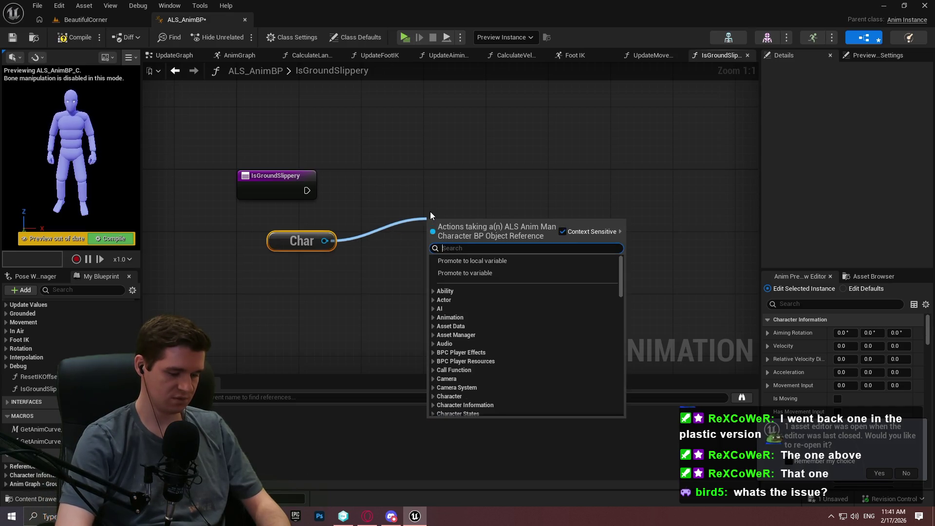
{"action": "type", "text": "physical mater"}
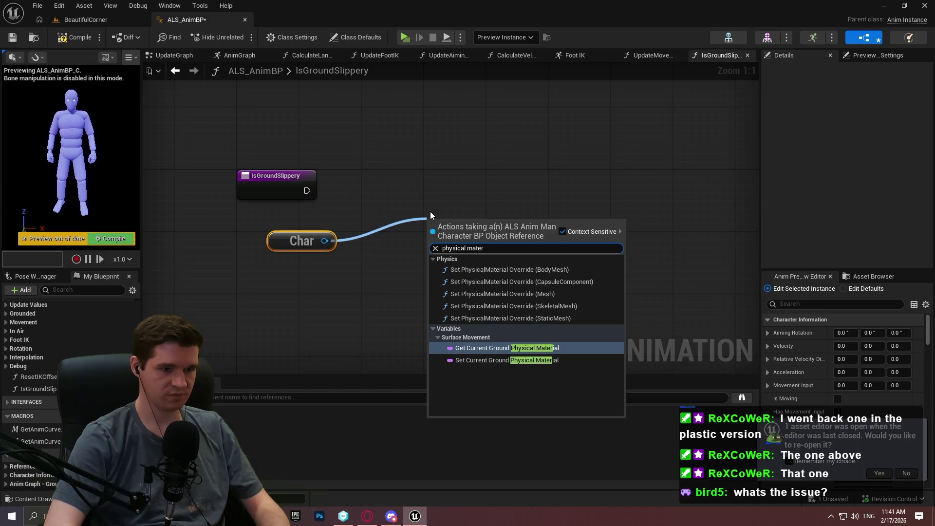
{"action": "key", "text": "Return"}
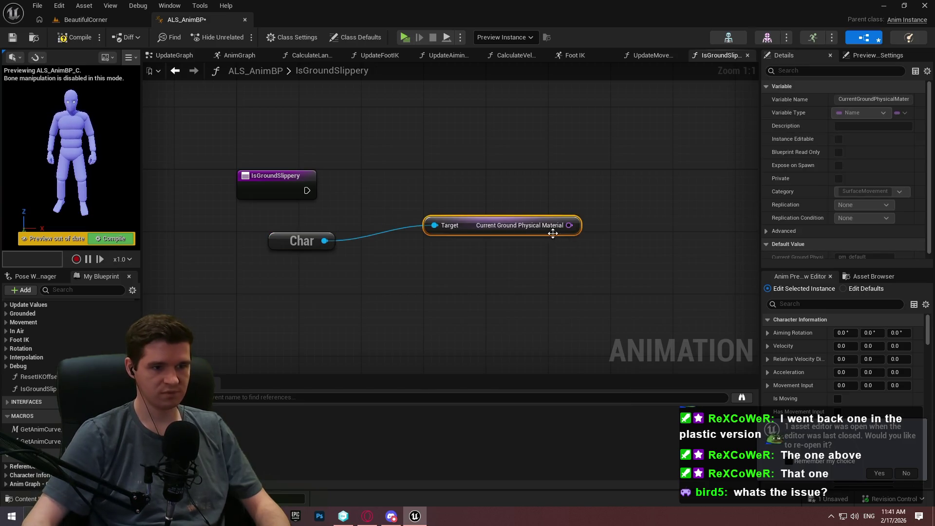
Chain a Get Ground Mat Data node from the physical material and tidy the nodes
{"action": "left_click_drag", "start_coordinate": [621, 185], "coordinate": [627, 178]}
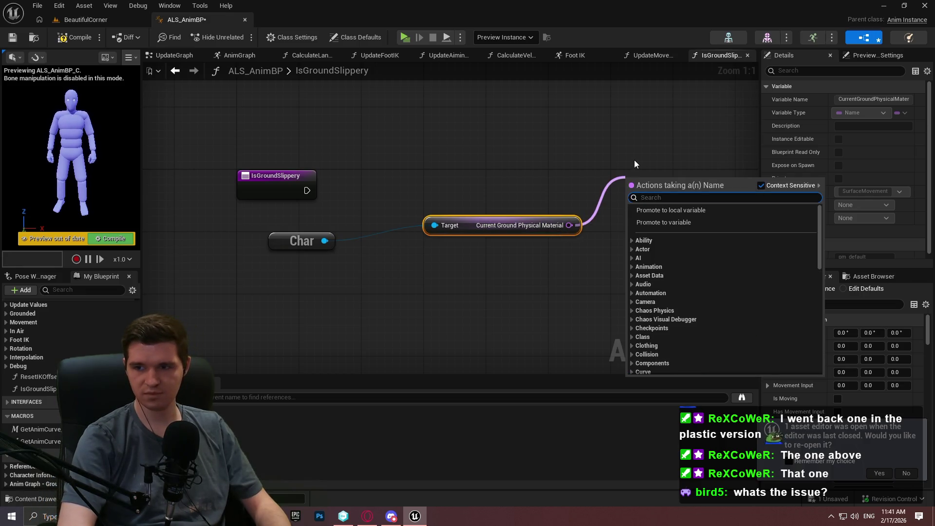
{"action": "type", "text": "get ground ma"}
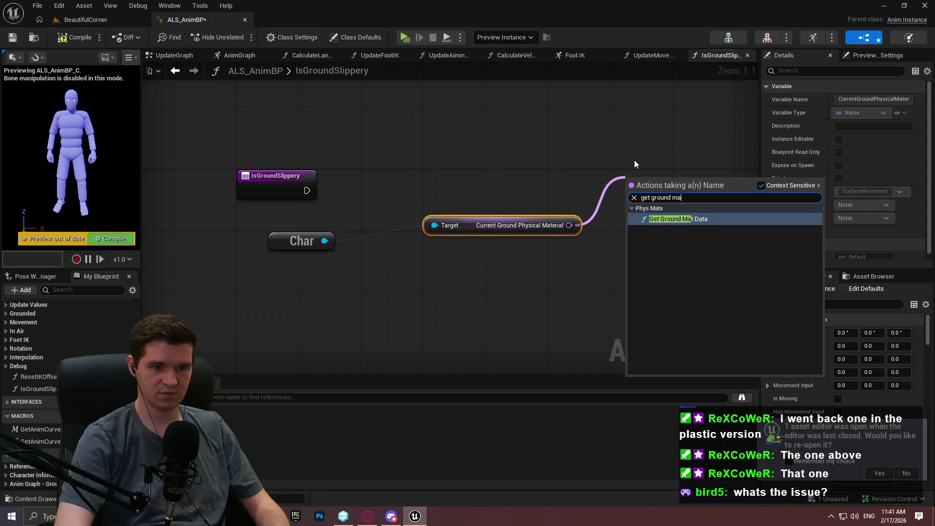
{"action": "key", "text": "Return"}
{"action": "mouse_move", "coordinate": [475, 226]}
{"action": "left_mouse_down"}
{"action": "mouse_move", "coordinate": [415, 248]}
{"action": "mouse_move", "coordinate": [385, 240]}
{"action": "mouse_move", "coordinate": [394, 242]}
{"action": "left_mouse_up"}
{"action": "mouse_move", "coordinate": [666, 182]}
{"action": "left_mouse_down"}
{"action": "mouse_move", "coordinate": [570, 254]}
{"action": "mouse_move", "coordinate": [556, 236]}
{"action": "left_mouse_up"}
{"action": "right_click", "coordinate": [588, 253]}
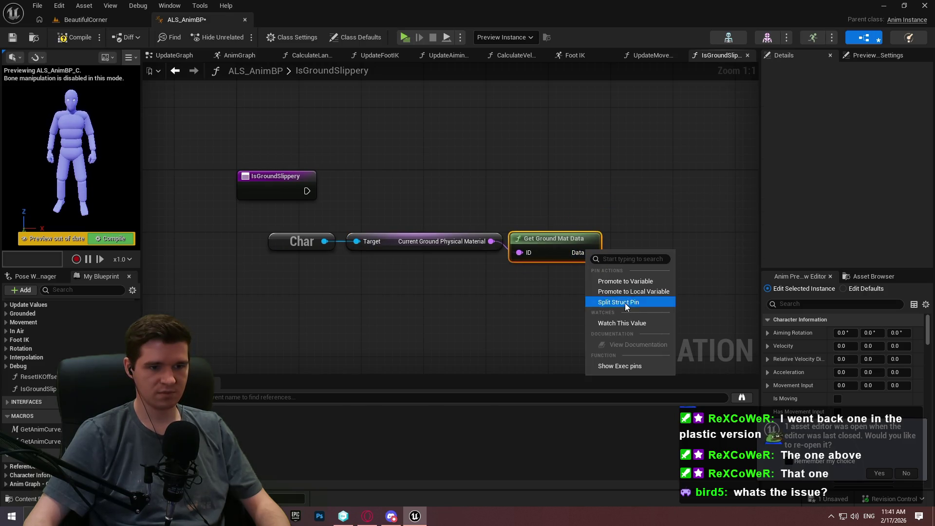
Split Data down to Is Slippery and wire it into a new Return Node
{"action": "left_click", "coordinate": [626, 303]}
{"action": "right_click", "coordinate": [471, 308]}
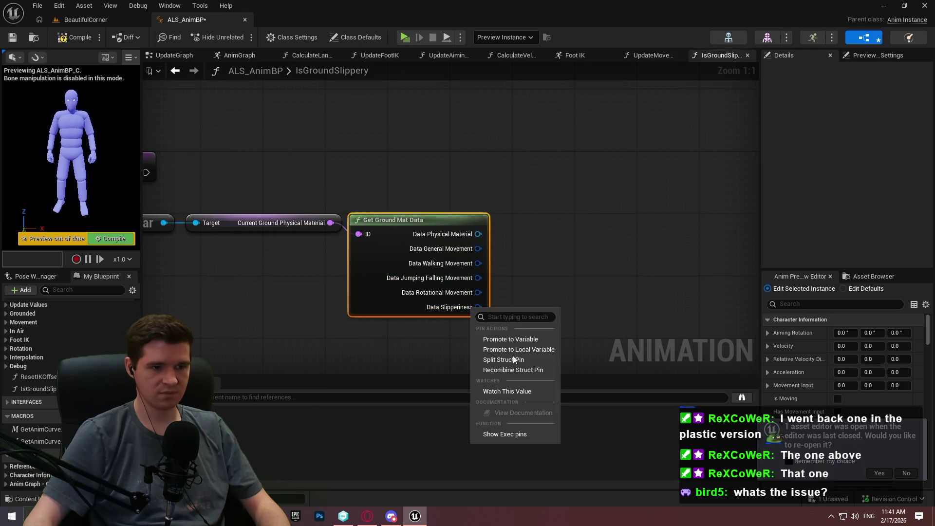
{"action": "left_click", "coordinate": [511, 360]}
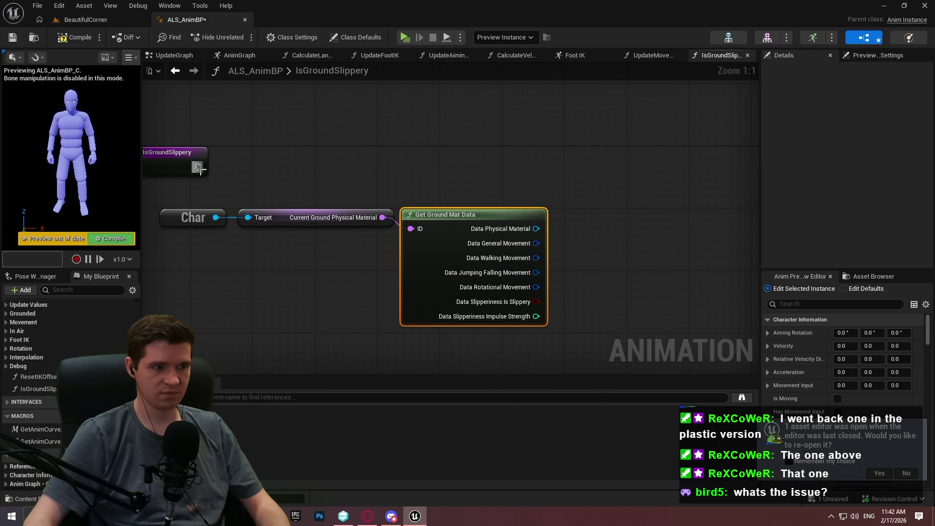
{"action": "left_click_drag", "start_coordinate": [199, 168], "coordinate": [594, 156]}
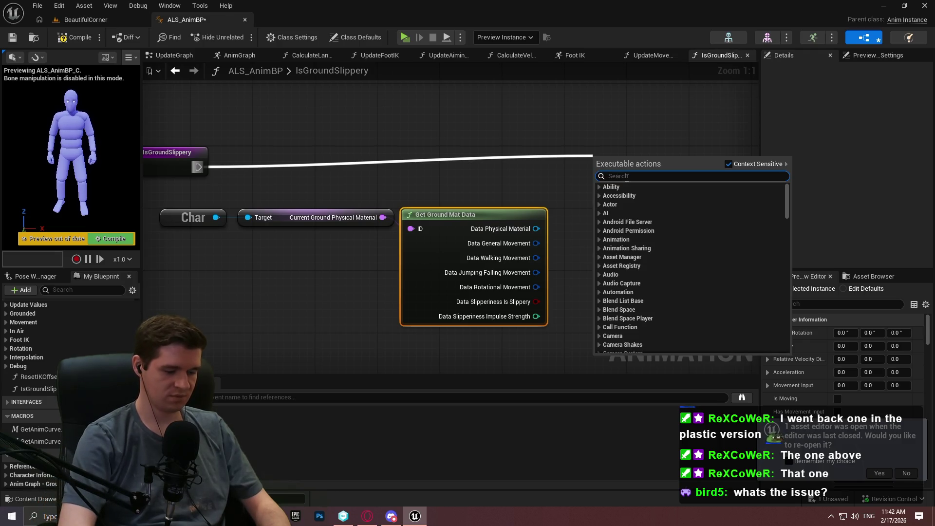
{"action": "type", "text": "return"}
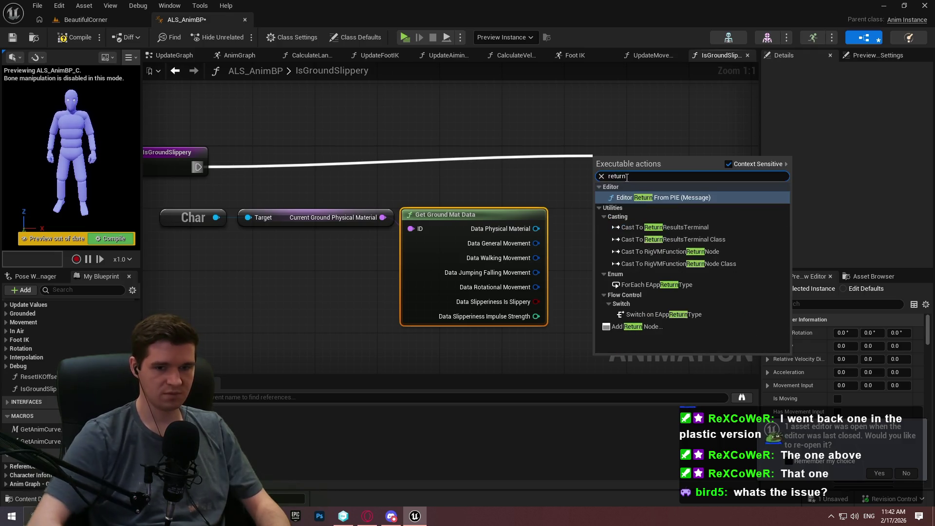
{"action": "left_click", "coordinate": [655, 327]}
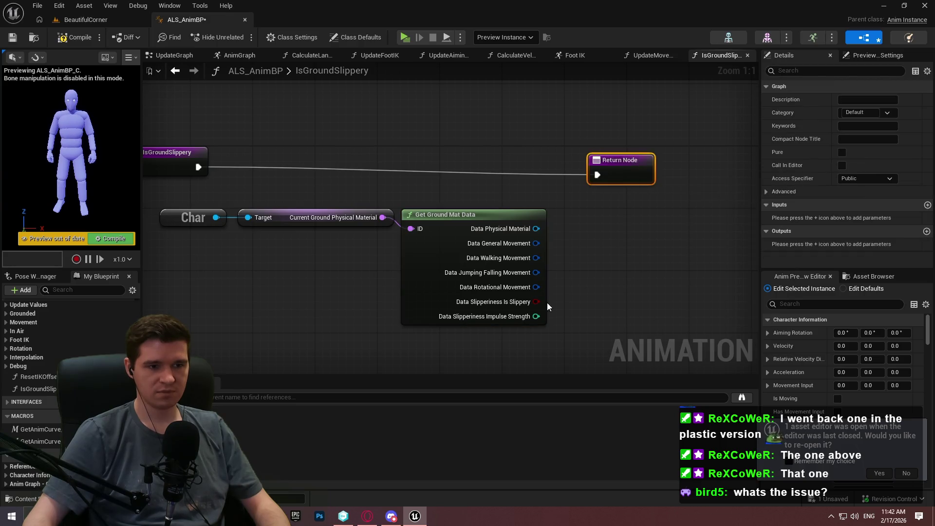
{"action": "left_click_drag", "start_coordinate": [536, 302], "coordinate": [633, 170]}
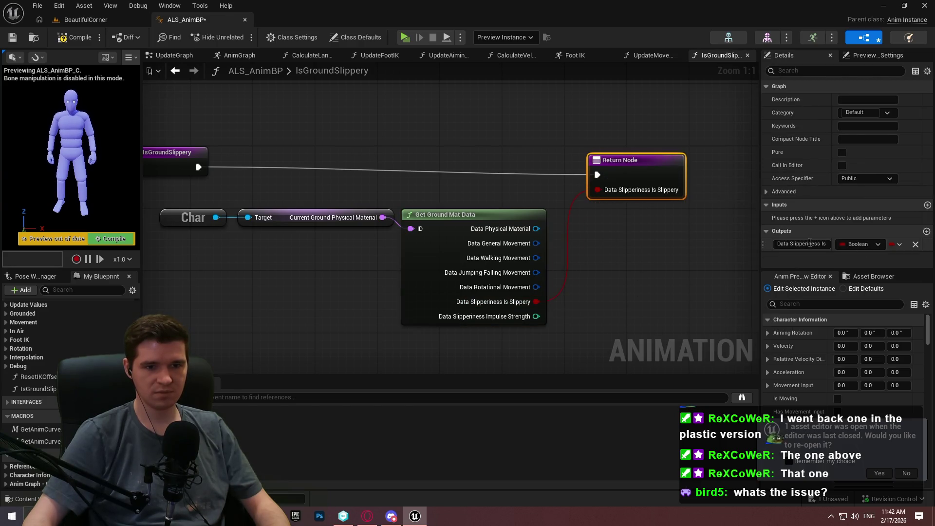
Rename the Boolean output to bSlippery and reselect the Return Node
{"action": "key", "text": "ctrl+a"}
{"action": "type", "text": "b"}
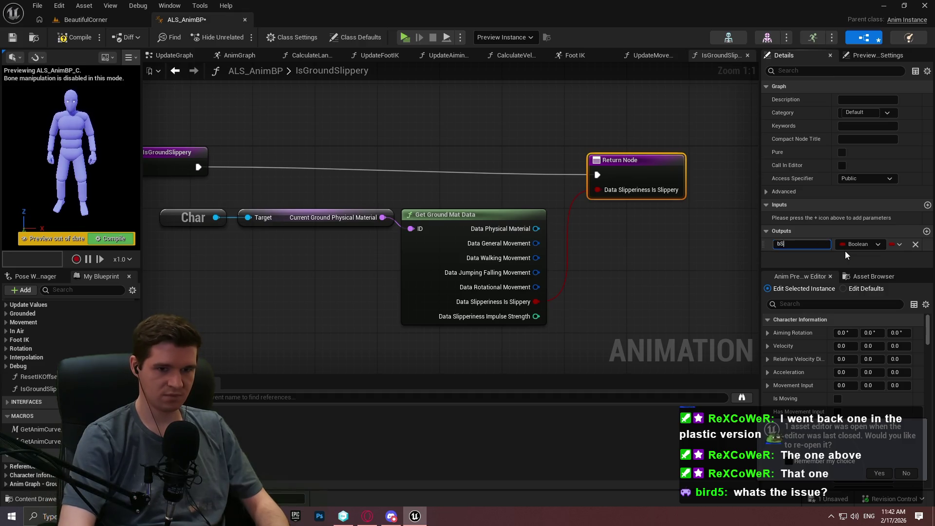
{"action": "key", "text": "Return"}
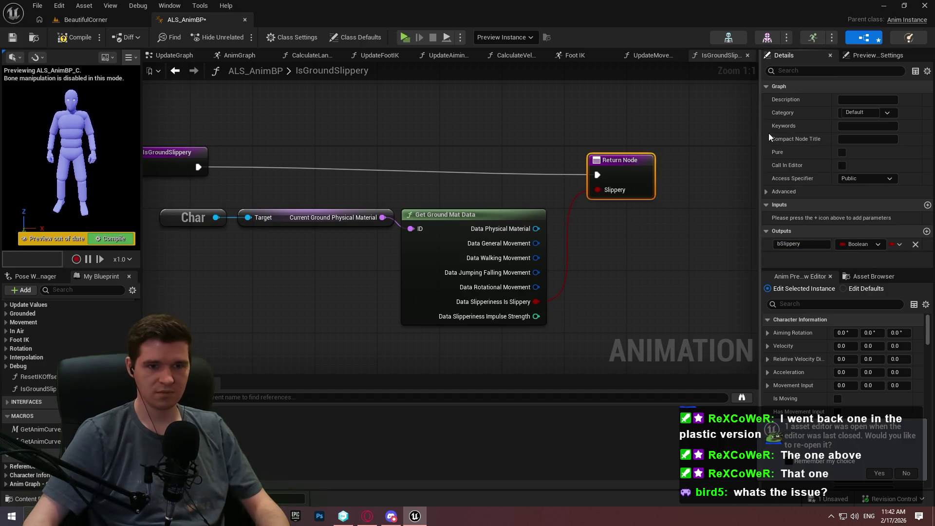
{"action": "left_click_drag", "start_coordinate": [627, 182], "coordinate": [635, 166]}
{"action": "key", "text": "ctrl+z"}
{"action": "left_click", "coordinate": [712, 171]}
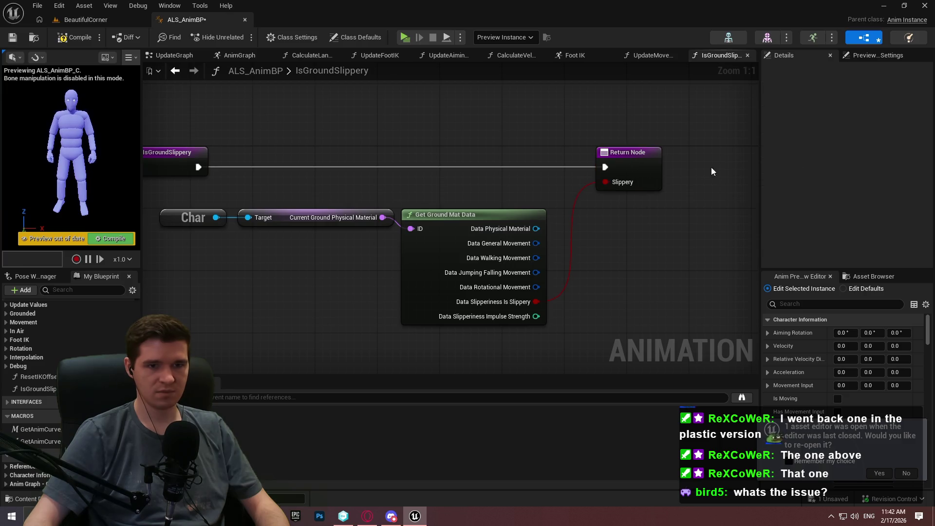
{"action": "left_click", "coordinate": [629, 161]}
Tick Pure for IsGroundSlippery and compile, cancelling the Check Out Assets prompt
{"action": "left_click", "coordinate": [842, 152]}
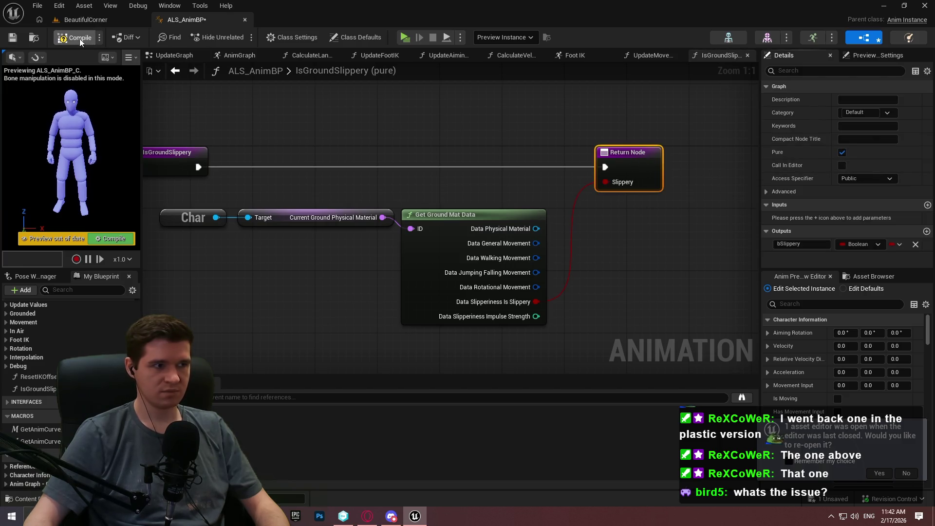
{"action": "left_click", "coordinate": [21, 40]}
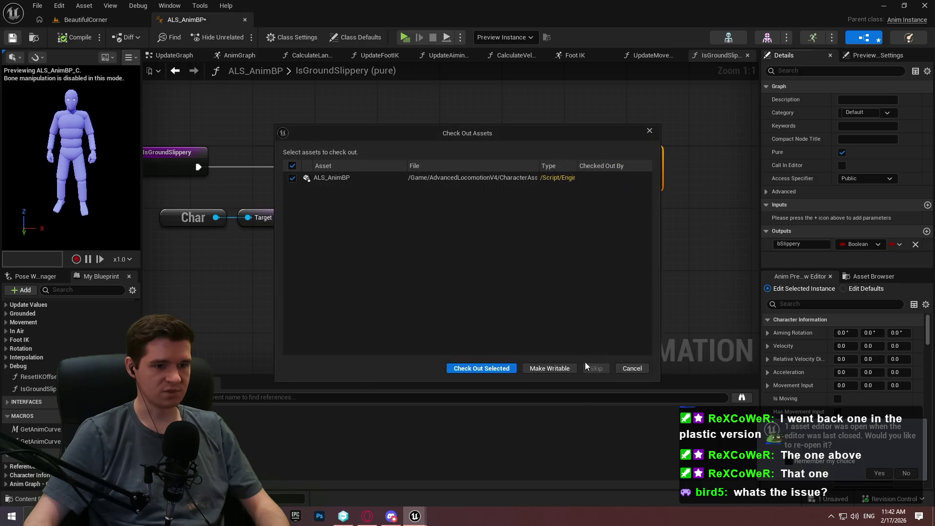
{"action": "left_click", "coordinate": [629, 368]}
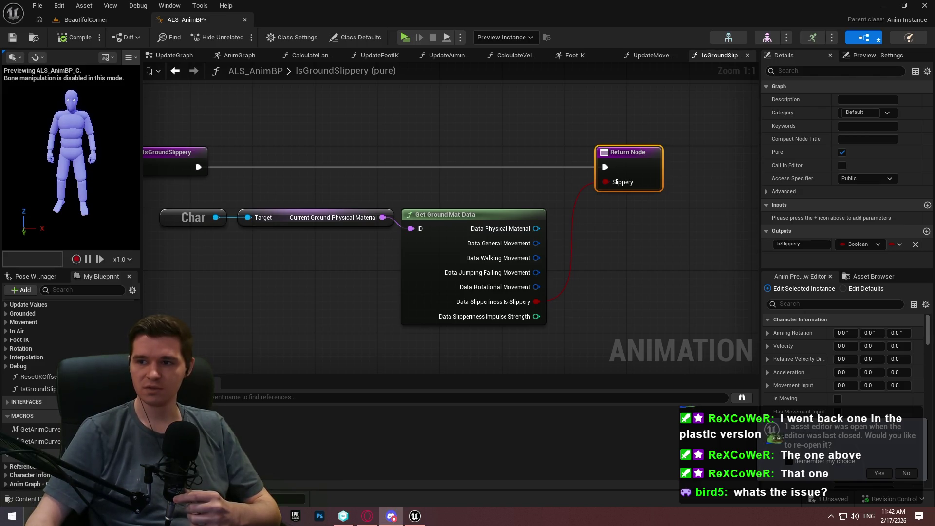
{"action": "left_click", "coordinate": [492, 175]}
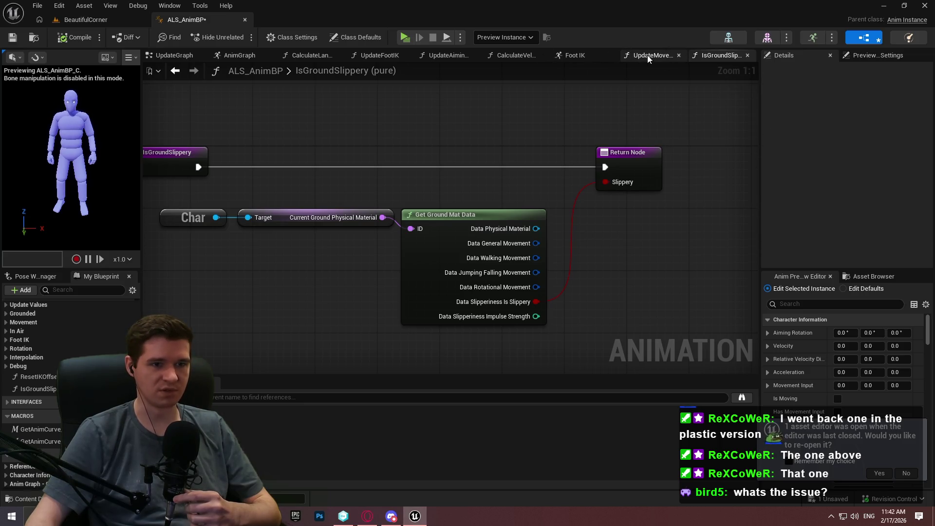
Look through the UpdateMovementValues graph, then return to the IsGroundSlippery graph
{"action": "left_click", "coordinate": [648, 57]}
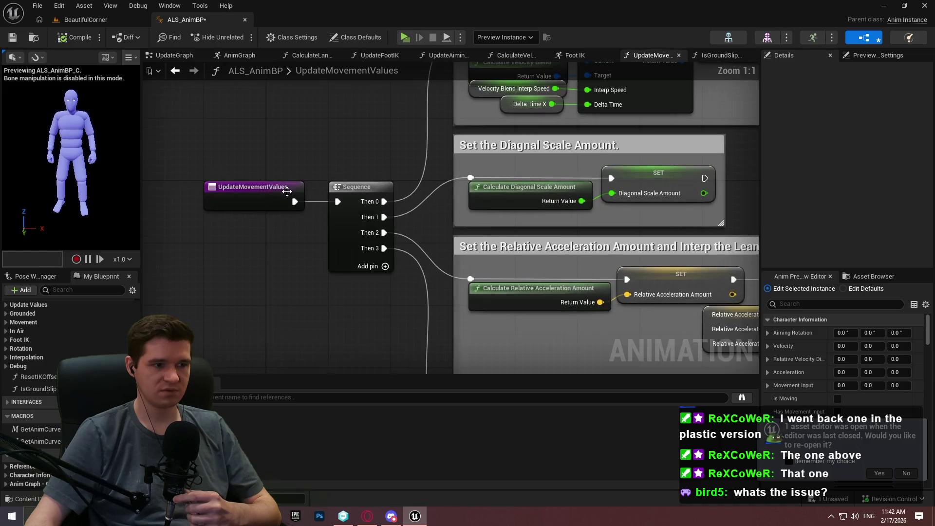
{"action": "left_click", "coordinate": [720, 55]}
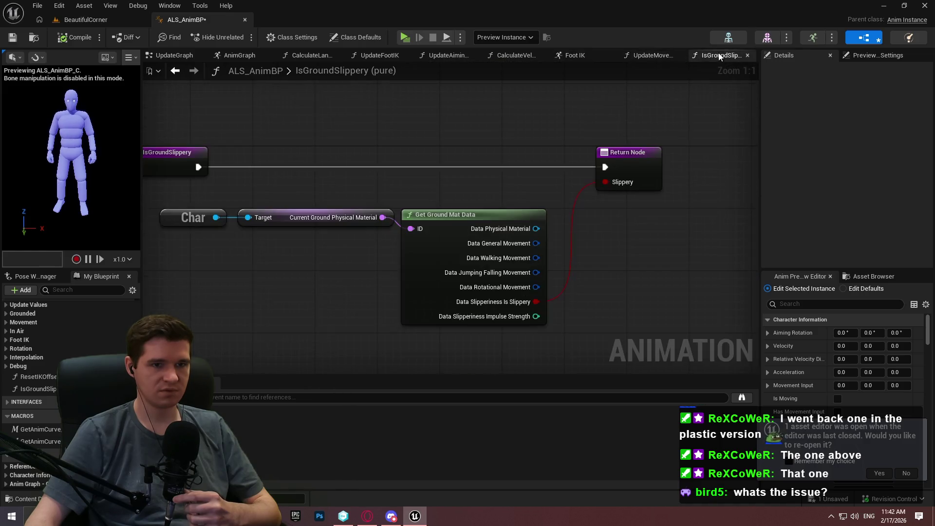
{"action": "left_click", "coordinate": [511, 58]}
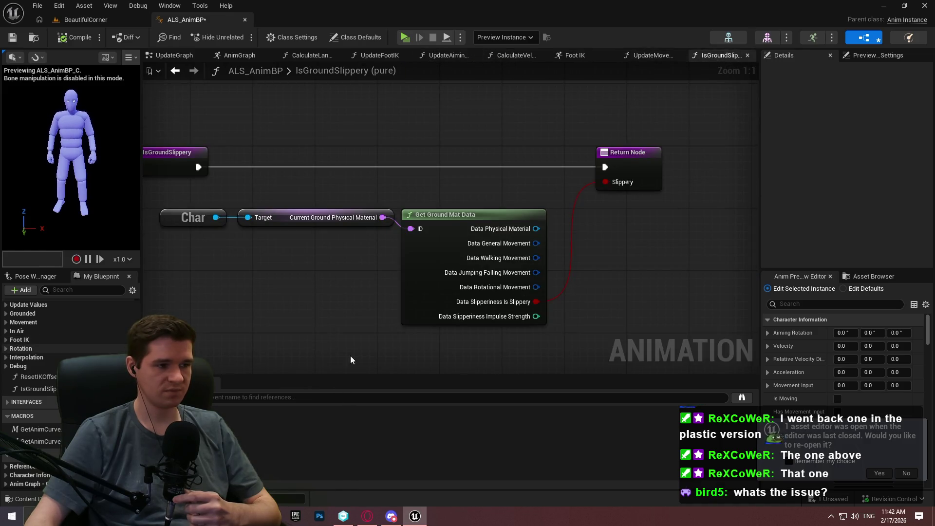
{"action": "scroll", "coordinate": [63, 318], "scroll_direction": "up", "scroll_amount": 2}
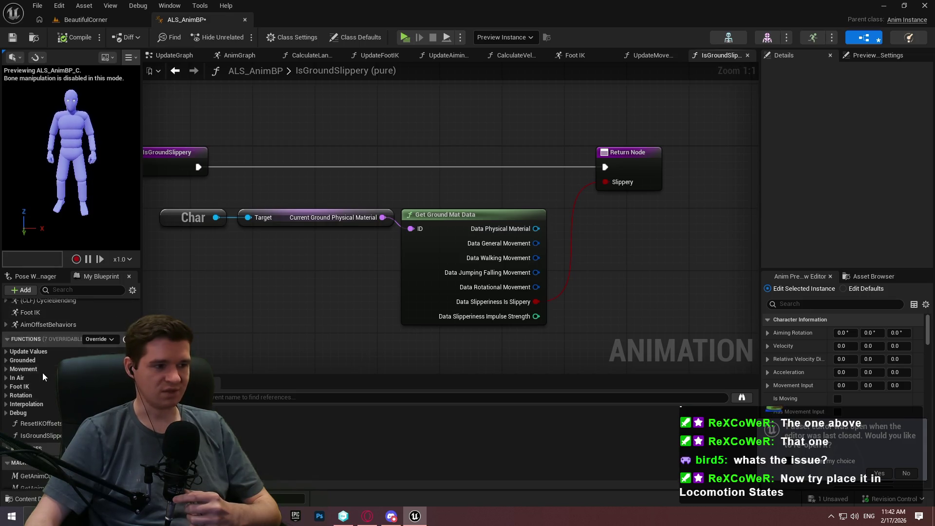
{"action": "scroll", "coordinate": [36, 378], "scroll_direction": "up", "scroll_amount": 6}
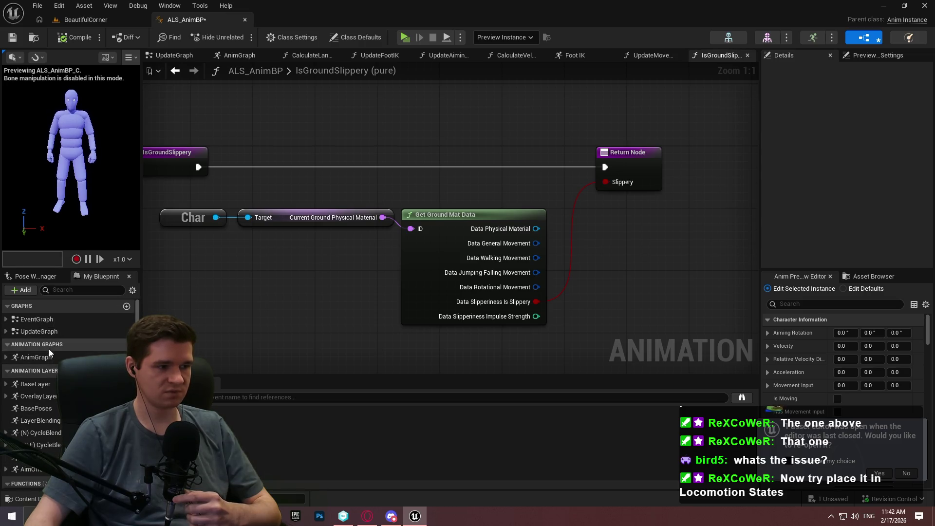
{"action": "scroll", "coordinate": [49, 349], "scroll_direction": "down", "scroll_amount": 6}
{"action": "scroll", "coordinate": [31, 398], "scroll_direction": "down", "scroll_amount": 2}
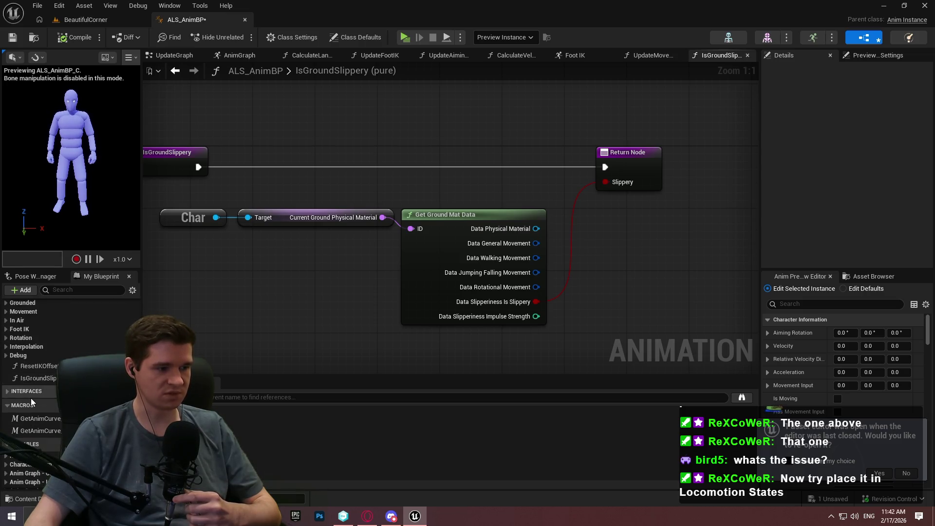
Expand and collapse the Update Values category, then switch to ALS_AnimBP's AnimGraph
{"action": "left_click", "coordinate": [5, 326]}
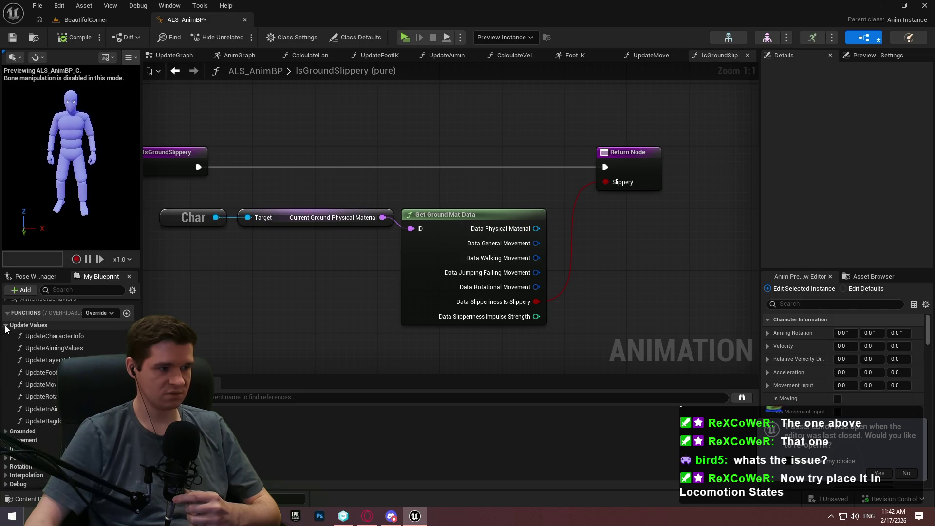
{"action": "left_click", "coordinate": [6, 327]}
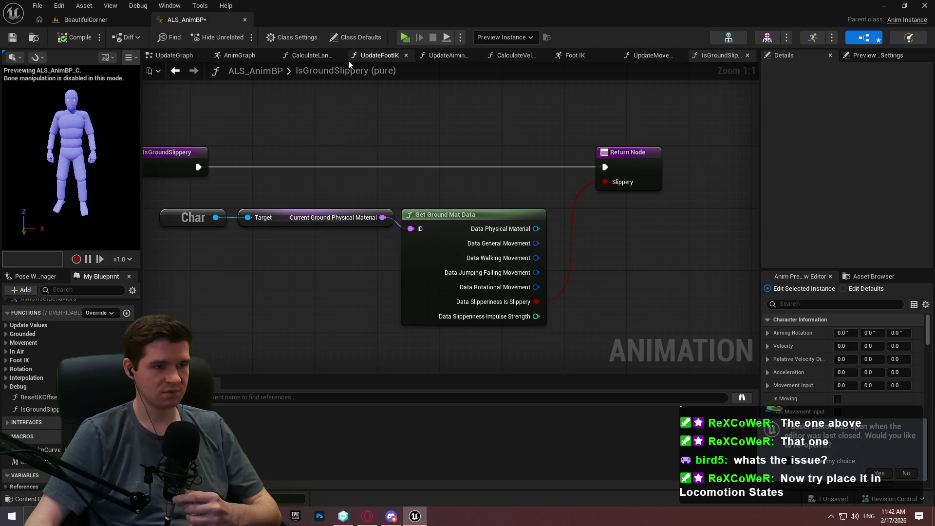
{"action": "left_click", "coordinate": [255, 59]}
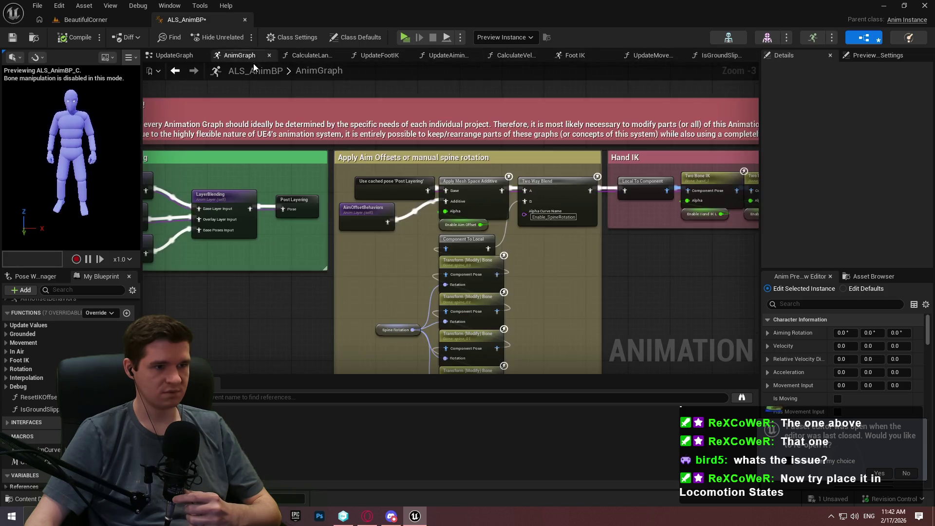
Pan around the AnimGraph to inspect its whole Layer Blending section
{"action": "mouse_move", "coordinate": [265, 181]}
{"action": "left_mouse_down"}
{"action": "mouse_move", "coordinate": [521, 194]}
{"action": "mouse_move", "coordinate": [382, 191]}
{"action": "left_mouse_up"}
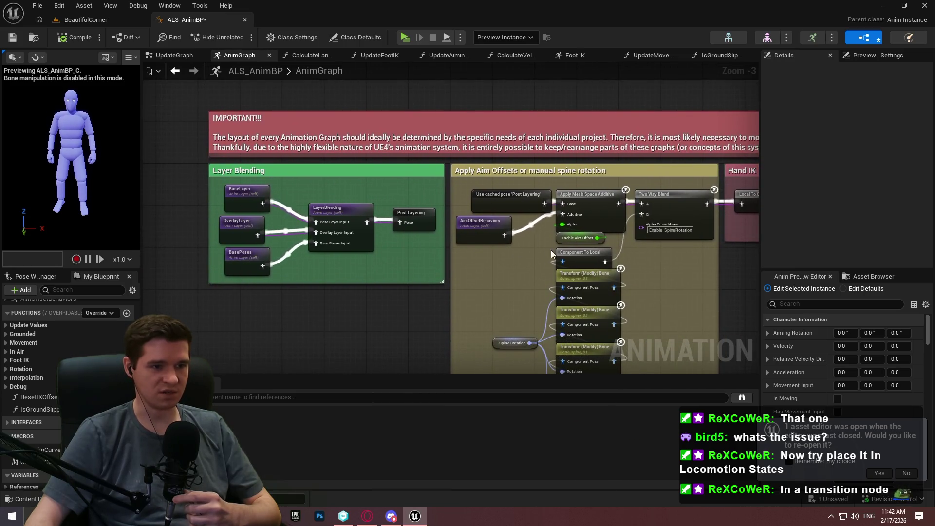
{"action": "mouse_move", "coordinate": [519, 256]}
{"action": "left_mouse_down"}
{"action": "mouse_move", "coordinate": [433, 289]}
{"action": "mouse_move", "coordinate": [470, 200]}
{"action": "left_mouse_up"}
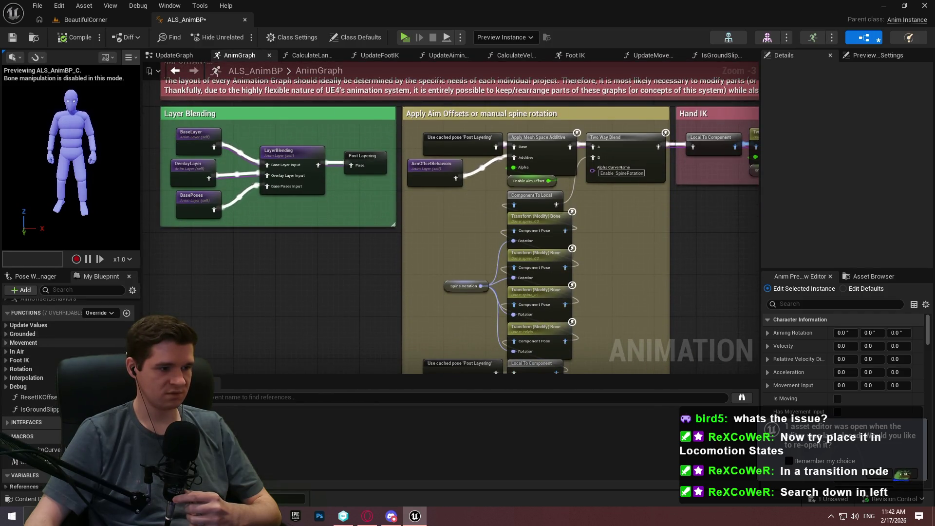
{"action": "scroll", "coordinate": [136, 302], "scroll_direction": "up", "scroll_amount": 5}
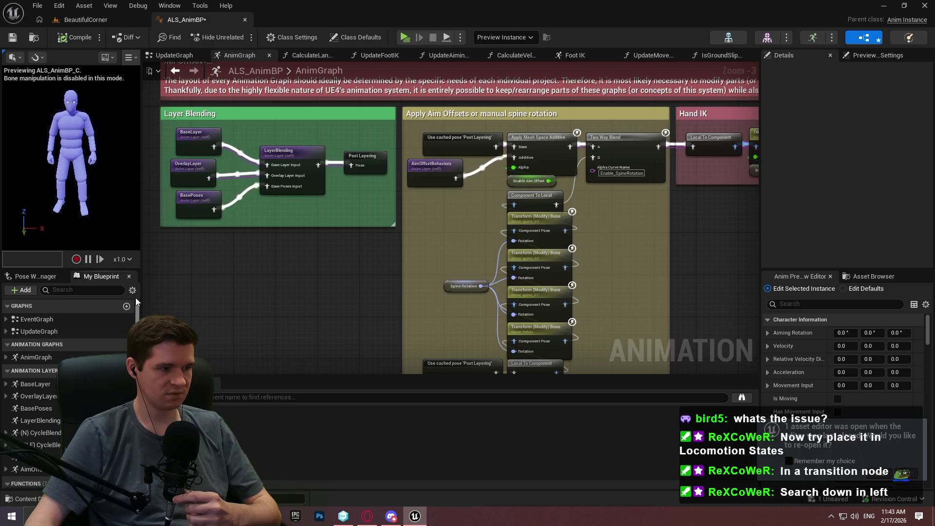
{"action": "scroll", "coordinate": [137, 302], "scroll_direction": "down", "scroll_amount": 5}
{"action": "scroll", "coordinate": [68, 370], "scroll_direction": "up", "scroll_amount": 5}
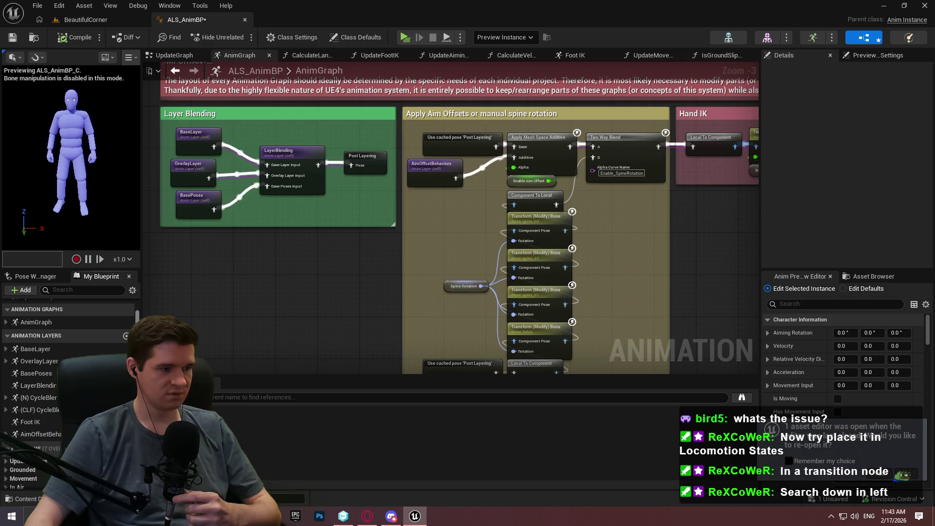
{"action": "scroll", "coordinate": [69, 341], "scroll_direction": "up", "scroll_amount": 2}
{"action": "left_click", "coordinate": [45, 359]}
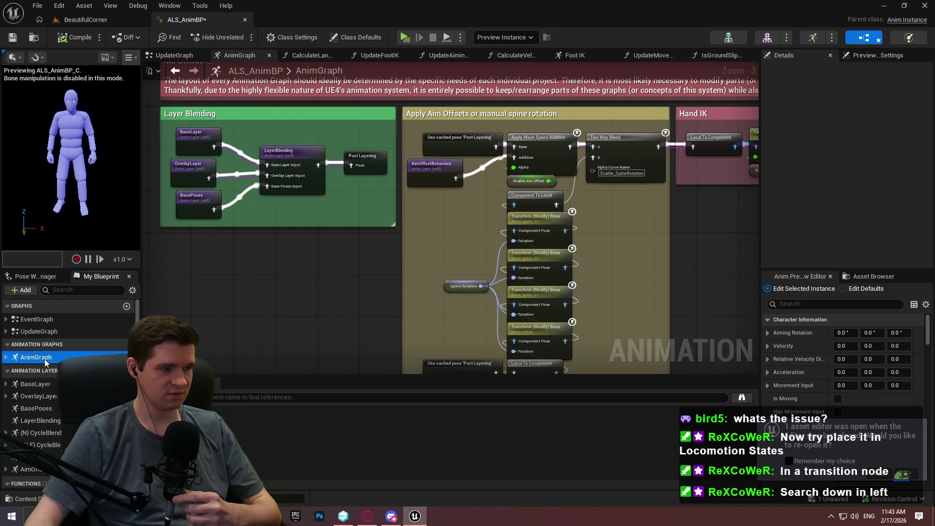
{"action": "left_click", "coordinate": [912, 471]}
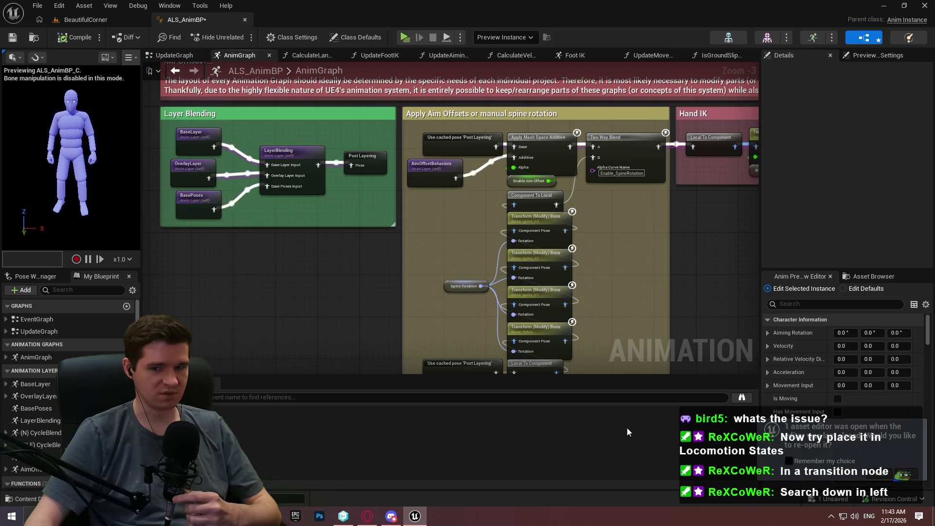
Search the blueprint members for 'locomotion' and open the (N) Locomotion Cycles graph
{"action": "left_click", "coordinate": [67, 290]}
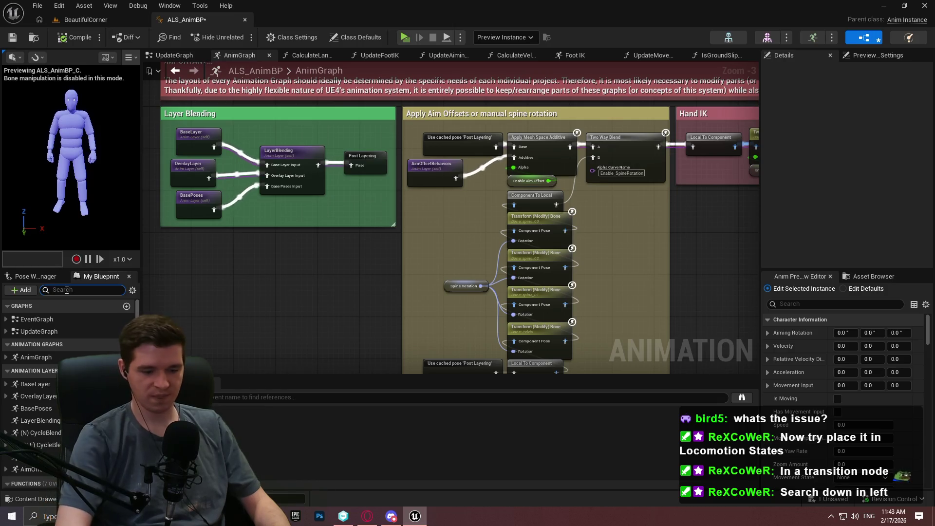
{"action": "type", "text": "locomo"}
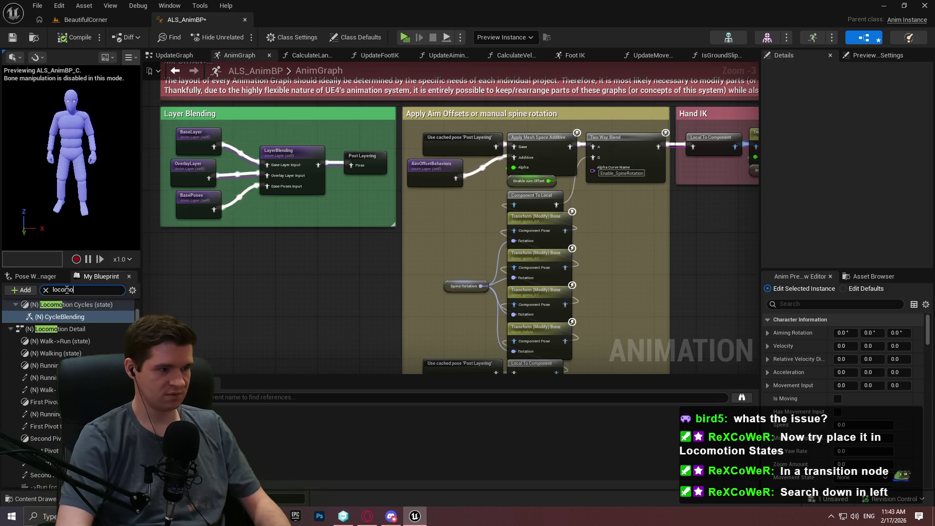
{"action": "type", "text": "tion"}
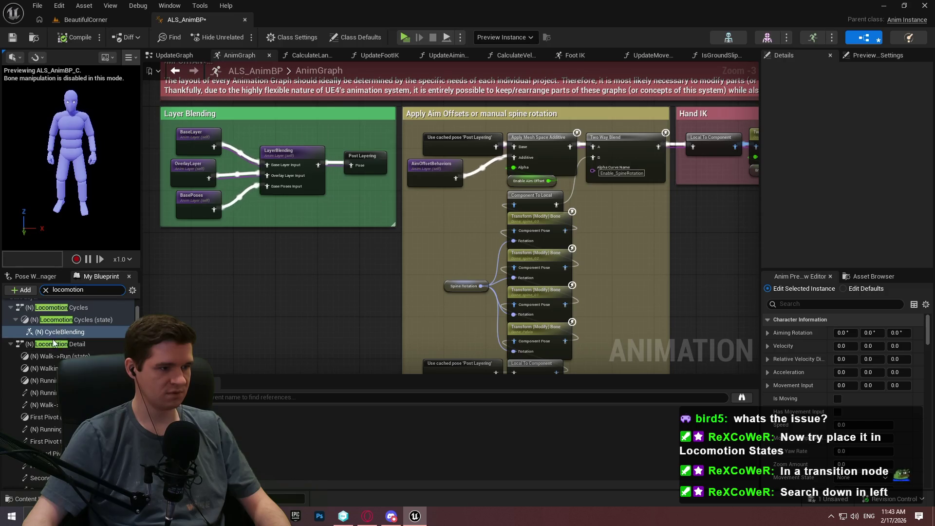
{"action": "double_click", "coordinate": [50, 344]}
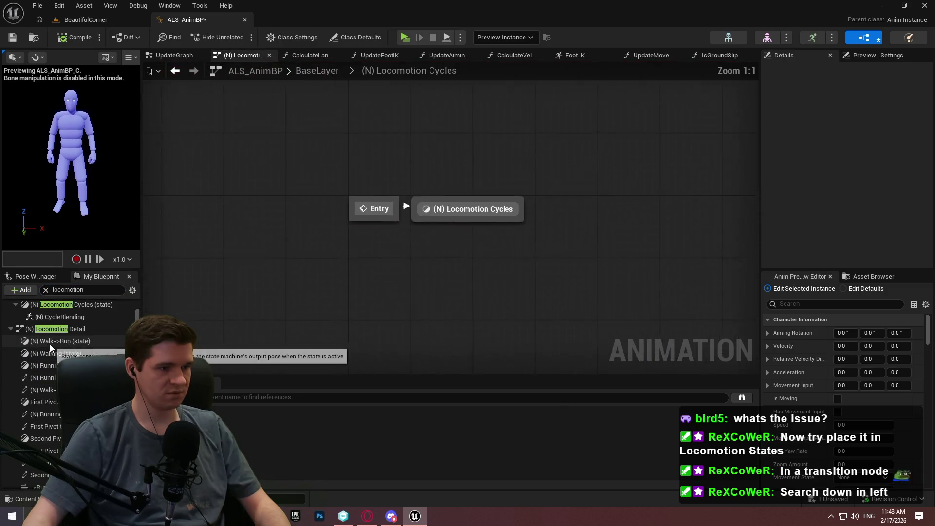
Back in BaseLayer, jump to Neutral Standing States and open the (N) Locomotion States machine
{"action": "left_click", "coordinate": [315, 71]}
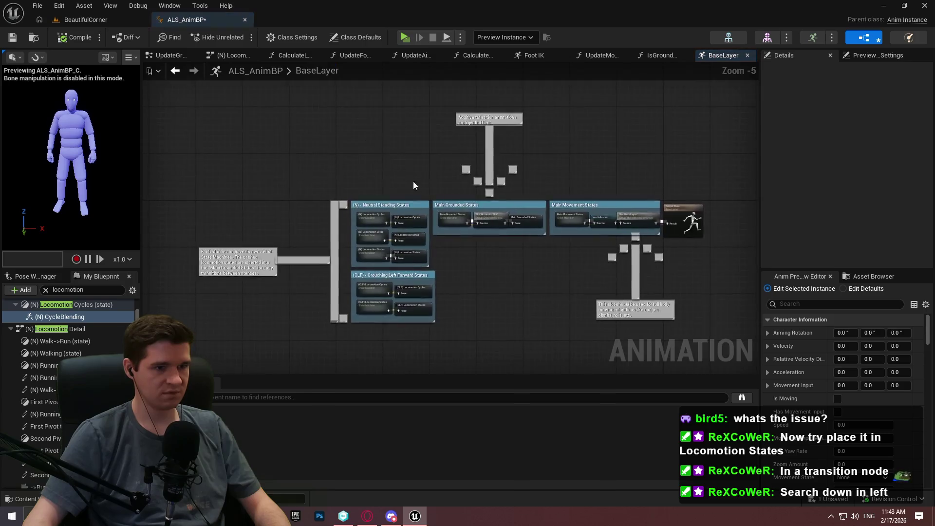
{"action": "scroll", "coordinate": [419, 197], "scroll_direction": "up", "scroll_amount": 3}
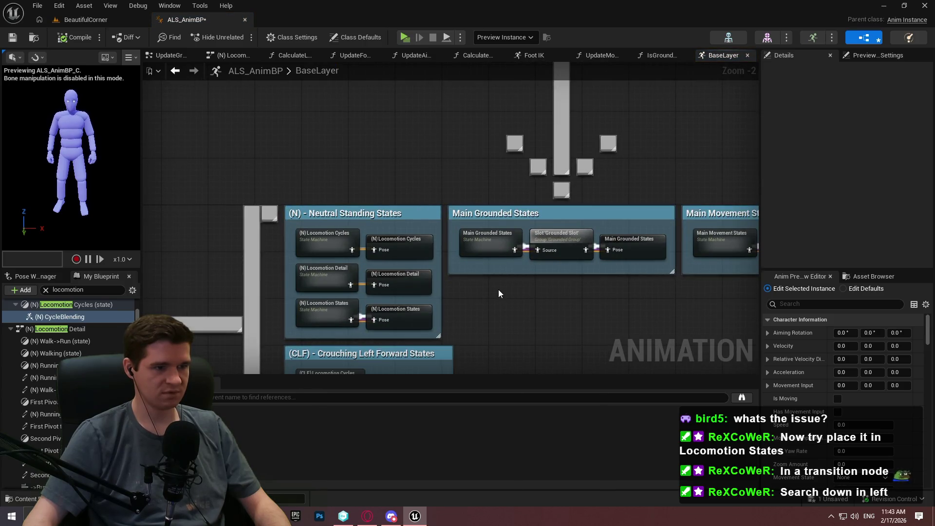
{"action": "left_click_drag", "start_coordinate": [411, 236], "coordinate": [384, 193]}
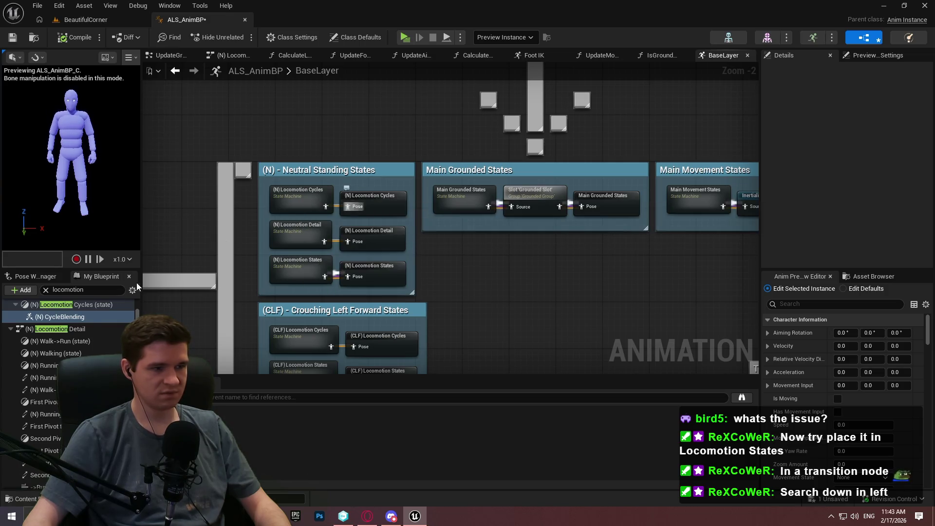
{"action": "scroll", "coordinate": [541, 232], "scroll_direction": "down", "scroll_amount": 3}
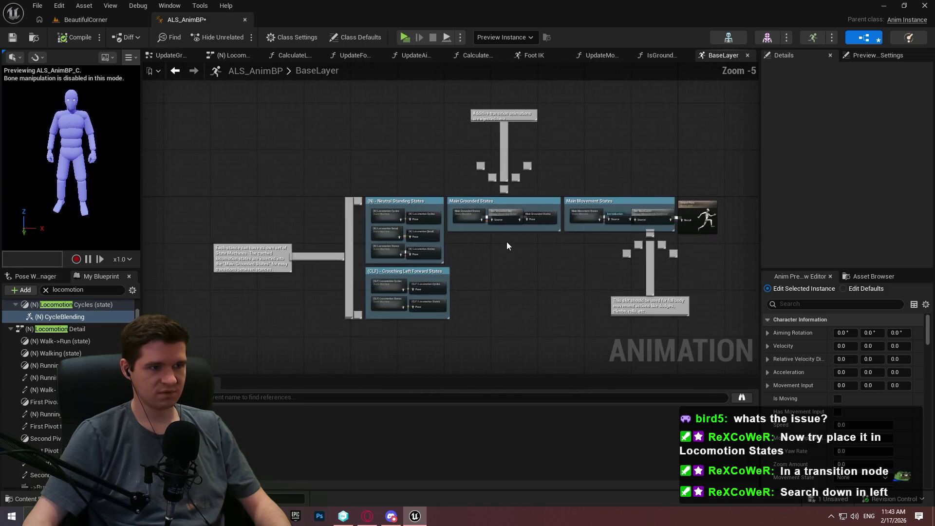
{"action": "scroll", "coordinate": [502, 238], "scroll_direction": "up", "scroll_amount": 2}
{"action": "mouse_move", "coordinate": [489, 237]}
{"action": "left_mouse_down"}
{"action": "mouse_move", "coordinate": [600, 247]}
{"action": "mouse_move", "coordinate": [468, 239]}
{"action": "left_mouse_up"}
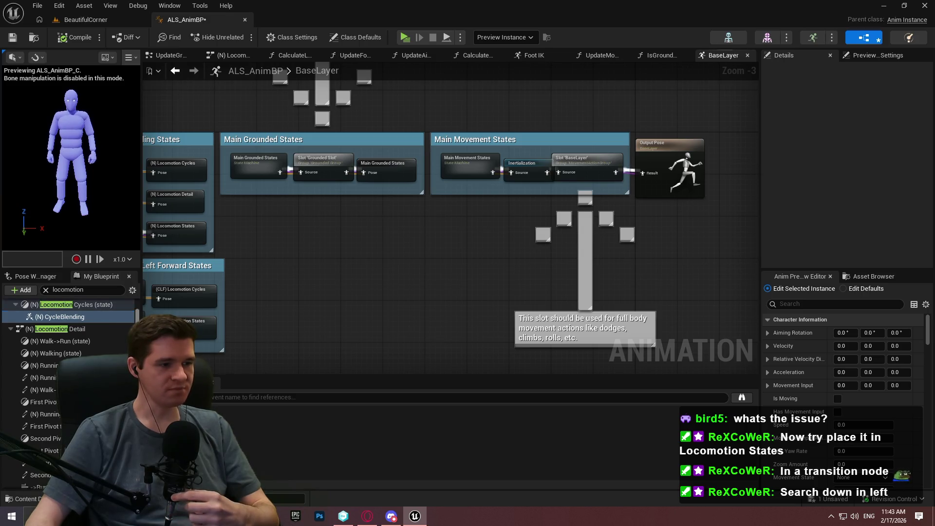
{"action": "scroll", "coordinate": [70, 366], "scroll_direction": "down", "scroll_amount": 10}
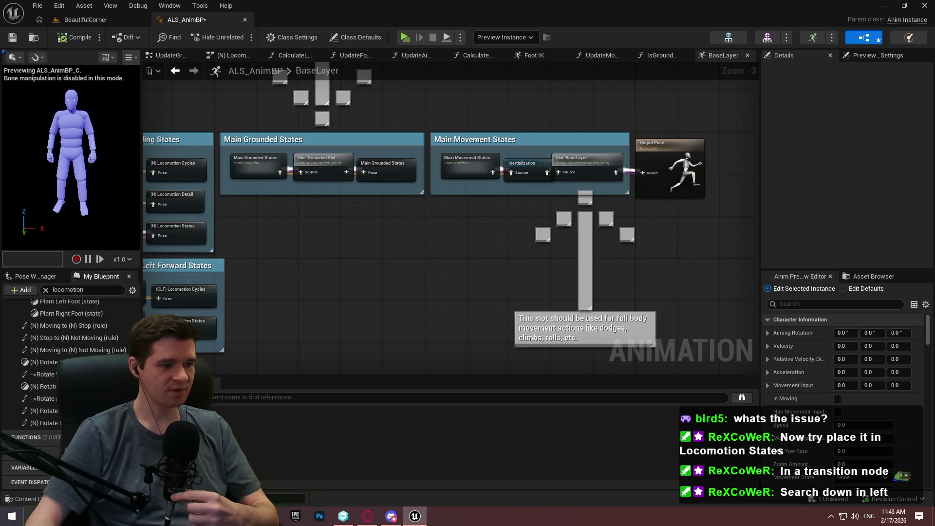
{"action": "scroll", "coordinate": [71, 365], "scroll_direction": "up", "scroll_amount": 10}
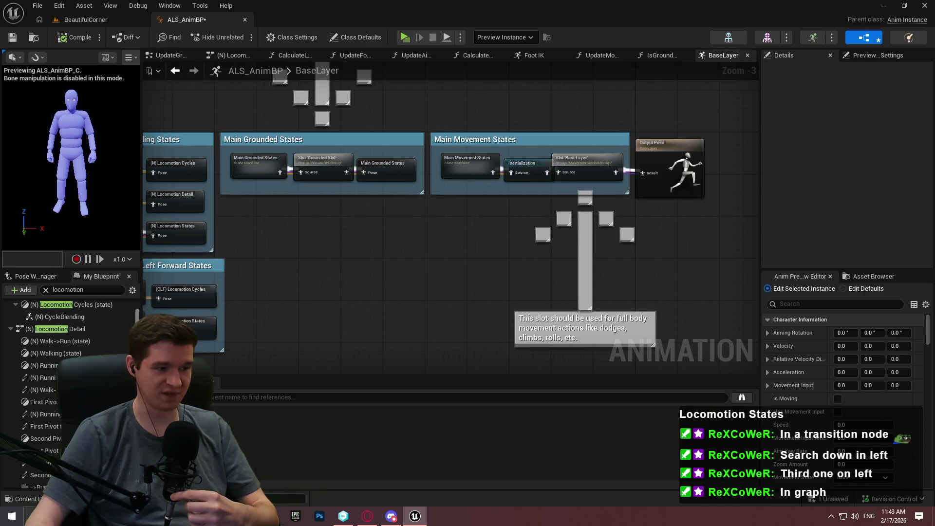
{"action": "scroll", "coordinate": [73, 340], "scroll_direction": "up", "scroll_amount": 3}
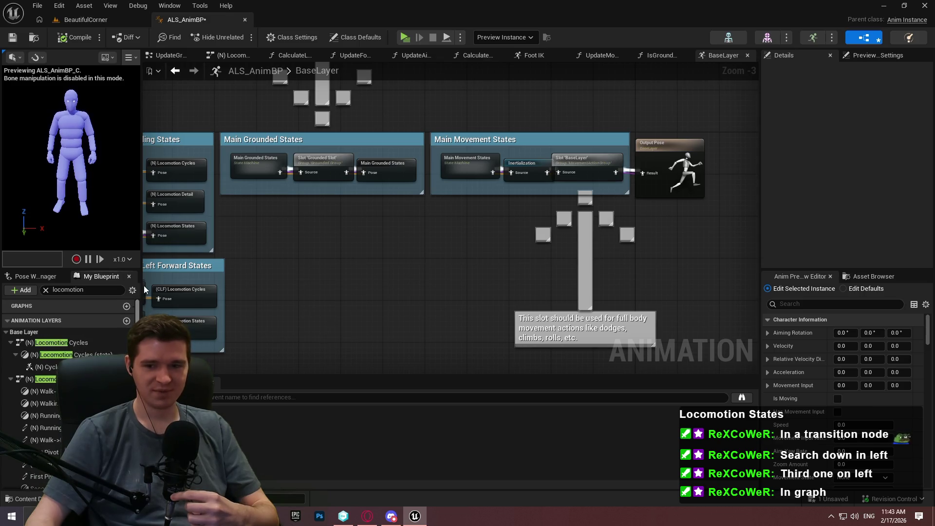
{"action": "double_click", "coordinate": [49, 367]}
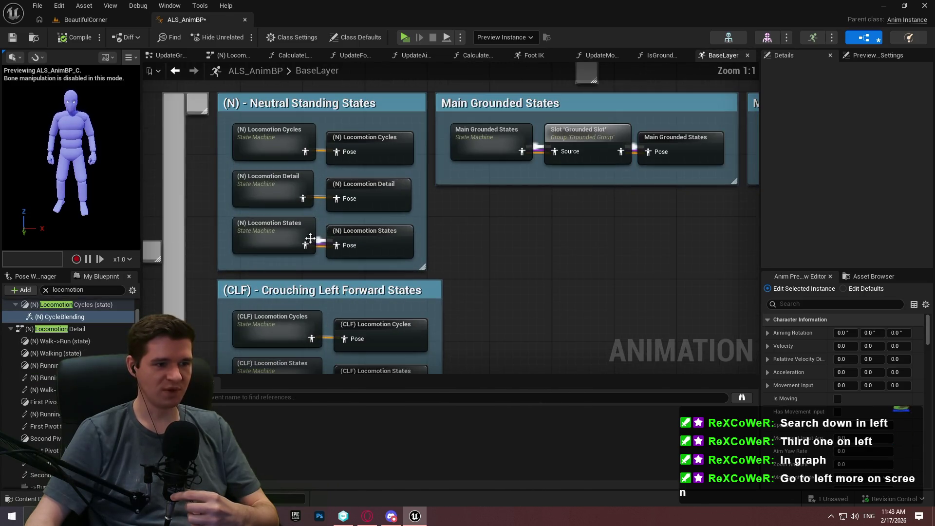
{"action": "double_click", "coordinate": [267, 239]}
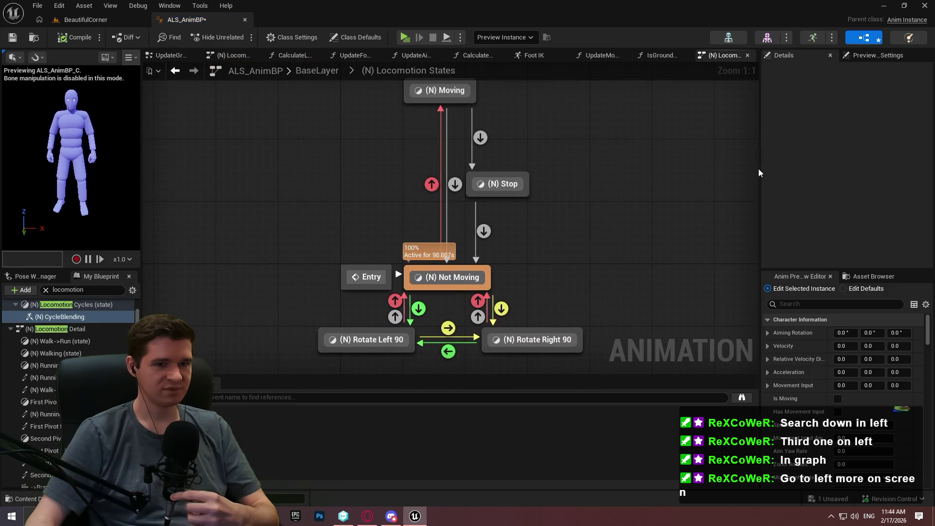
Open the (N) Stop to (N) Not Moving transition, showing its GetInstanceStateWeight == 1.0 rule
{"action": "mouse_move", "coordinate": [760, 169]}
{"action": "left_mouse_down"}
{"action": "mouse_move", "coordinate": [793, 166]}
{"action": "mouse_move", "coordinate": [725, 171]}
{"action": "mouse_move", "coordinate": [741, 167]}
{"action": "left_mouse_up"}
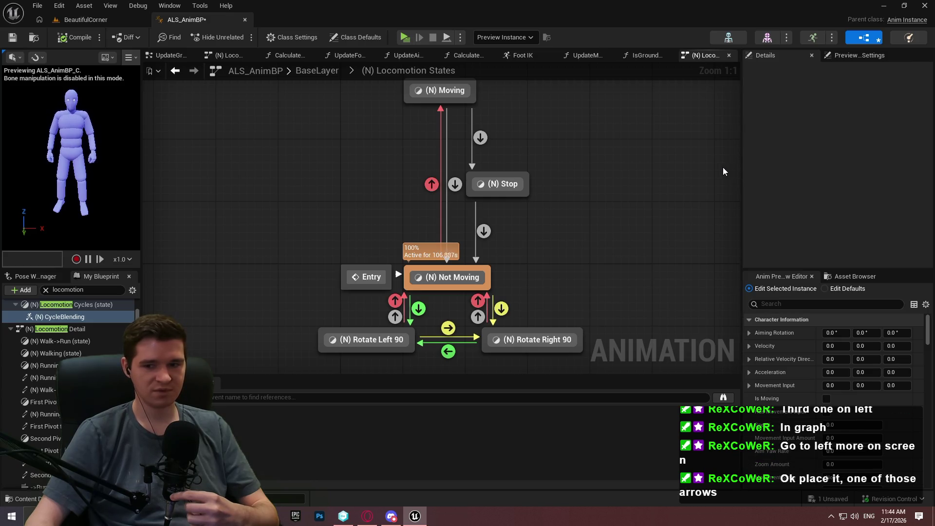
{"action": "left_click", "coordinate": [488, 232]}
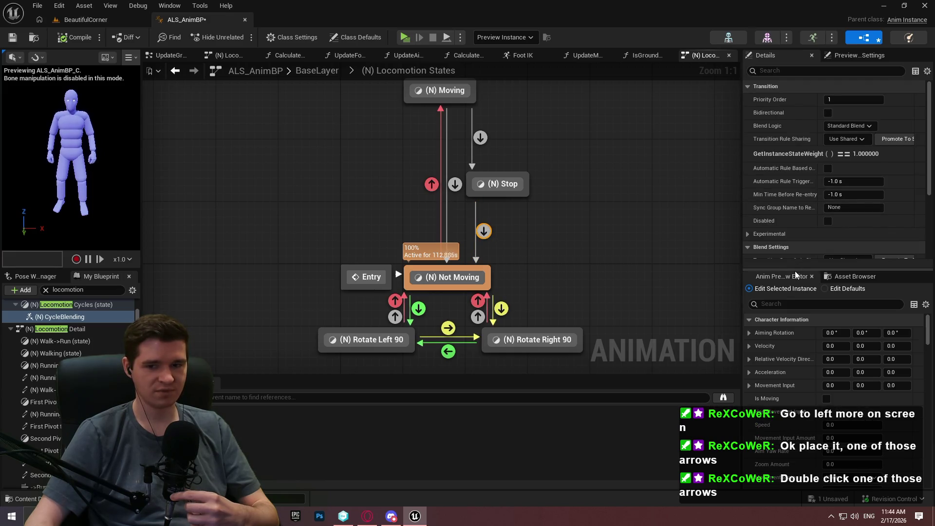
{"action": "double_click", "coordinate": [484, 230]}
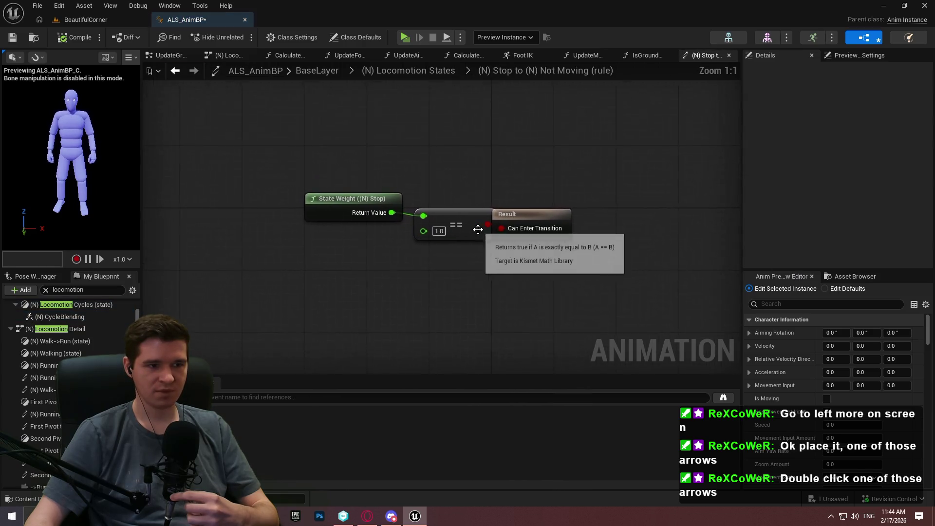
Move the Result node further right in the Stop-to-Not-Moving rule graph
{"action": "left_click", "coordinate": [341, 201]}
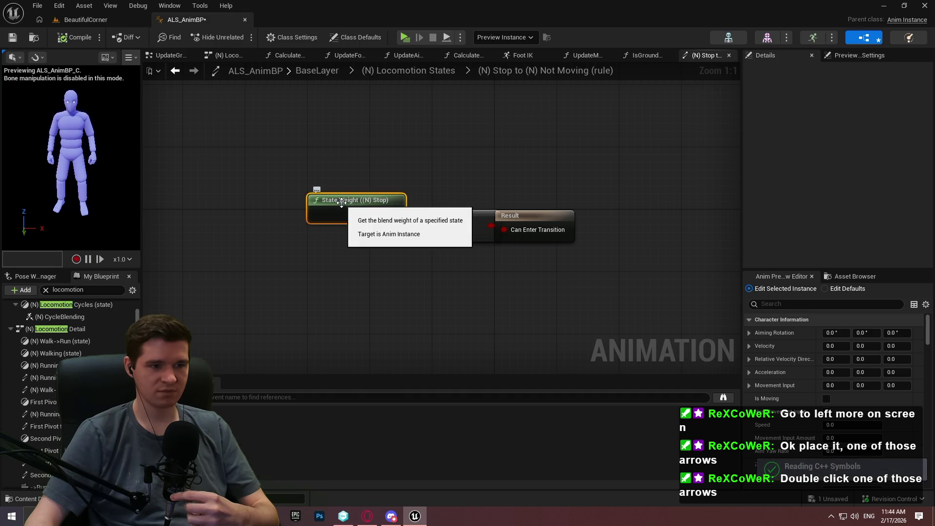
{"action": "left_click", "coordinate": [513, 116]}
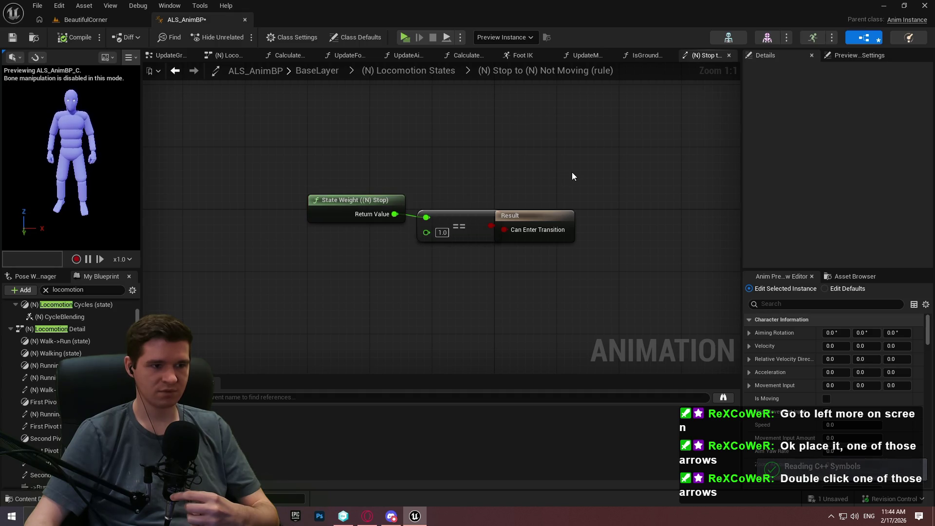
{"action": "mouse_move", "coordinate": [542, 209]}
{"action": "left_mouse_down"}
{"action": "mouse_move", "coordinate": [611, 215]}
{"action": "mouse_move", "coordinate": [605, 230]}
{"action": "left_mouse_up"}
{"action": "left_click", "coordinate": [557, 271]}
{"action": "left_click", "coordinate": [604, 218]}
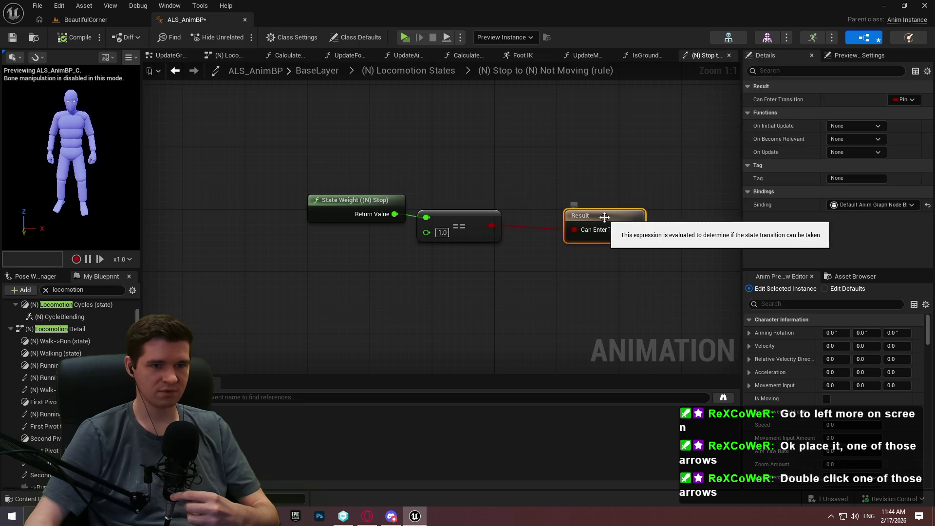
{"action": "left_click", "coordinate": [361, 266]}
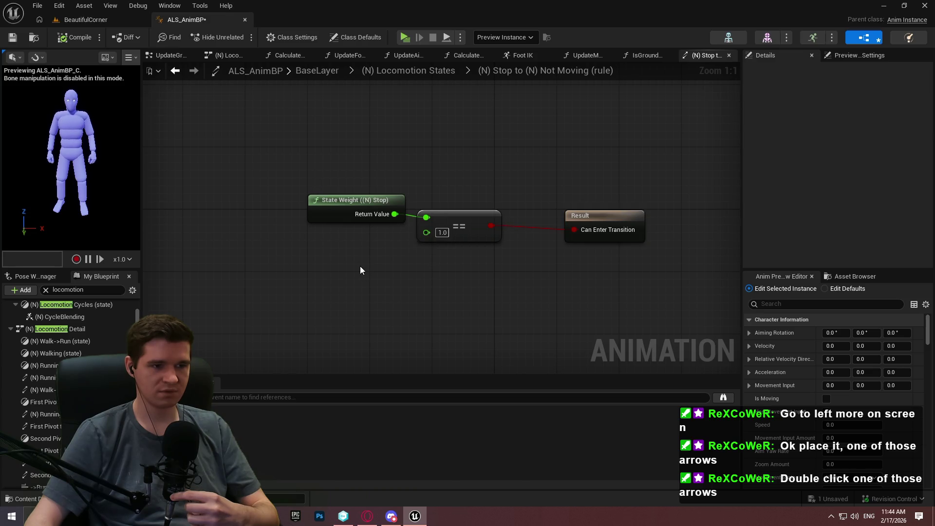
Clear the 'locomotion' filter, show all functions, and place an Is Ground Slippery node
{"action": "left_click", "coordinate": [46, 291]}
{"action": "left_click", "coordinate": [8, 349]}
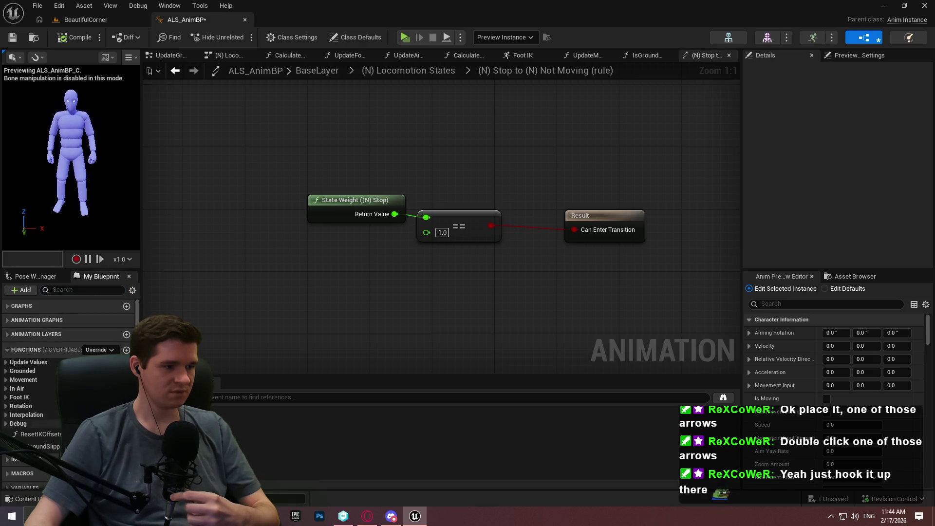
{"action": "left_click_drag", "start_coordinate": [41, 446], "coordinate": [412, 277]}
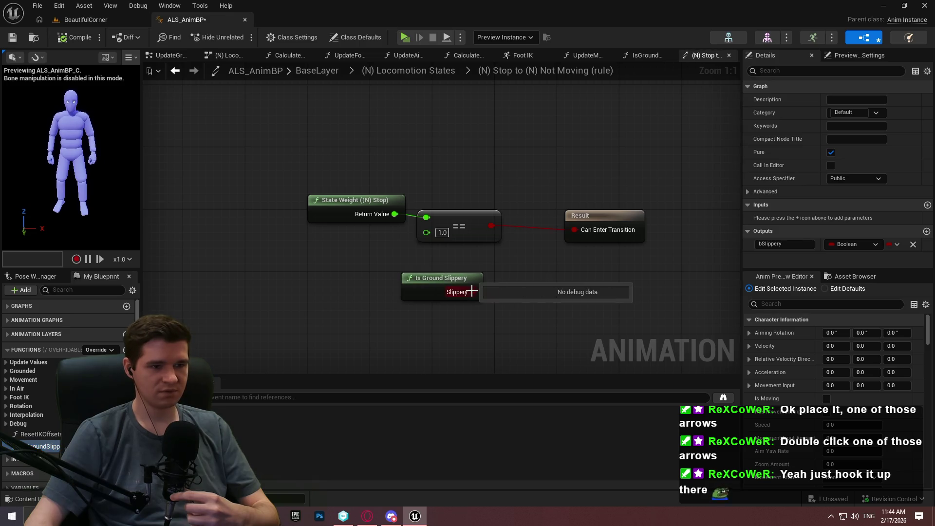
Wire Is Ground Slippery's Slippery output into Can Enter Transition and enlarge the compile results
{"action": "left_click_drag", "start_coordinate": [472, 292], "coordinate": [575, 230]}
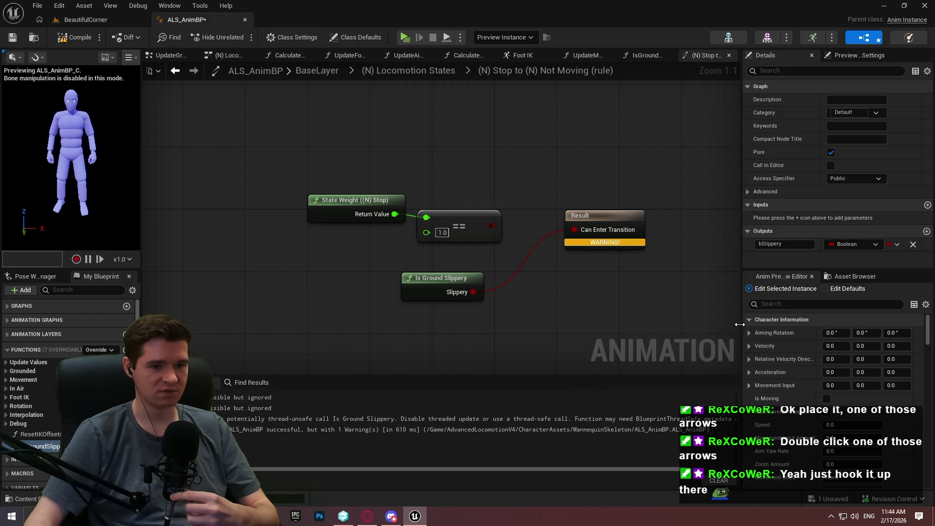
{"action": "mouse_move", "coordinate": [740, 322]}
{"action": "left_mouse_down"}
{"action": "mouse_move", "coordinate": [799, 322]}
{"action": "mouse_move", "coordinate": [782, 322]}
{"action": "left_mouse_up"}
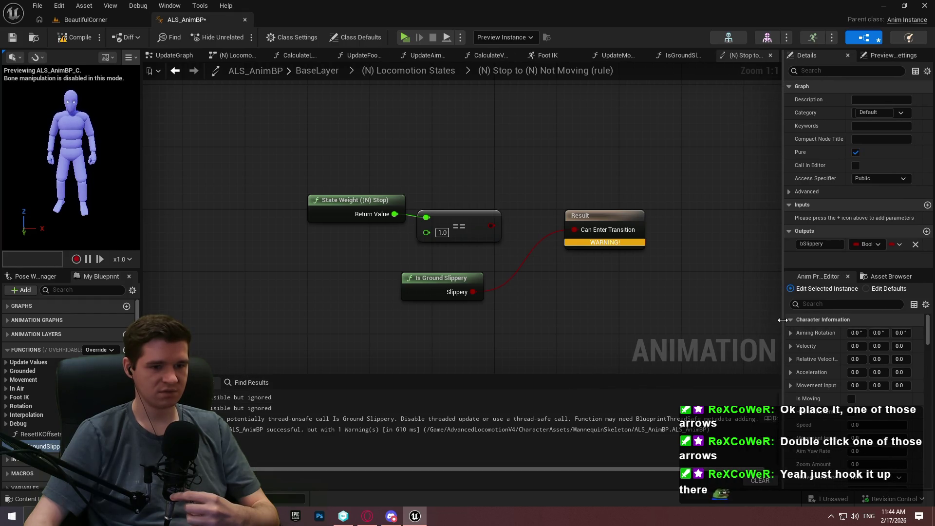
{"action": "mouse_move", "coordinate": [562, 374]}
{"action": "left_mouse_down"}
{"action": "mouse_move", "coordinate": [540, 387]}
{"action": "mouse_move", "coordinate": [540, 358]}
{"action": "mouse_move", "coordinate": [541, 370]}
{"action": "left_mouse_up"}
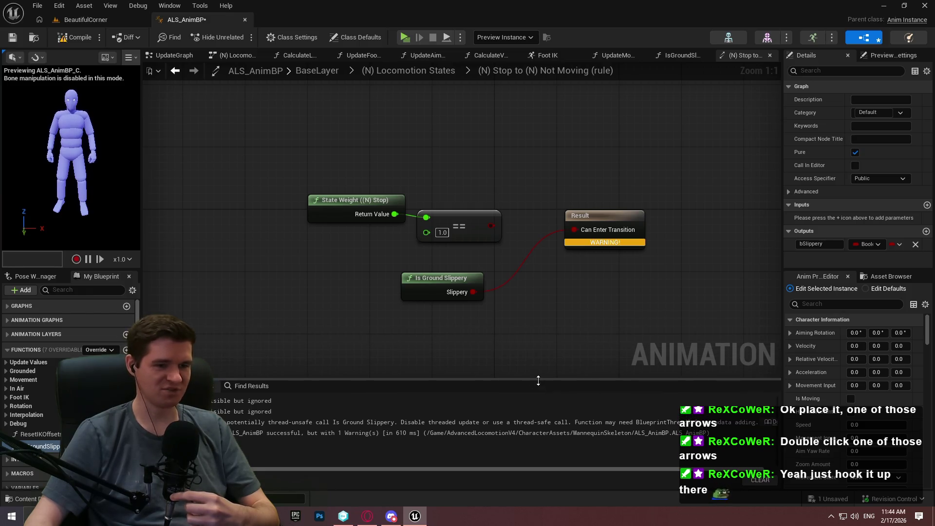
{"action": "left_click_drag", "start_coordinate": [525, 469], "coordinate": [581, 473]}
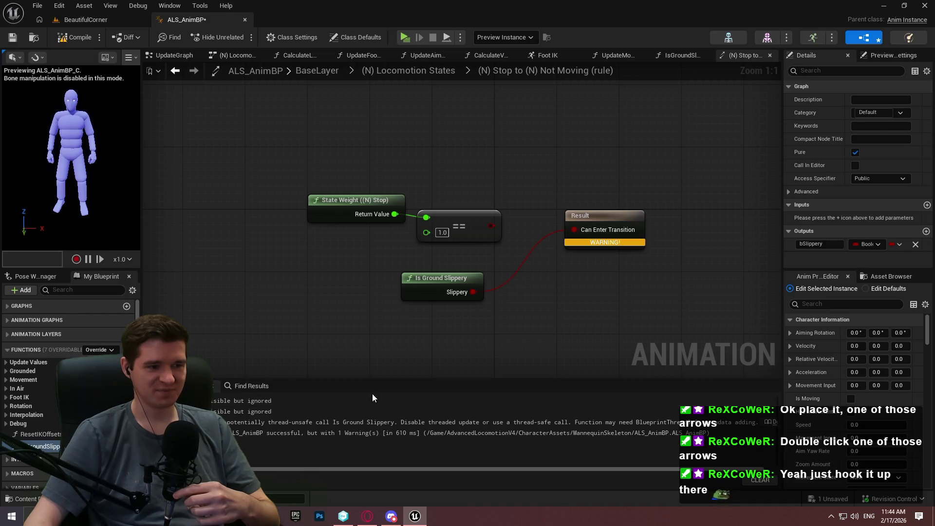
{"action": "scroll", "coordinate": [292, 409], "scroll_direction": "left", "scroll_amount": 3}
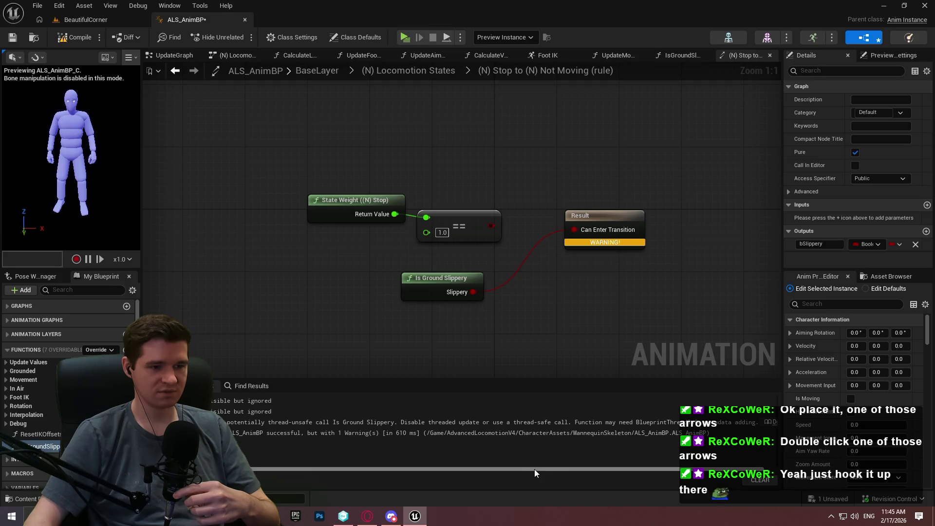
{"action": "left_click_drag", "start_coordinate": [534, 469], "coordinate": [573, 473]}
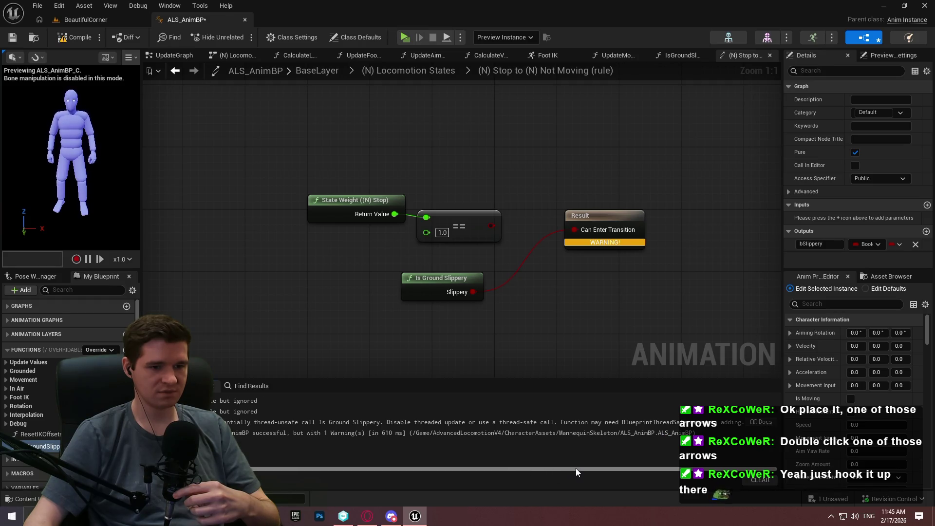
{"action": "scroll", "coordinate": [507, 461], "scroll_direction": "left", "scroll_amount": 2}
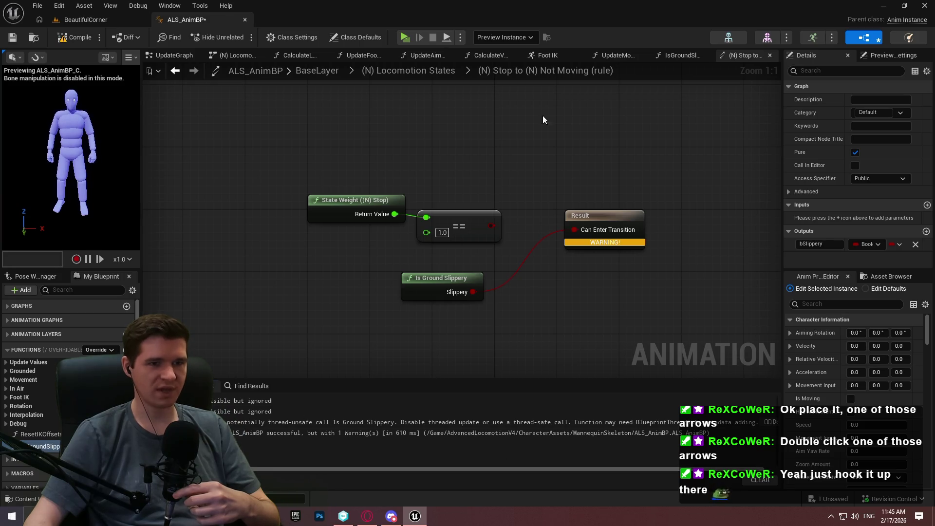
{"action": "left_click", "coordinate": [677, 56]}
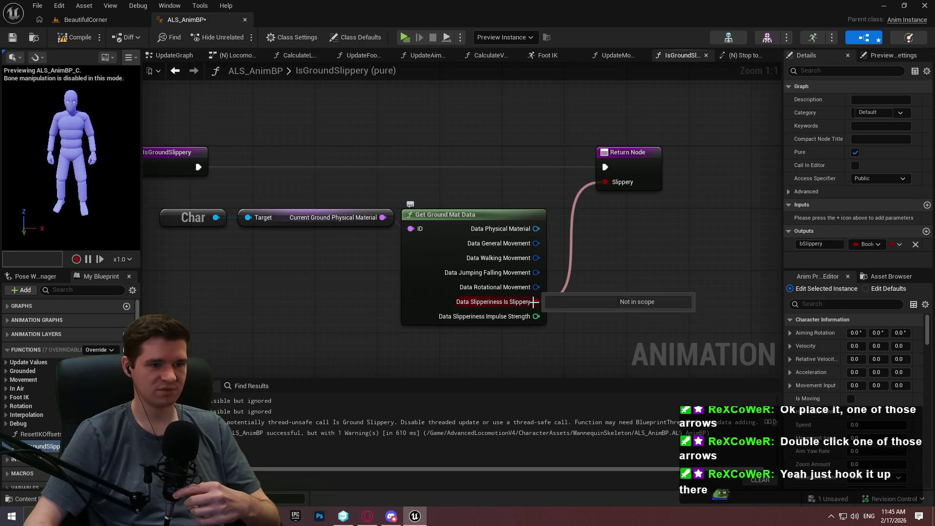
Promote Data Slipperiness Is Slippery to a new variable named bSlippery
{"action": "left_click_drag", "start_coordinate": [553, 240], "coordinate": [580, 232]}
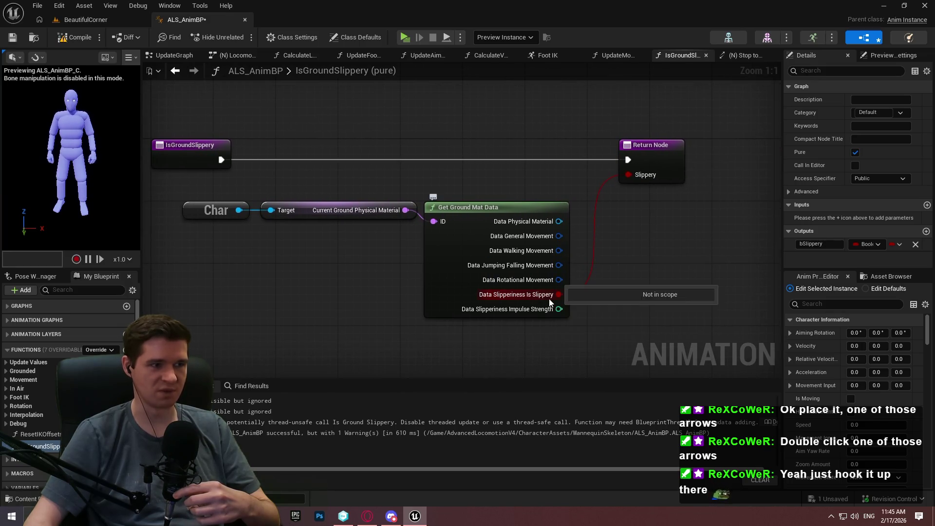
{"action": "left_click_drag", "start_coordinate": [549, 297], "coordinate": [663, 240]}
{"action": "left_click", "coordinate": [714, 285]}
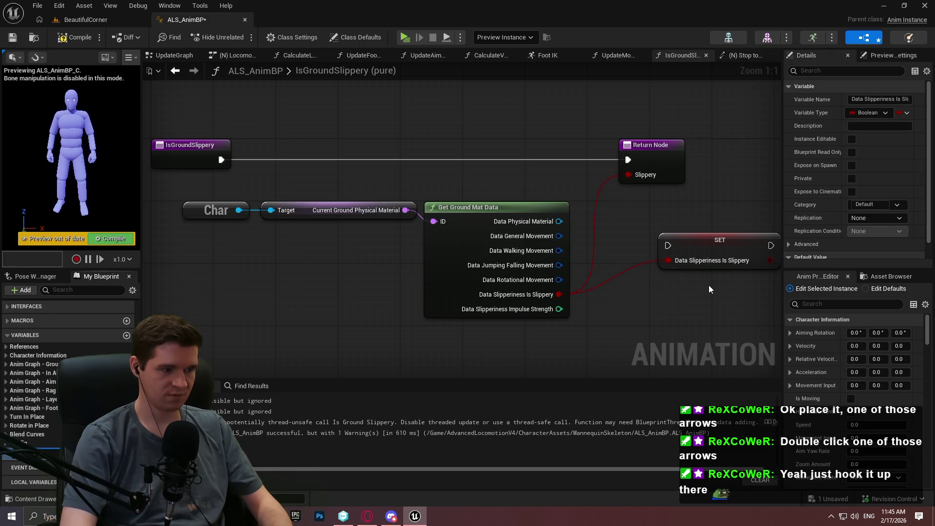
{"action": "key", "text": "Return"}
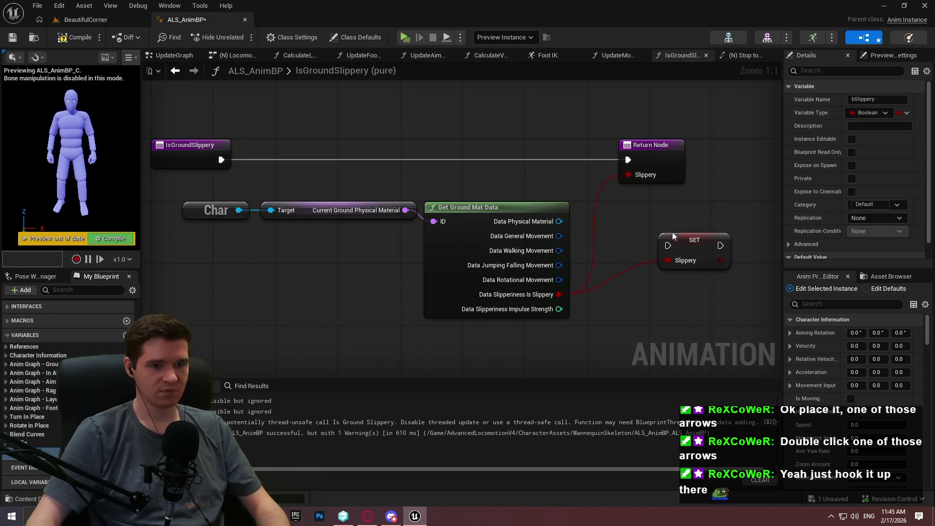
Chain entry→SET→Return Node, remove the Slippery output, and uncheck Pure
{"action": "mouse_move", "coordinate": [668, 245]}
{"action": "left_mouse_down"}
{"action": "mouse_move", "coordinate": [297, 190]}
{"action": "mouse_move", "coordinate": [221, 160]}
{"action": "left_mouse_up"}
{"action": "mouse_move", "coordinate": [721, 245]}
{"action": "left_mouse_down"}
{"action": "mouse_move", "coordinate": [736, 254]}
{"action": "mouse_move", "coordinate": [630, 158]}
{"action": "mouse_move", "coordinate": [709, 148]}
{"action": "left_mouse_up"}
{"action": "mouse_move", "coordinate": [687, 238]}
{"action": "left_mouse_down"}
{"action": "mouse_move", "coordinate": [585, 144]}
{"action": "mouse_move", "coordinate": [590, 161]}
{"action": "left_mouse_up"}
{"action": "left_click", "coordinate": [699, 156]}
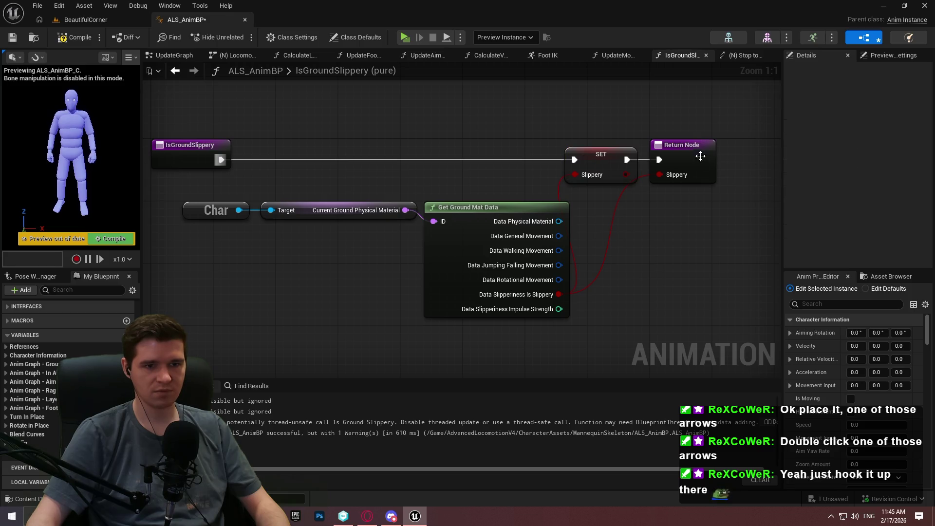
{"action": "left_click", "coordinate": [916, 245]}
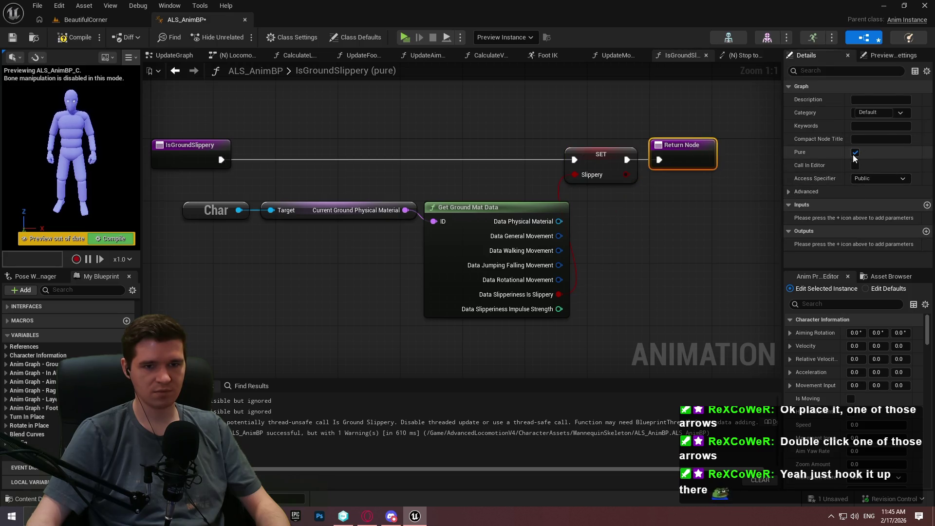
{"action": "left_click", "coordinate": [855, 152]}
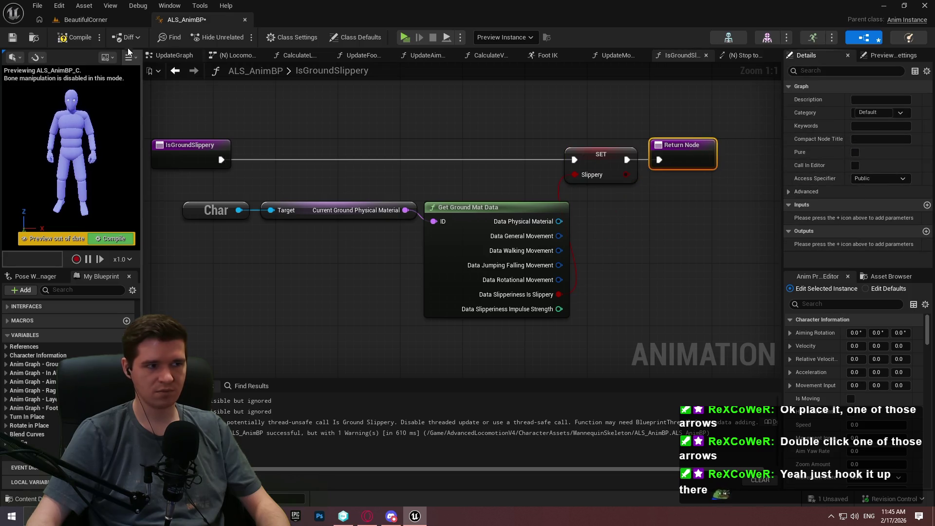
In UpdateGraph, bring the 'Only update if character is valid' group into view
{"action": "left_click", "coordinate": [155, 56]}
{"action": "scroll", "coordinate": [339, 273], "scroll_direction": "up", "scroll_amount": 4}
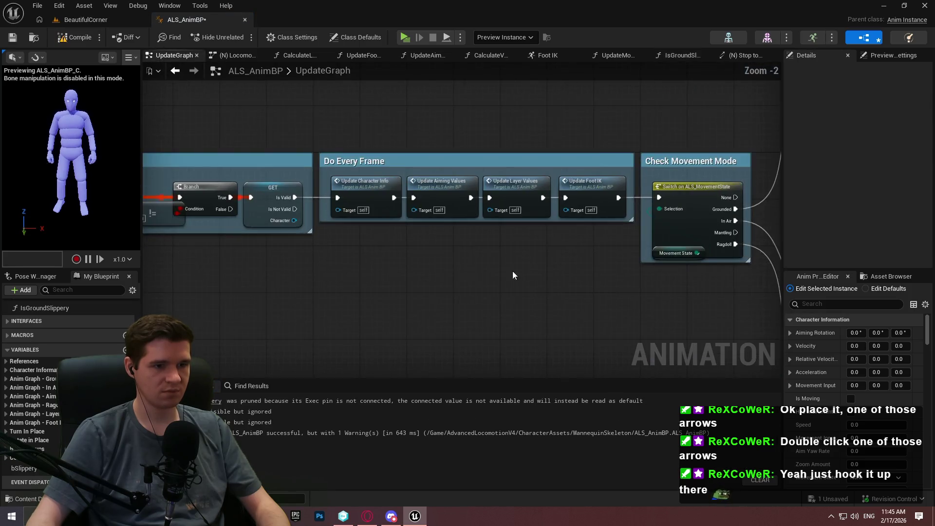
{"action": "left_click_drag", "start_coordinate": [225, 265], "coordinate": [752, 272]}
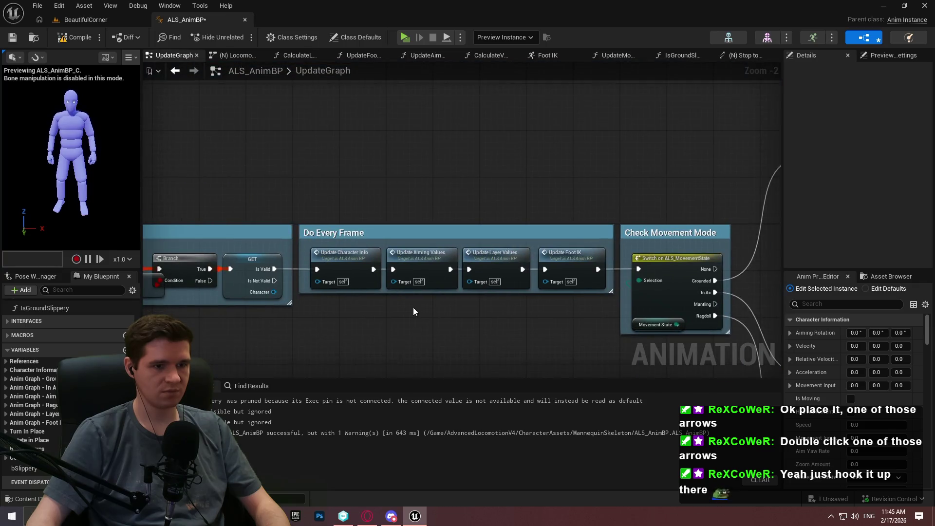
{"action": "mouse_move", "coordinate": [414, 309]}
{"action": "left_mouse_down"}
{"action": "mouse_move", "coordinate": [370, 272]}
{"action": "mouse_move", "coordinate": [635, 282]}
{"action": "left_mouse_up"}
{"action": "right_click", "coordinate": [633, 278]}
{"action": "key", "text": "Escape"}
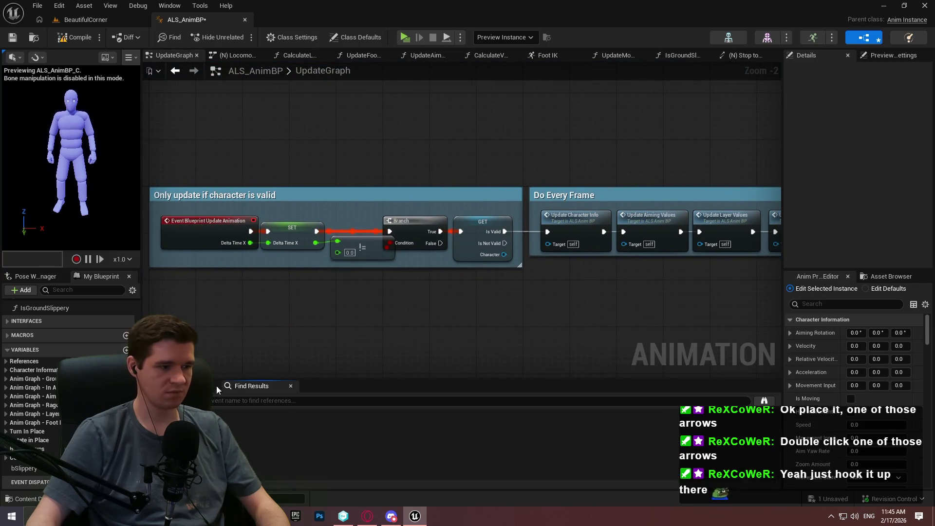
Add an IsGroundSlippery call after the Is Valid check and compile the blueprint
{"action": "mouse_move", "coordinate": [49, 369]}
{"action": "left_mouse_down"}
{"action": "mouse_move", "coordinate": [560, 299]}
{"action": "mouse_move", "coordinate": [505, 231]}
{"action": "left_mouse_up"}
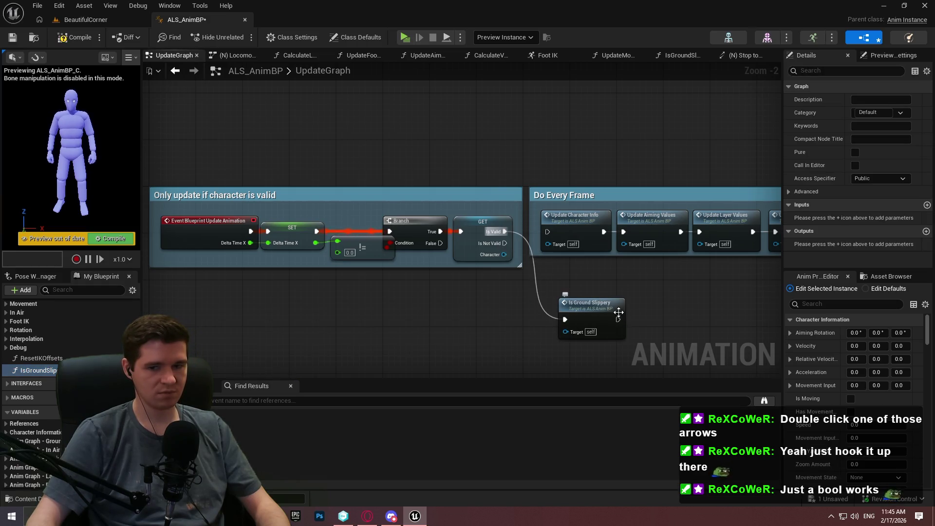
{"action": "mouse_move", "coordinate": [617, 317]}
{"action": "left_mouse_down"}
{"action": "mouse_move", "coordinate": [560, 223]}
{"action": "mouse_move", "coordinate": [580, 297]}
{"action": "mouse_move", "coordinate": [548, 232]}
{"action": "left_mouse_up"}
{"action": "left_click", "coordinate": [73, 38]}
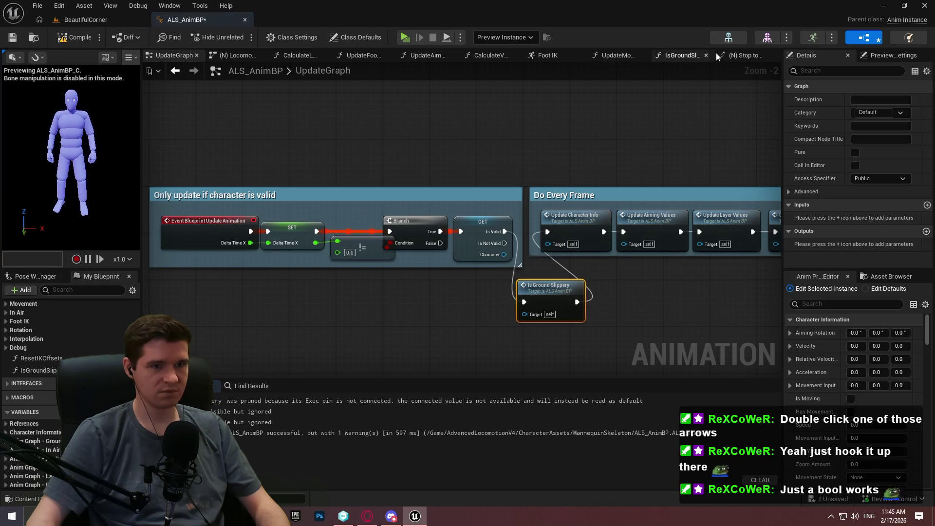
{"action": "left_click", "coordinate": [747, 58]}
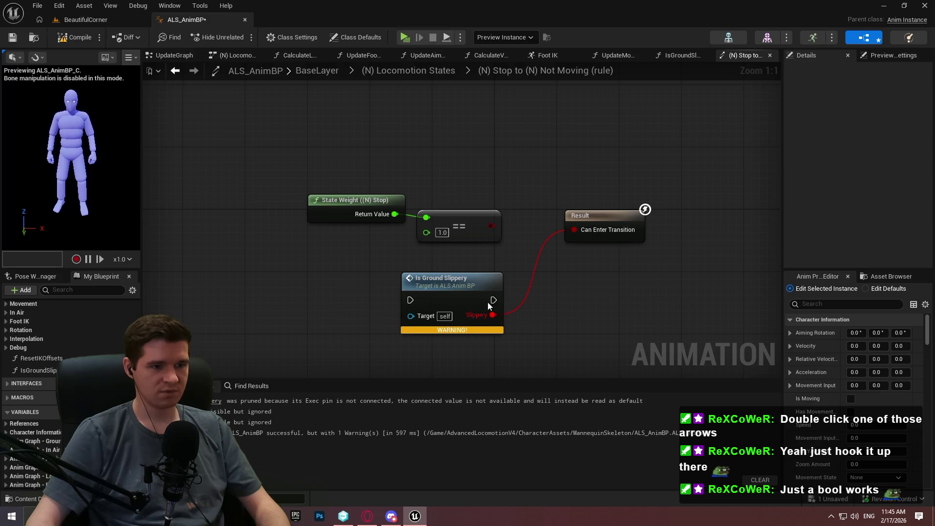
Replace the Is Ground Slippery call with a bSlippery getter feeding Can Enter Transition, then recompile
{"action": "left_click", "coordinate": [501, 305]}
{"action": "key", "text": "Delete"}
{"action": "scroll", "coordinate": [49, 440], "scroll_direction": "down", "scroll_amount": 3}
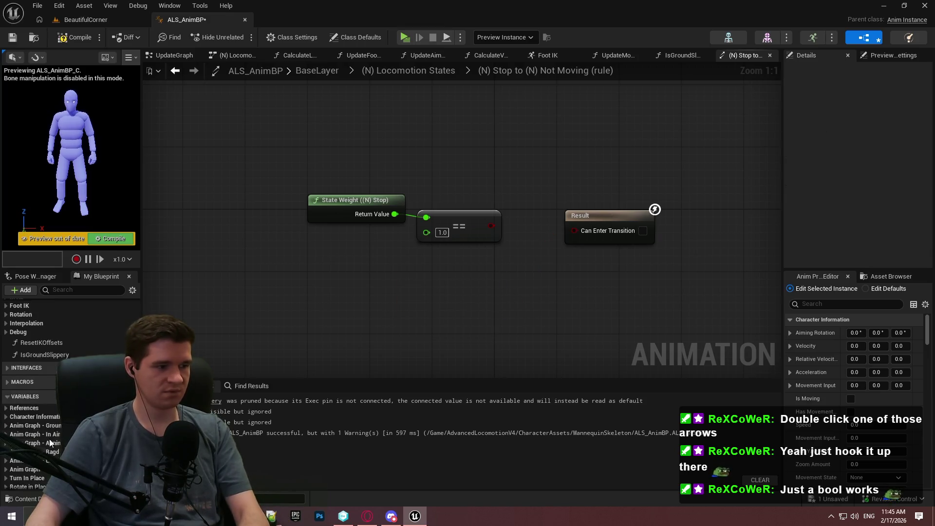
{"action": "mouse_move", "coordinate": [21, 469]}
{"action": "left_mouse_down"}
{"action": "mouse_move", "coordinate": [577, 230]}
{"action": "mouse_move", "coordinate": [469, 314]}
{"action": "left_mouse_up"}
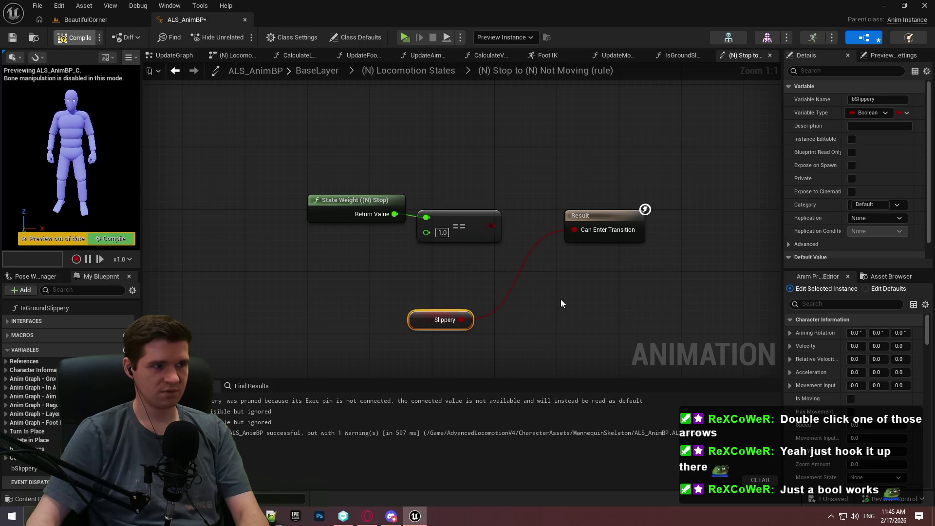
{"action": "key", "text": "F7"}
{"action": "left_click", "coordinate": [590, 302]}
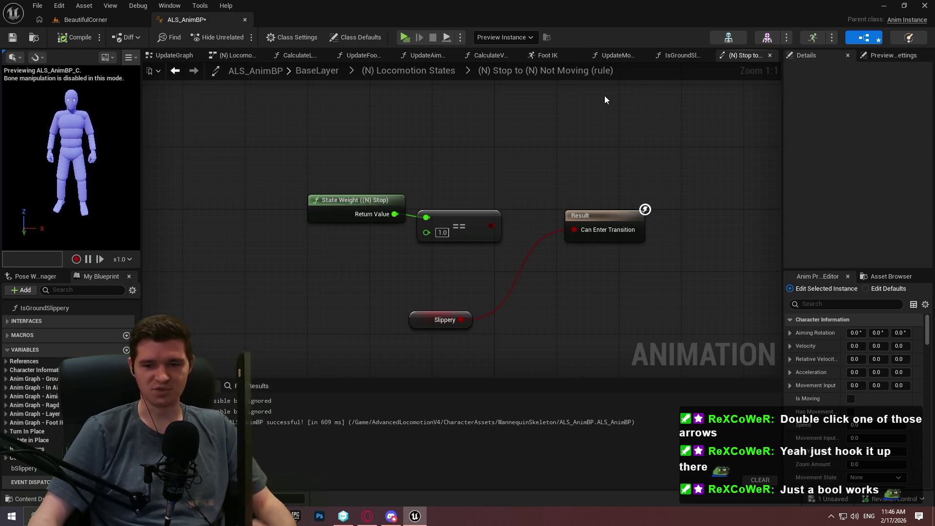
{"action": "double_click", "coordinate": [597, 70]}
{"action": "key", "text": "Escape"}
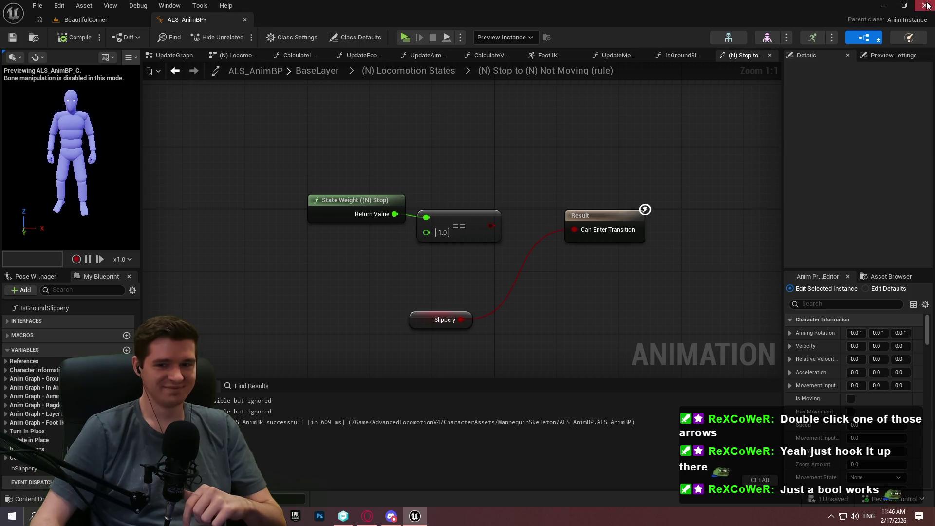
Close the Unreal editor window, raising the Save Content prompt for ALS_AnimBP
{"action": "left_click", "coordinate": [925, 6]}
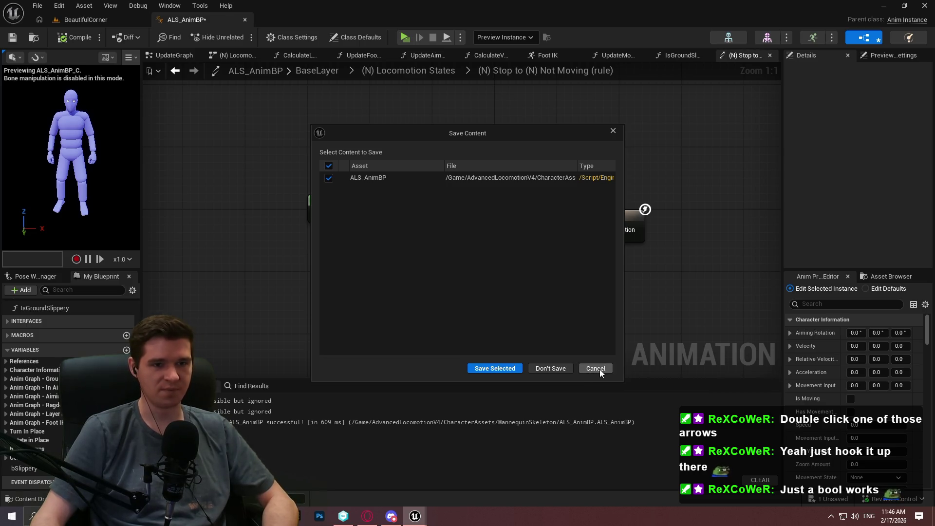
Cancel the save prompt and review the IsGroundSlippery function graph
{"action": "left_click", "coordinate": [596, 368]}
{"action": "left_click", "coordinate": [682, 55]}
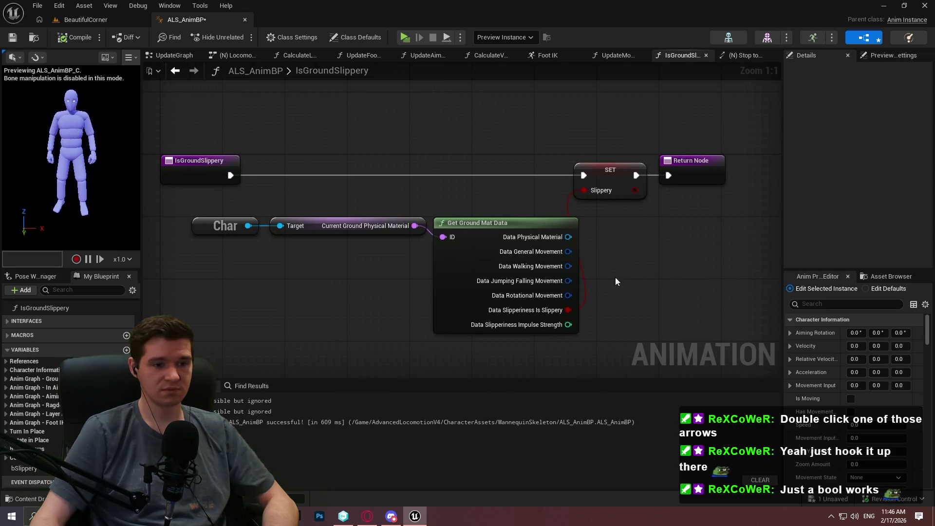
{"action": "scroll", "coordinate": [373, 286], "scroll_direction": "up", "scroll_amount": 1}
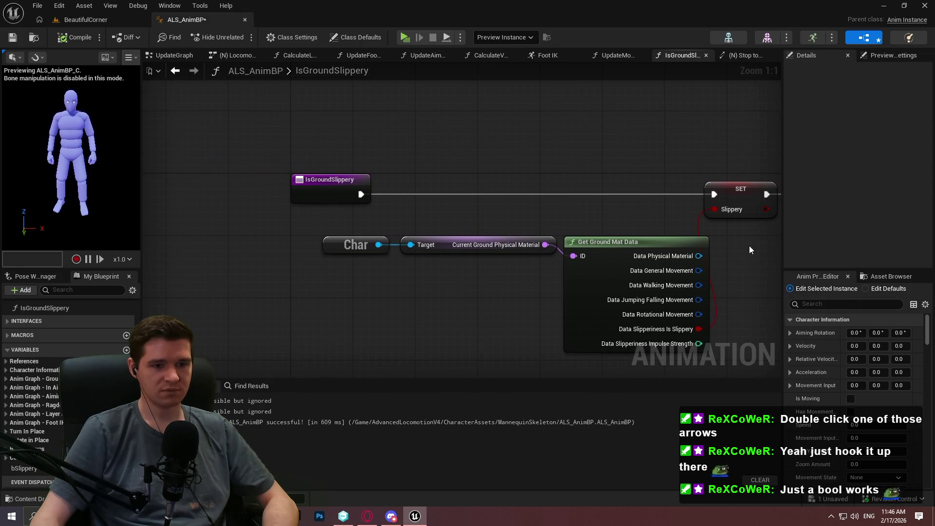
{"action": "scroll", "coordinate": [647, 216], "scroll_direction": "down", "scroll_amount": 1}
{"action": "scroll", "coordinate": [537, 259], "scroll_direction": "up", "scroll_amount": 1}
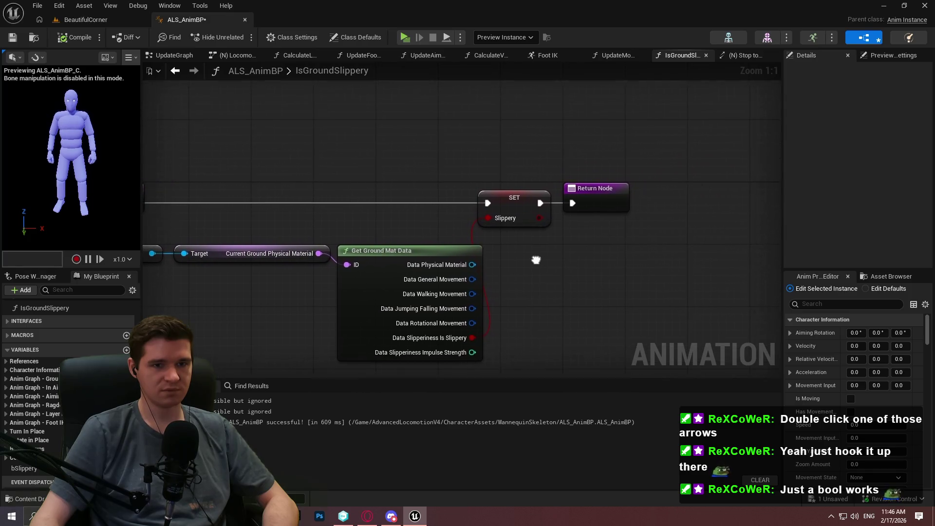
{"action": "scroll", "coordinate": [660, 202], "scroll_direction": "down", "scroll_amount": 1}
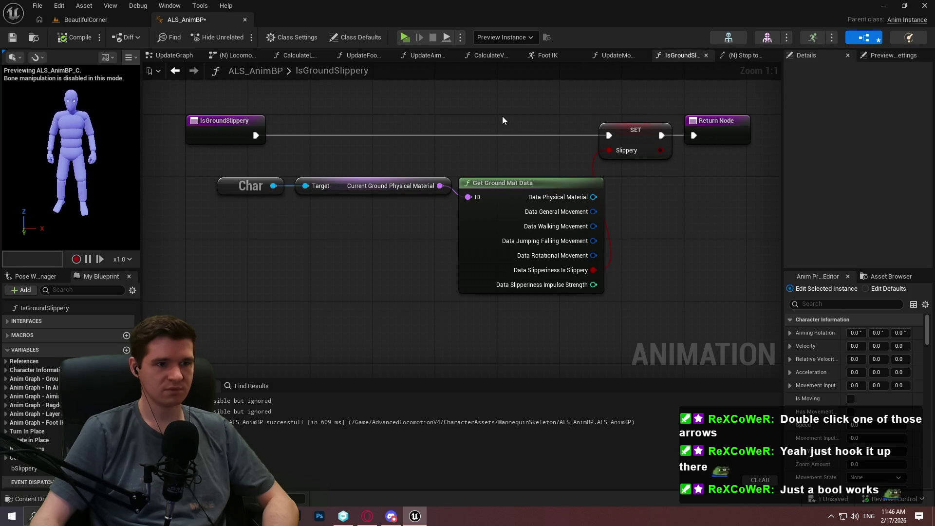
{"action": "mouse_move", "coordinate": [546, 125]}
{"action": "left_mouse_down"}
{"action": "mouse_move", "coordinate": [419, 157]}
{"action": "mouse_move", "coordinate": [431, 25]}
{"action": "left_mouse_up"}
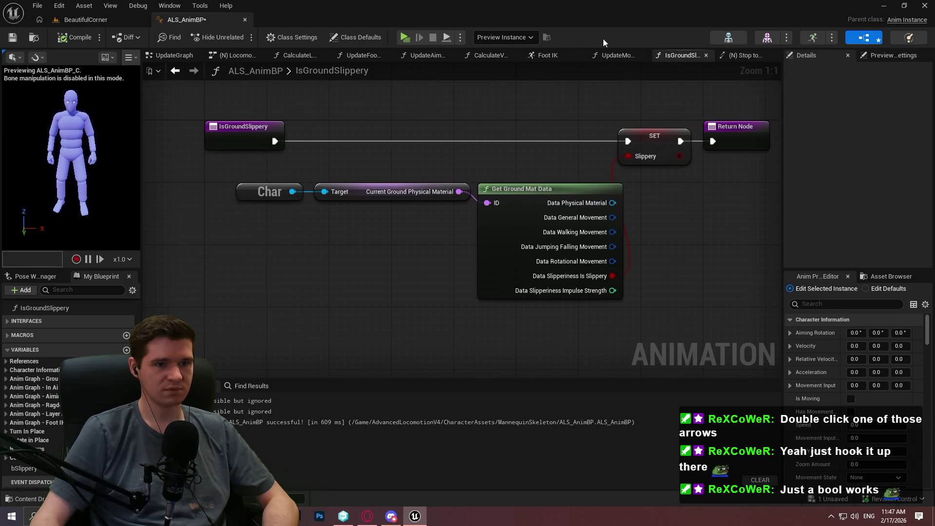
Close the Unreal editor, discarding the unsaved ALS_AnimBP changes
{"action": "left_click", "coordinate": [924, 5]}
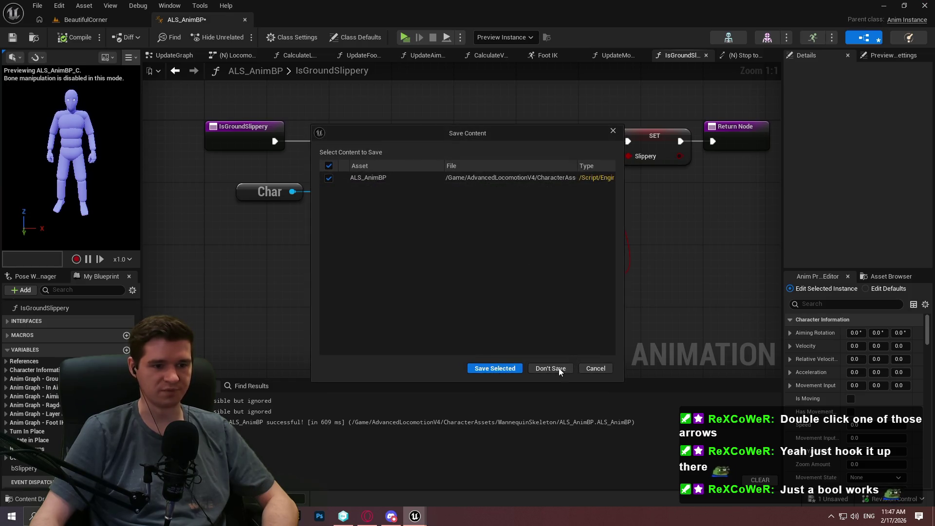
{"action": "left_click", "coordinate": [555, 368]}
{"action": "left_click", "coordinate": [42, 73]}
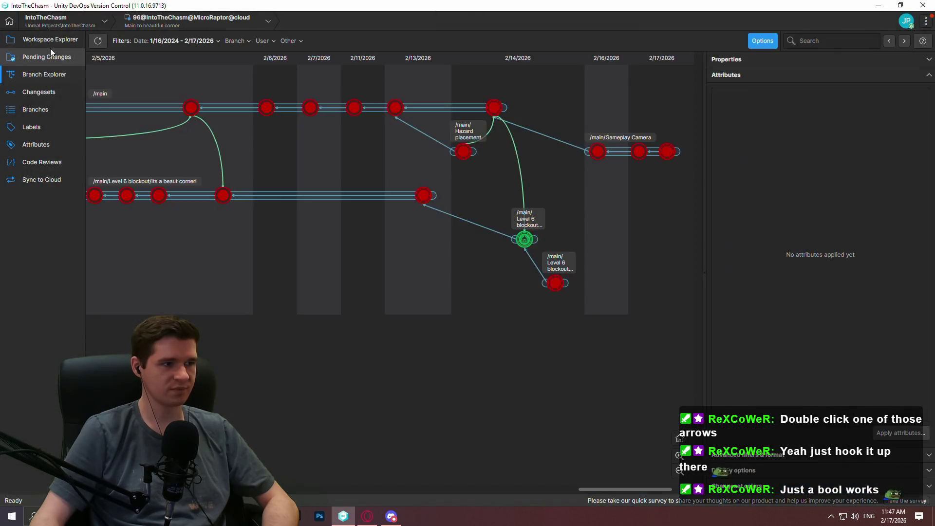
Undo the pending DefaultEditor.ini change
{"action": "left_click", "coordinate": [48, 56]}
{"action": "right_click", "coordinate": [156, 122]}
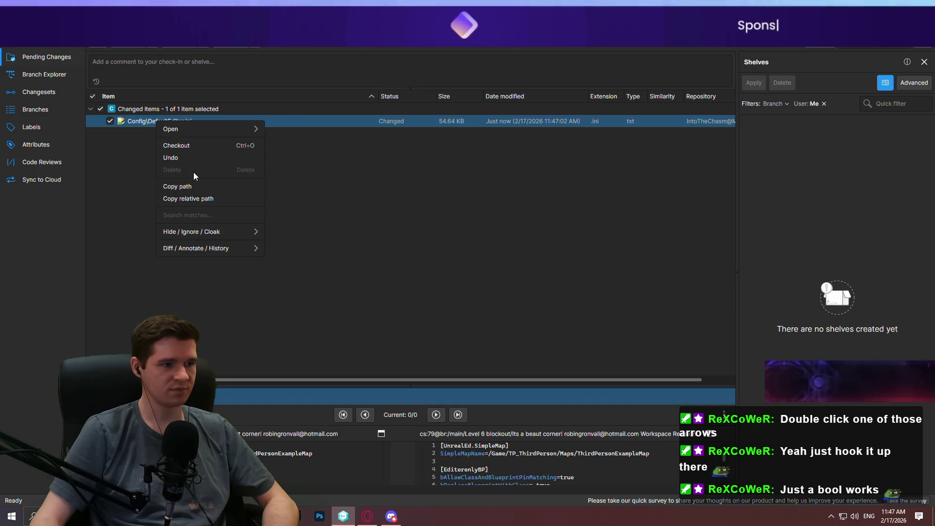
{"action": "left_click", "coordinate": [190, 159]}
{"action": "left_click", "coordinate": [518, 271]}
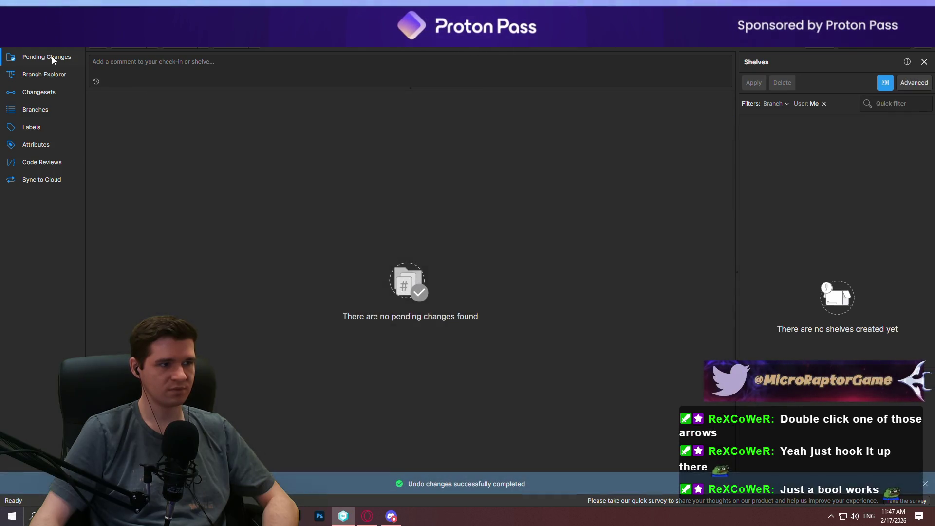
Switch the workspace to the latest Gameplay Camera changeset
{"action": "left_click", "coordinate": [43, 74]}
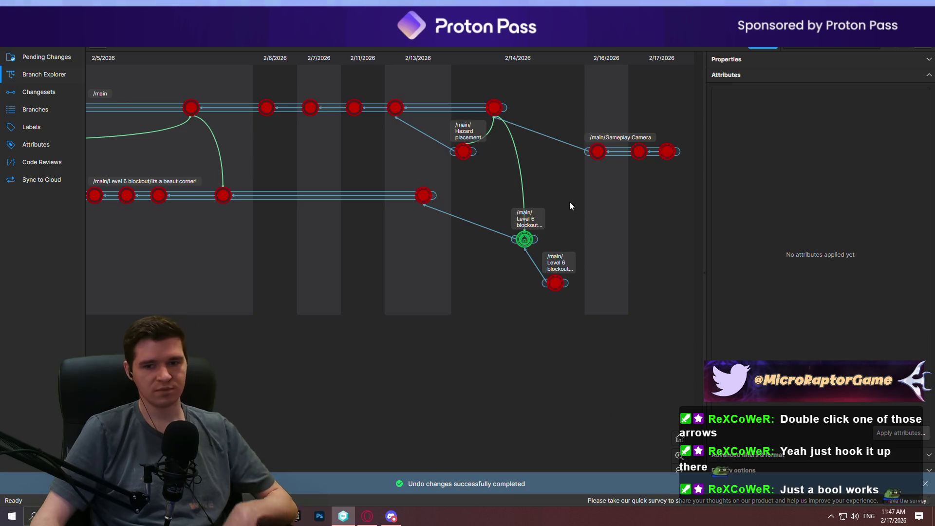
{"action": "right_click", "coordinate": [601, 152]}
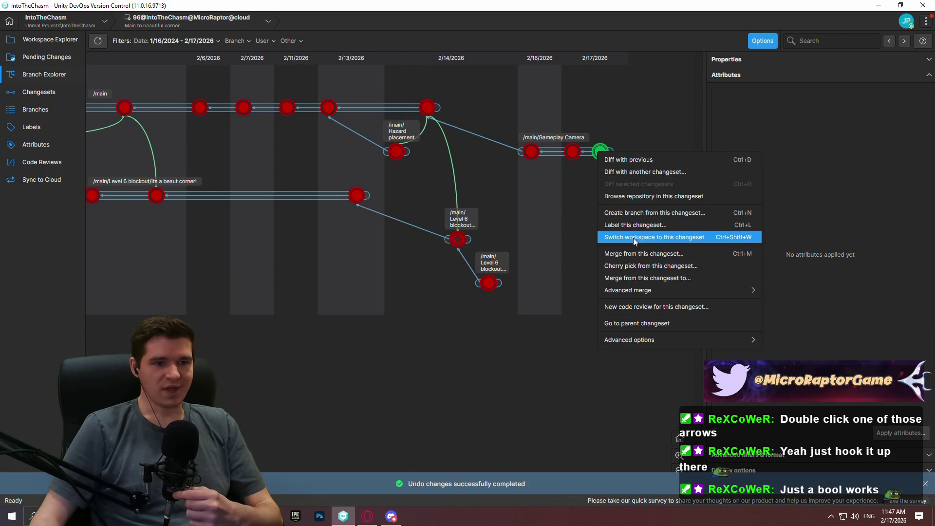
{"action": "left_click", "coordinate": [633, 238]}
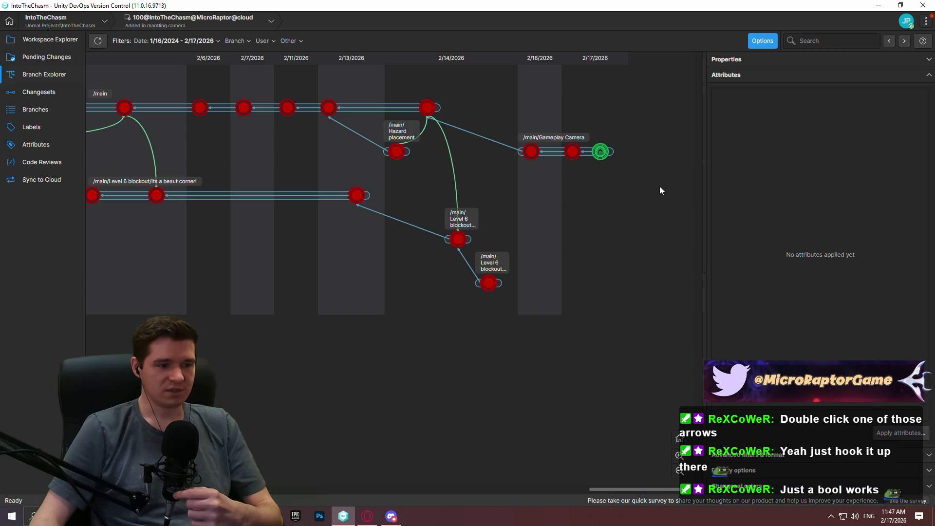
Start merging that changeset into /main
{"action": "right_click", "coordinate": [603, 152]}
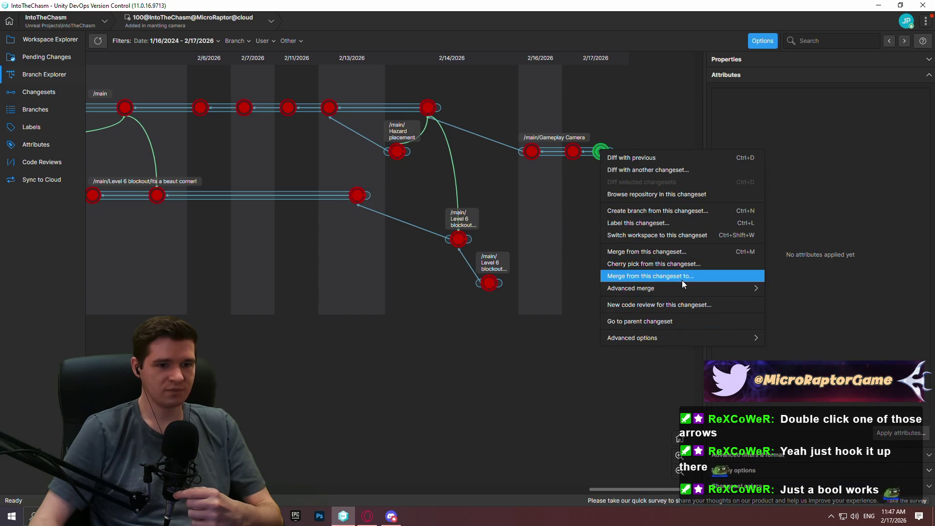
{"action": "left_click", "coordinate": [682, 280]}
{"action": "left_click", "coordinate": [341, 216]}
{"action": "left_click", "coordinate": [577, 360]}
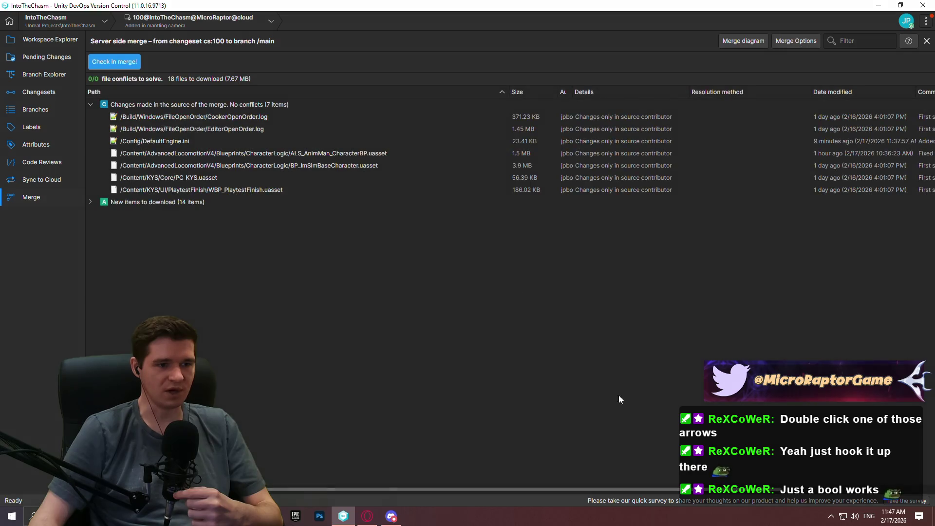
Check in the merge with the comment 'New gameplay camera system, first iteration'
{"action": "left_click", "coordinate": [117, 61]}
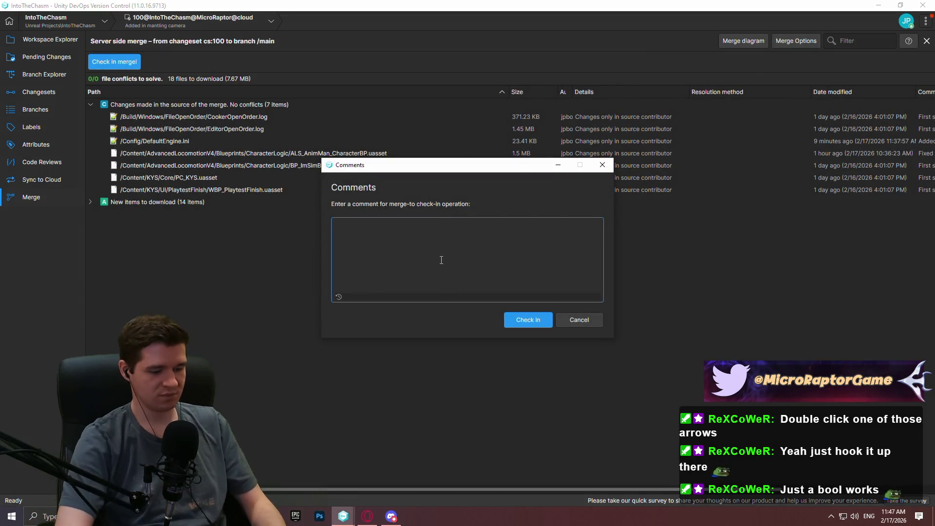
{"action": "type", "text": "New gameplay cam"}
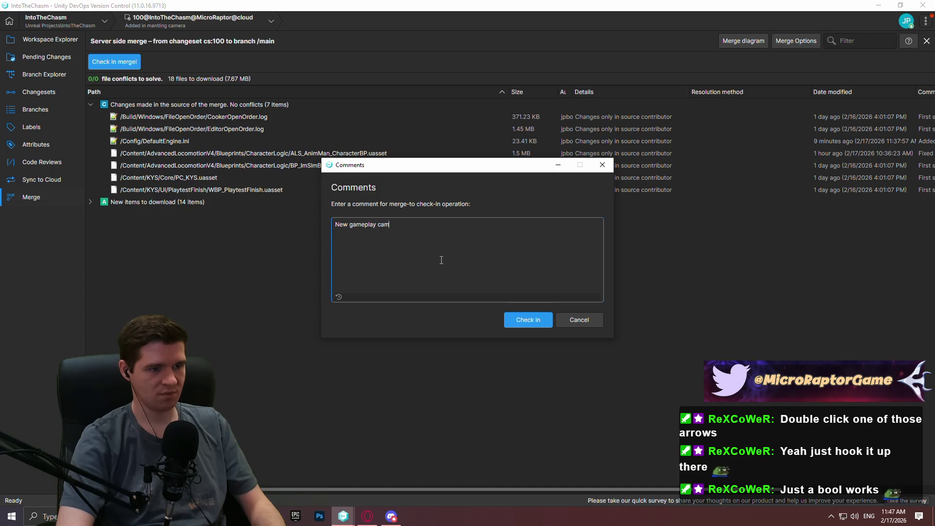
{"action": "type", "text": "era system, f"}
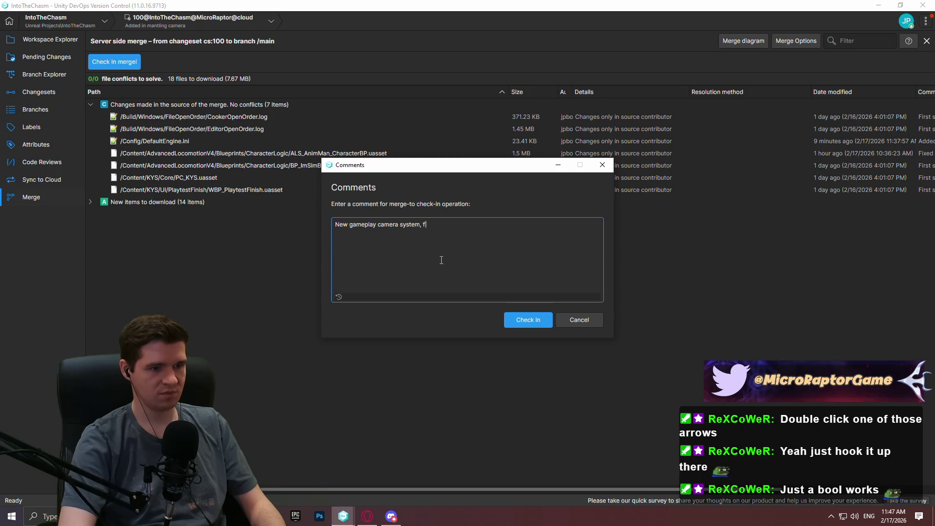
{"action": "type", "text": "ion"}
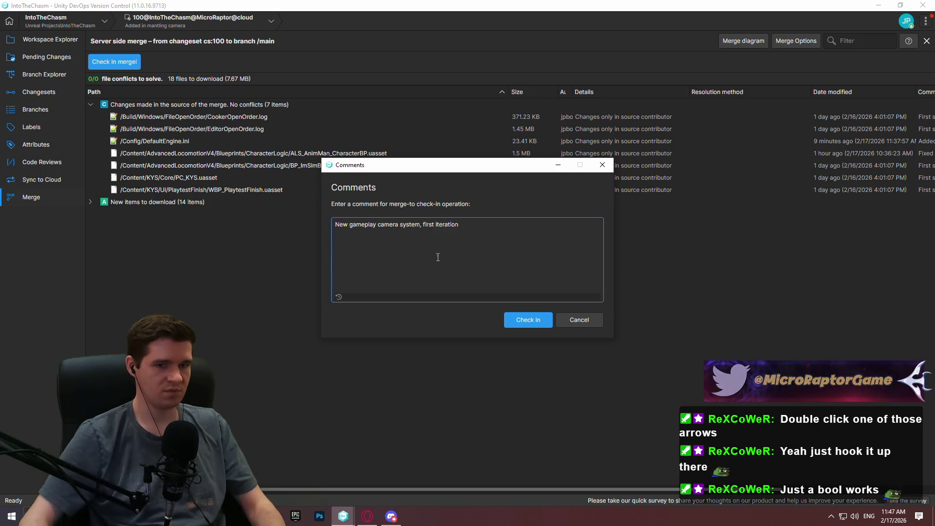
{"action": "left_click", "coordinate": [522, 324]}
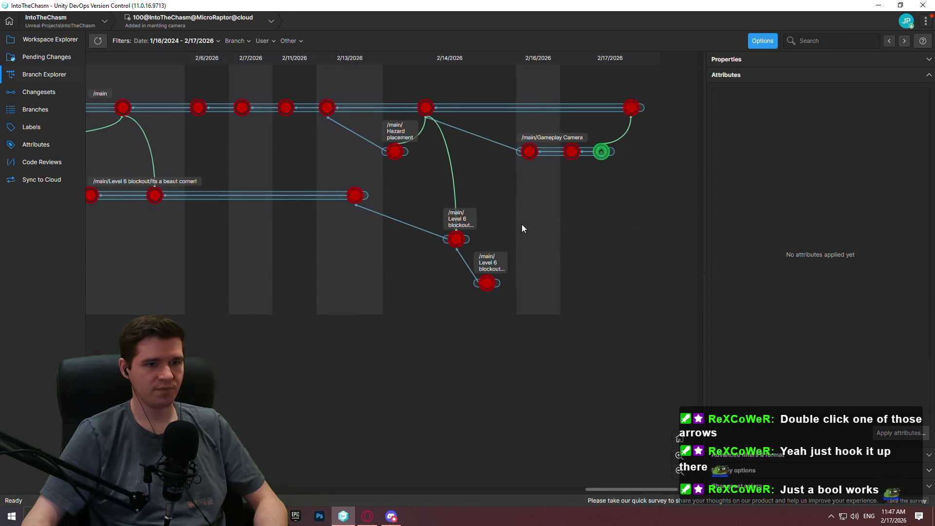
Switch the workspace to the newest /main changeset and open YouTrack's Production Plan article
{"action": "right_click", "coordinate": [600, 108]}
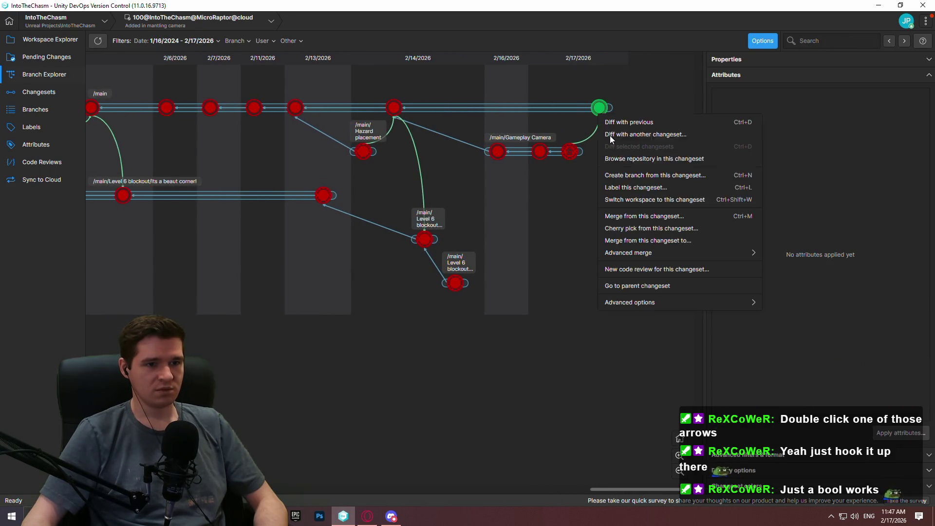
{"action": "left_click", "coordinate": [642, 200]}
{"action": "key", "text": "alt+Tab"}
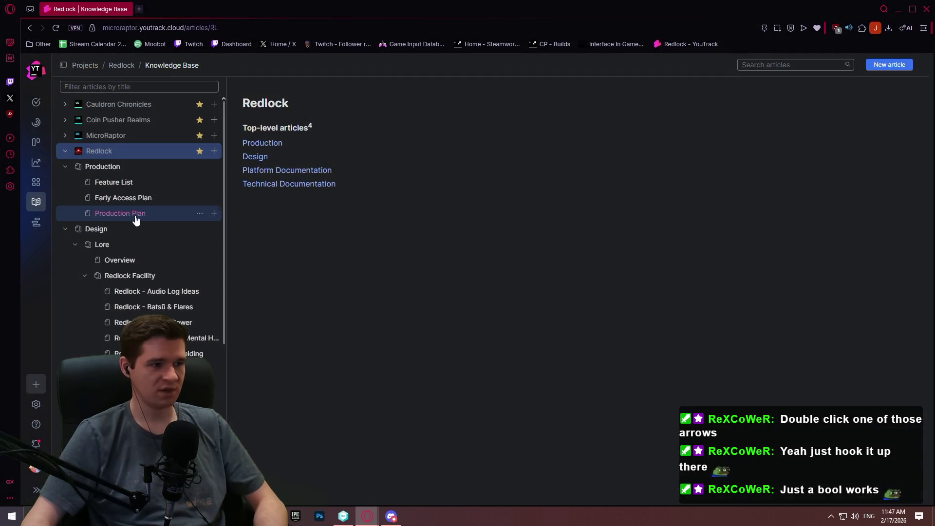
{"action": "left_click", "coordinate": [138, 213]}
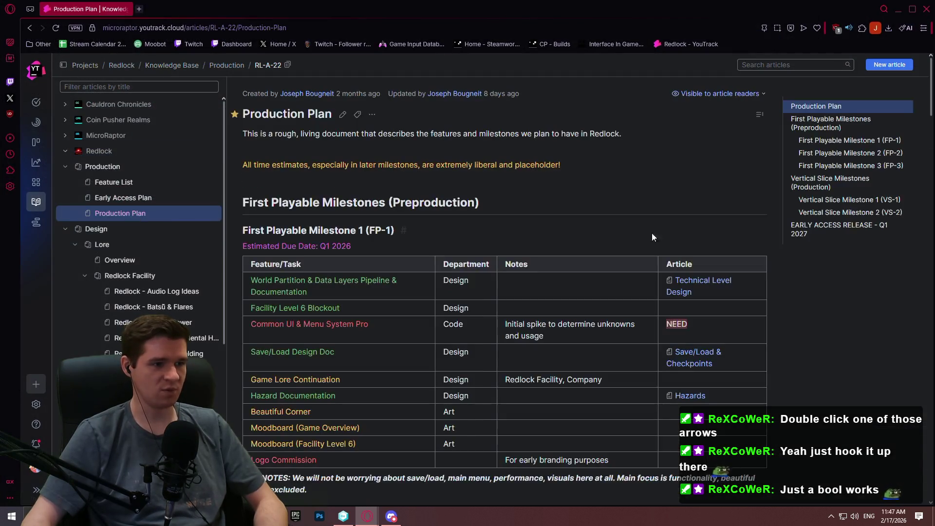
Edit the Production Plan article and delete the NEED tag from the Custom Gameplay Camera row
{"action": "scroll", "coordinate": [469, 252], "scroll_direction": "down", "scroll_amount": 2}
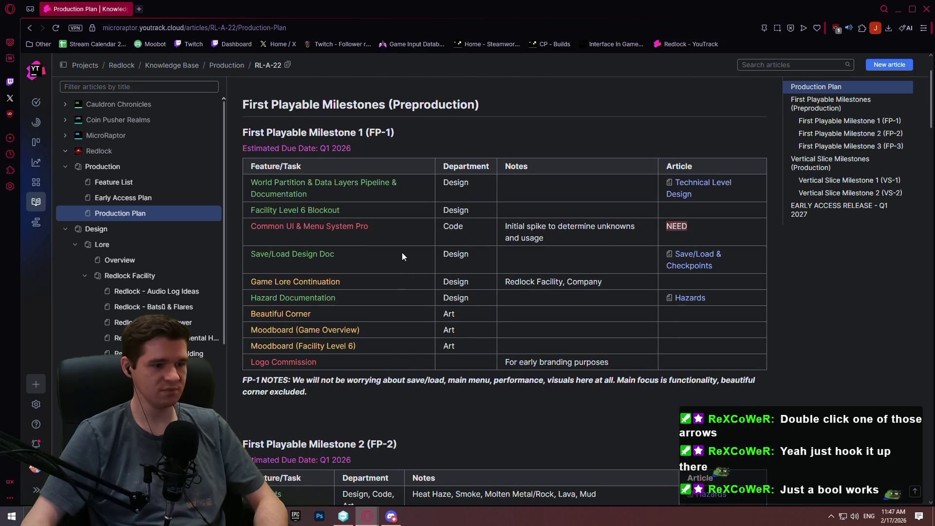
{"action": "scroll", "coordinate": [378, 236], "scroll_direction": "down", "scroll_amount": 5}
{"action": "scroll", "coordinate": [372, 233], "scroll_direction": "down", "scroll_amount": 3}
{"action": "scroll", "coordinate": [372, 194], "scroll_direction": "up", "scroll_amount": 8}
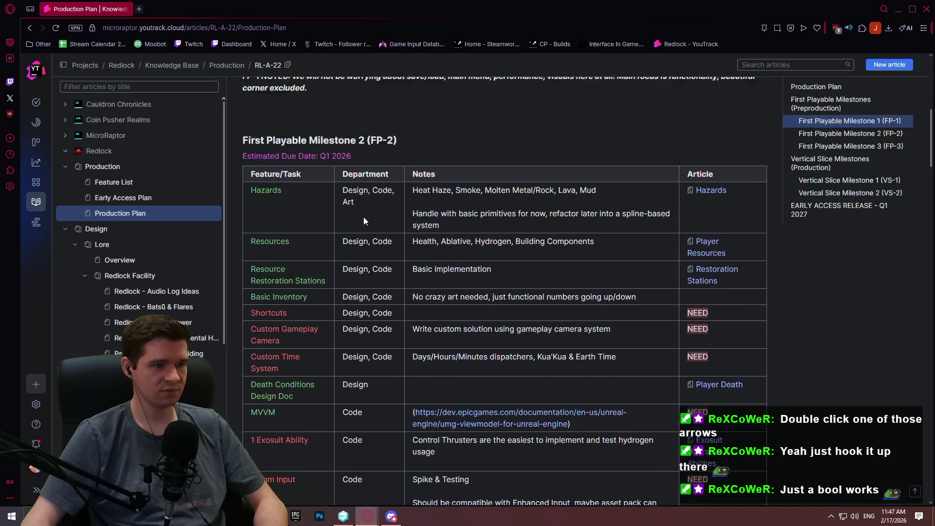
{"action": "scroll", "coordinate": [372, 138], "scroll_direction": "up", "scroll_amount": 2}
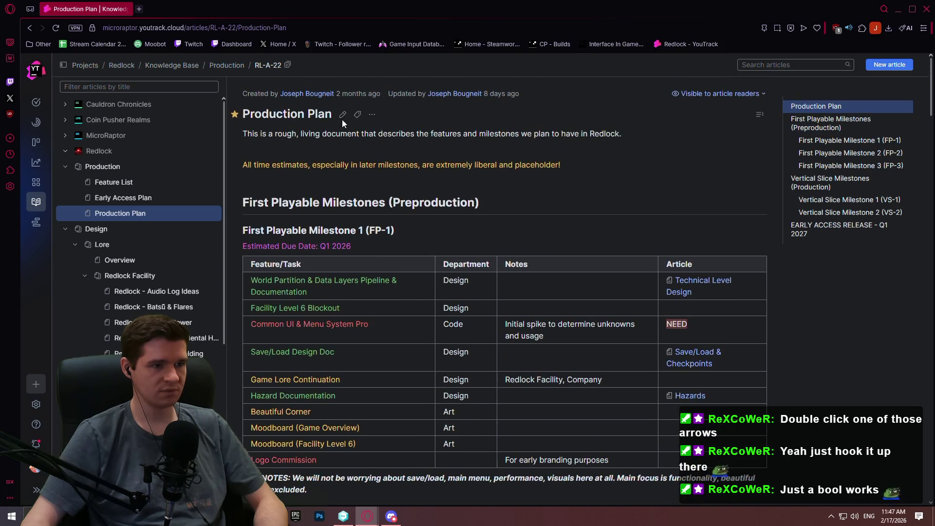
{"action": "left_click", "coordinate": [343, 119]}
{"action": "scroll", "coordinate": [360, 321], "scroll_direction": "down", "scroll_amount": 9}
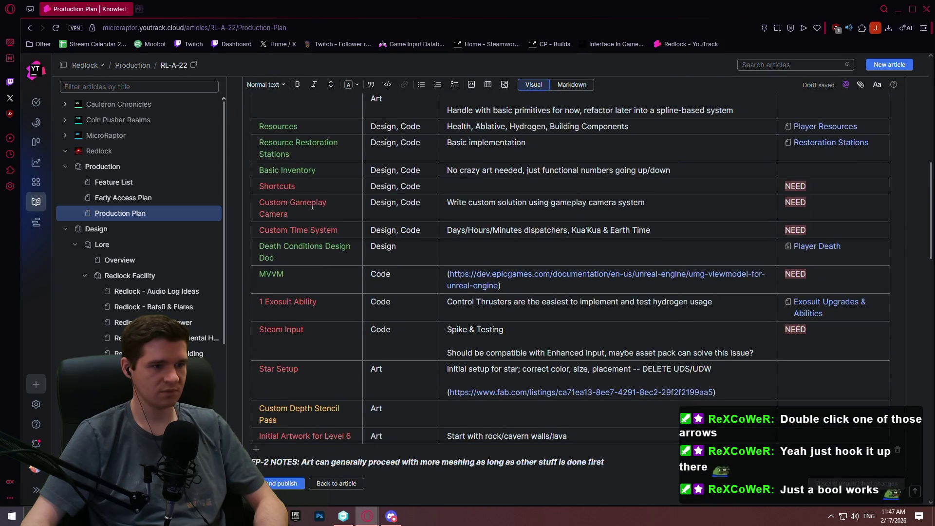
{"action": "left_click_drag", "start_coordinate": [288, 212], "coordinate": [258, 202]}
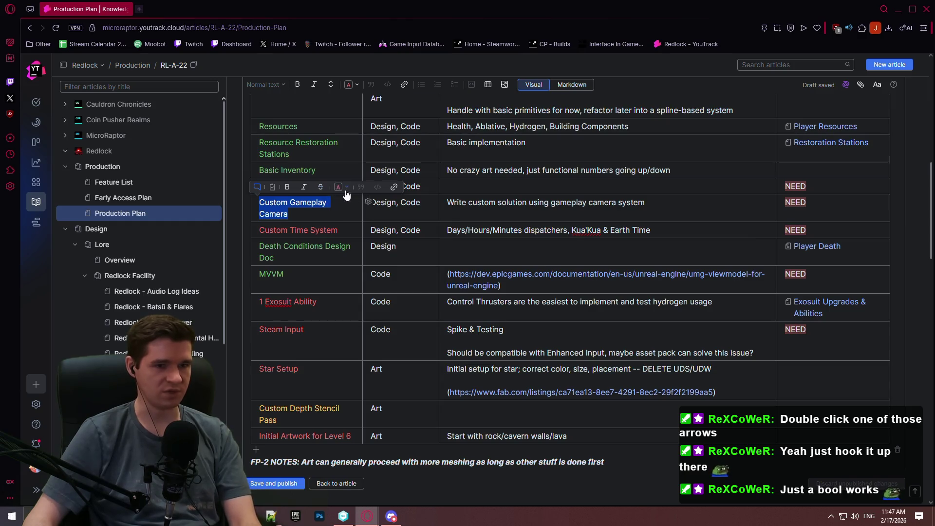
{"action": "left_click", "coordinate": [821, 205]}
{"action": "key", "text": "BackSpace"}
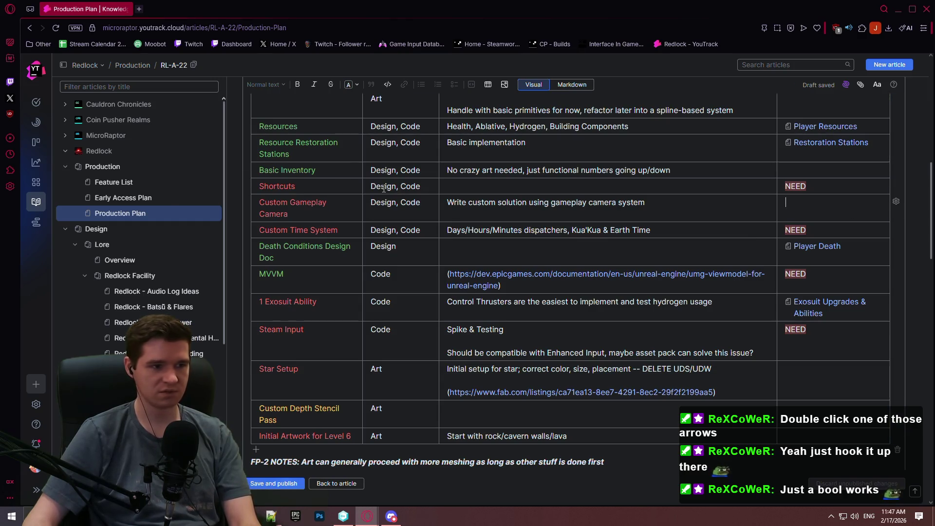
Colour the Custom Gameplay Camera task name green
{"action": "left_click_drag", "start_coordinate": [289, 215], "coordinate": [263, 205]}
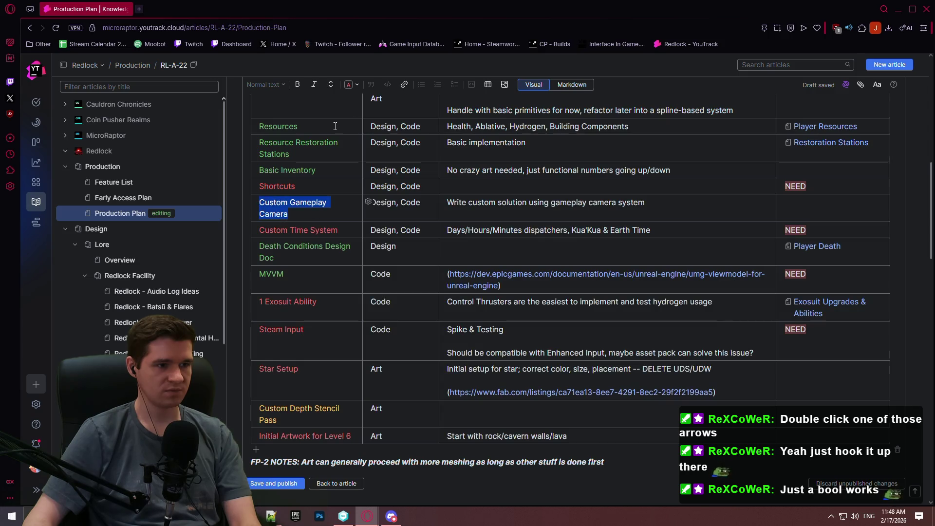
{"action": "left_click", "coordinate": [356, 84]}
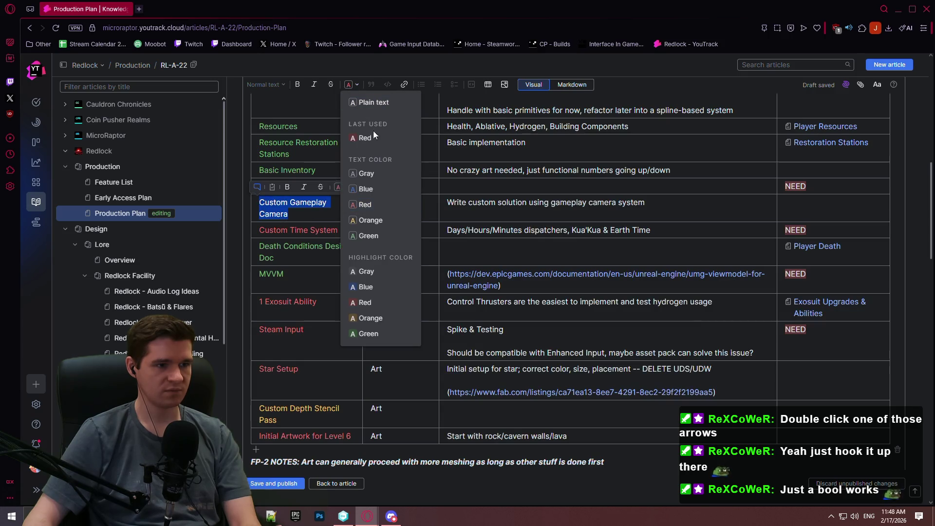
{"action": "left_click", "coordinate": [384, 241]}
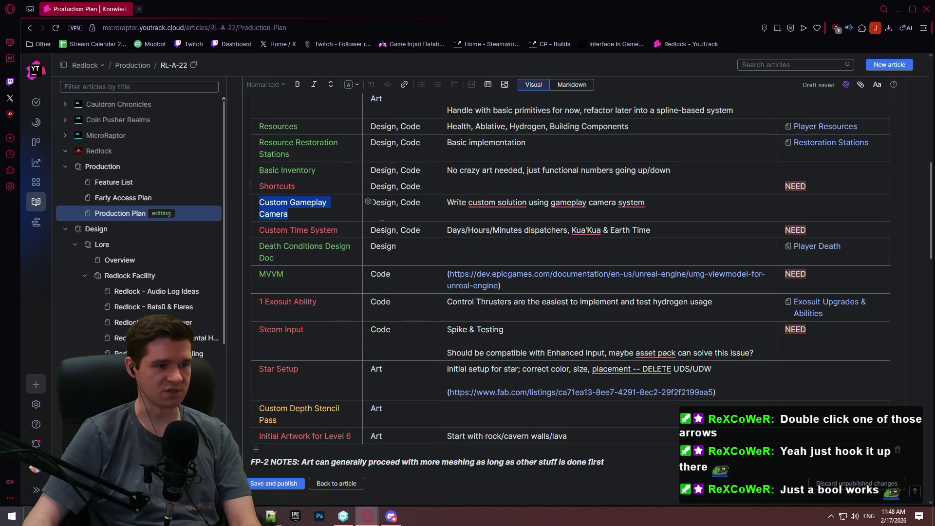
{"action": "left_click", "coordinate": [662, 204]}
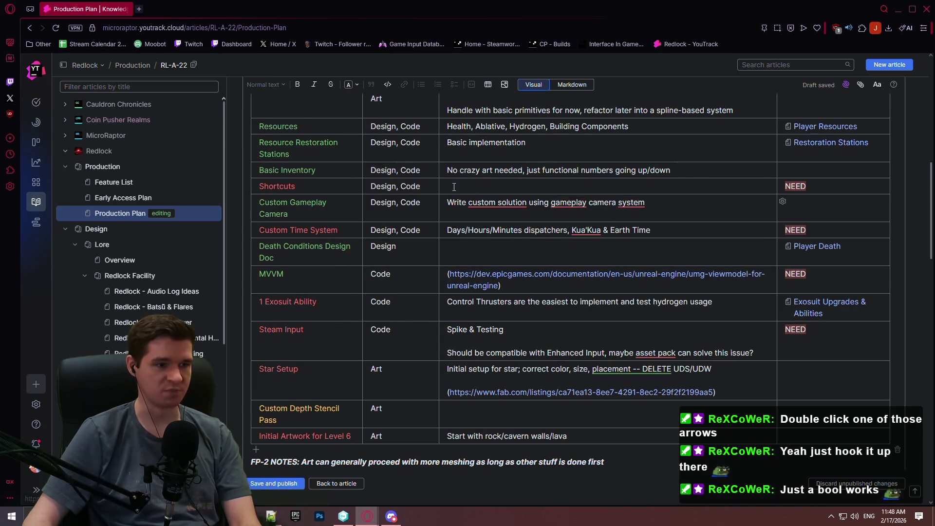
Save and publish the updated Production Plan article
{"action": "scroll", "coordinate": [337, 221], "scroll_direction": "up", "scroll_amount": 3}
{"action": "scroll", "coordinate": [337, 220], "scroll_direction": "down", "scroll_amount": 3}
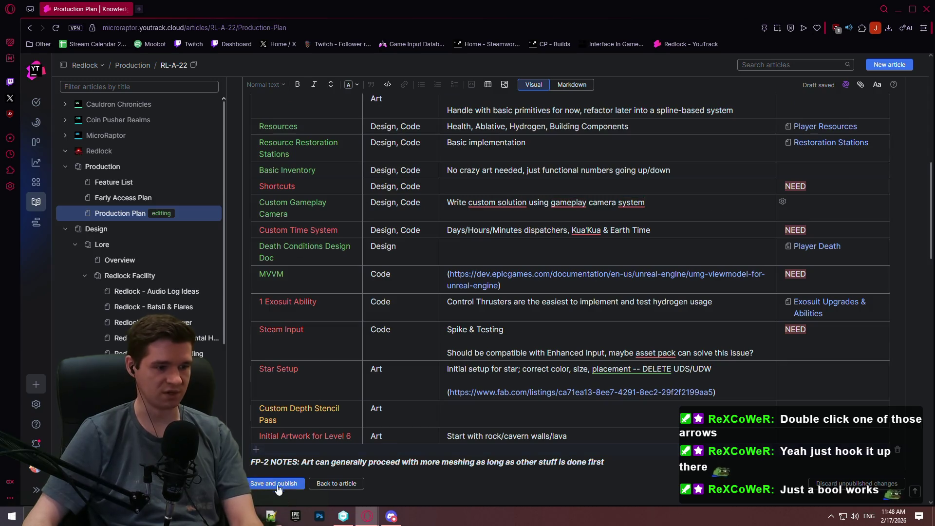
{"action": "scroll", "coordinate": [930, 176], "scroll_direction": "down", "scroll_amount": 3}
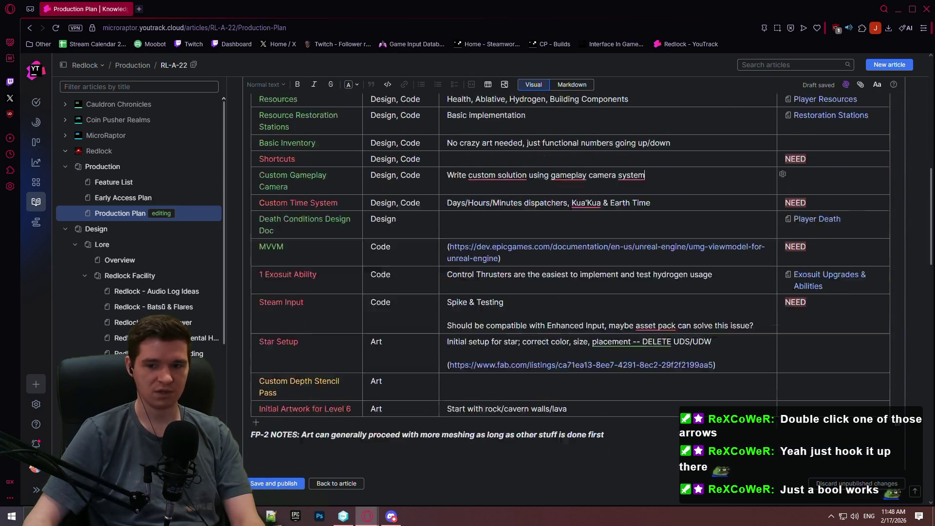
{"action": "scroll", "coordinate": [907, 155], "scroll_direction": "up", "scroll_amount": 5}
{"action": "scroll", "coordinate": [913, 172], "scroll_direction": "down", "scroll_amount": 2}
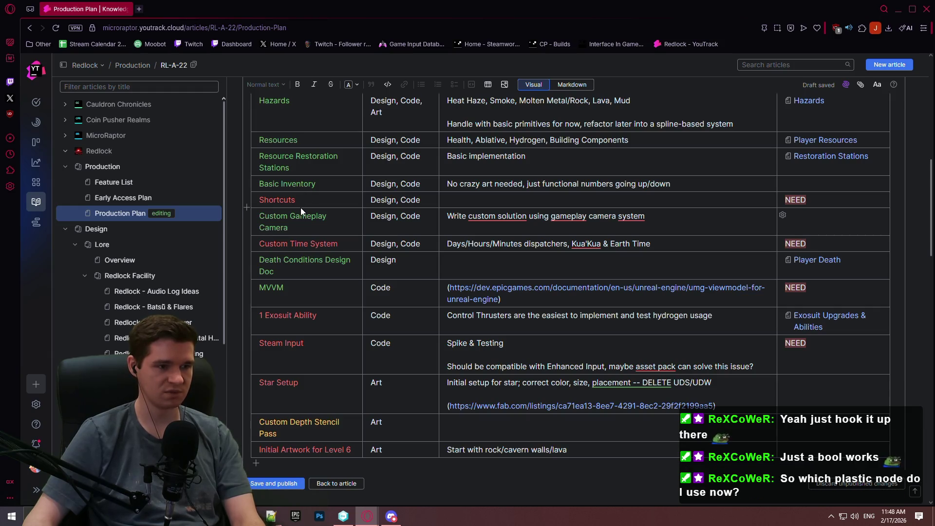
{"action": "left_click", "coordinate": [275, 484]}
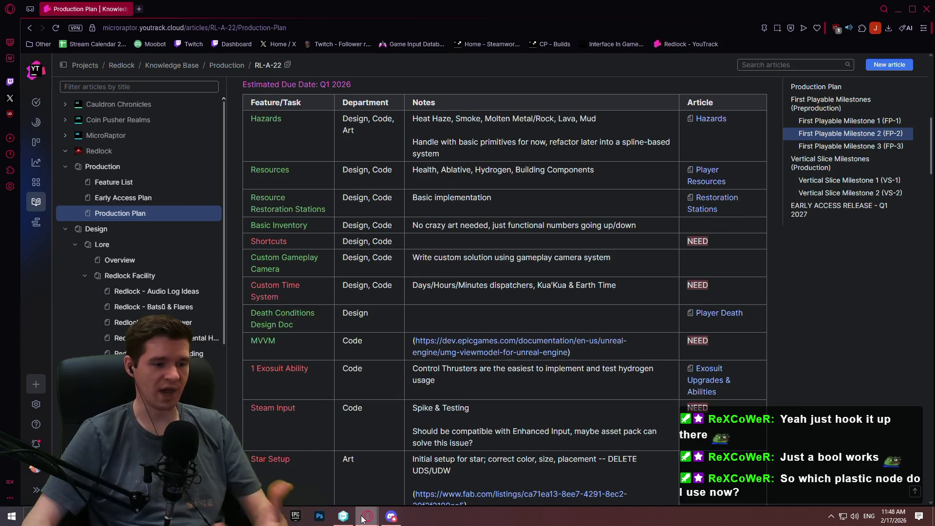
{"action": "left_click", "coordinate": [344, 517]}
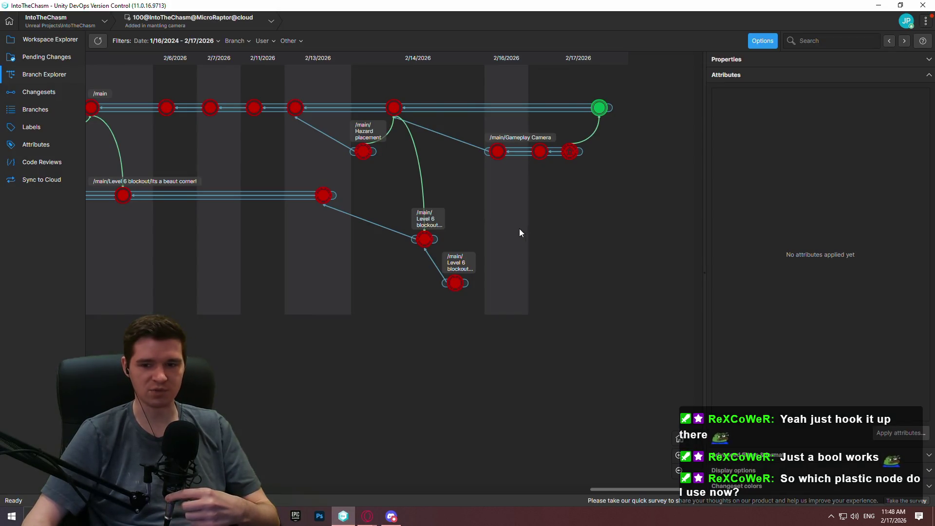
Scroll across the Branch Explorer graph to review /main with the Gameplay Camera branch merged in
{"action": "scroll", "coordinate": [458, 227], "scroll_direction": "left", "scroll_amount": 5}
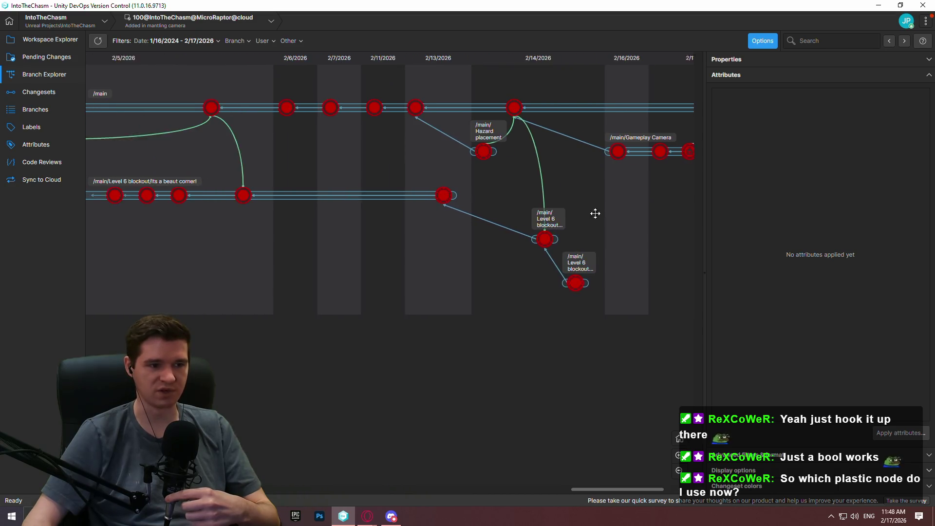
{"action": "scroll", "coordinate": [529, 217], "scroll_direction": "right", "scroll_amount": 4}
{"action": "scroll", "coordinate": [674, 221], "scroll_direction": "right", "scroll_amount": 1}
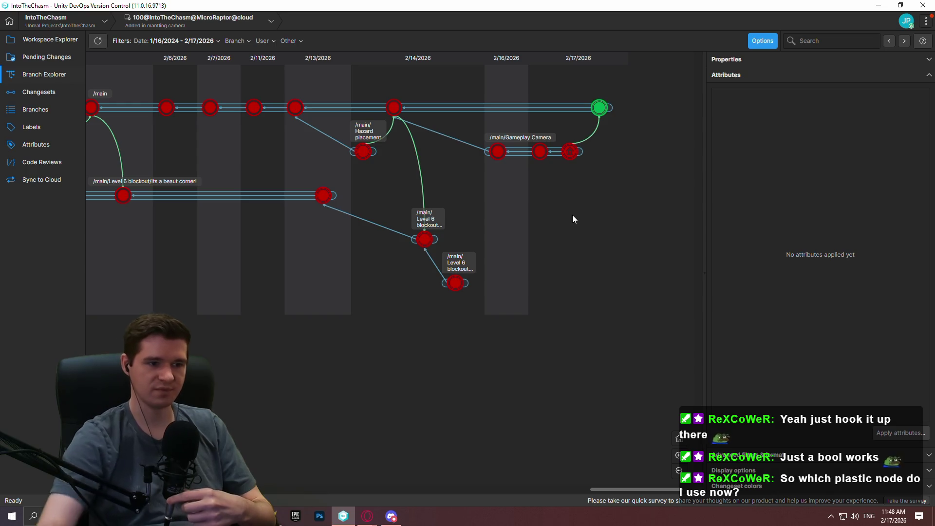
{"action": "mouse_move", "coordinate": [428, 240]}
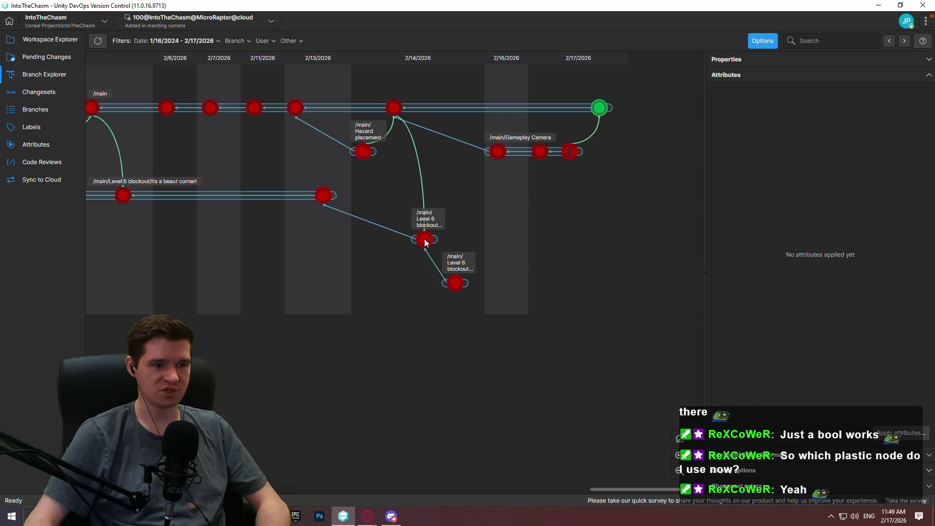
Open the merge branch picker from the latest /main changeset and rearrange it against the graph
{"action": "right_click", "coordinate": [599, 109]}
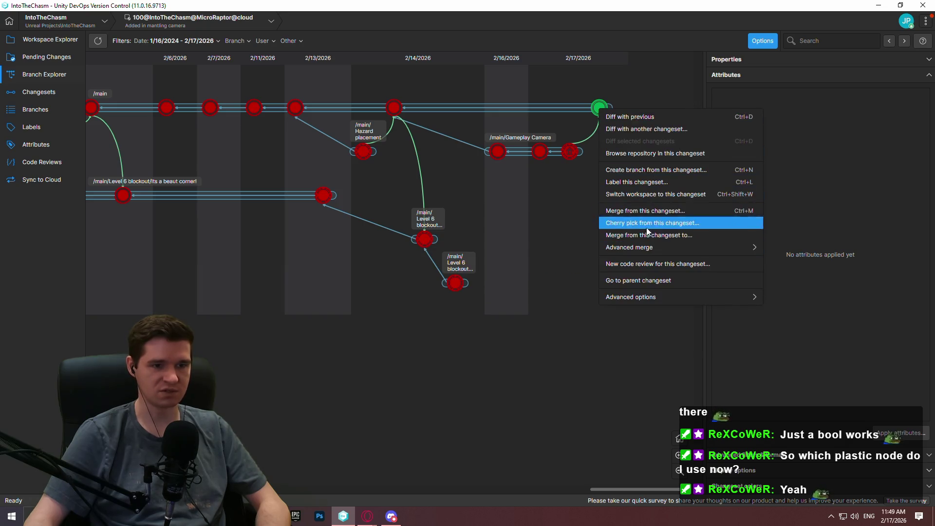
{"action": "left_click", "coordinate": [669, 238]}
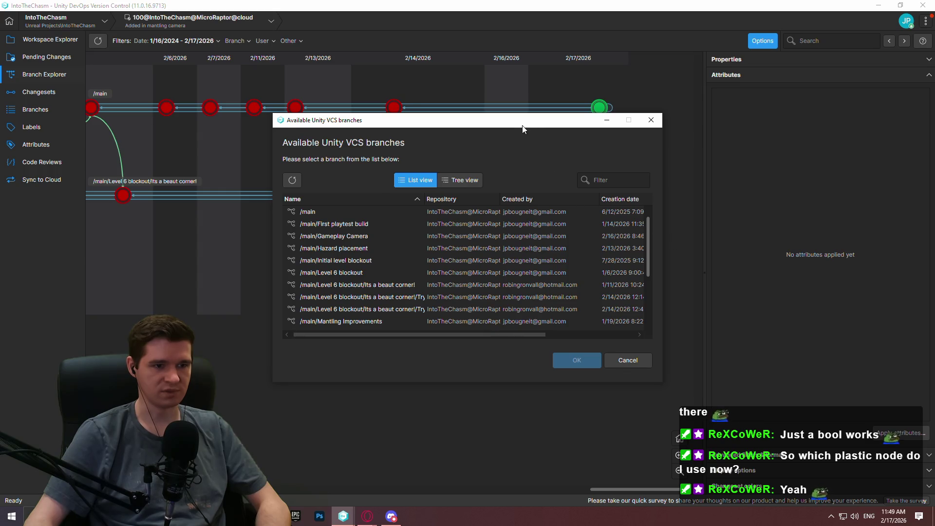
{"action": "mouse_move", "coordinate": [517, 122]}
{"action": "left_mouse_down"}
{"action": "mouse_move", "coordinate": [724, 155]}
{"action": "mouse_move", "coordinate": [934, 156]}
{"action": "mouse_move", "coordinate": [517, 123]}
{"action": "left_mouse_up"}
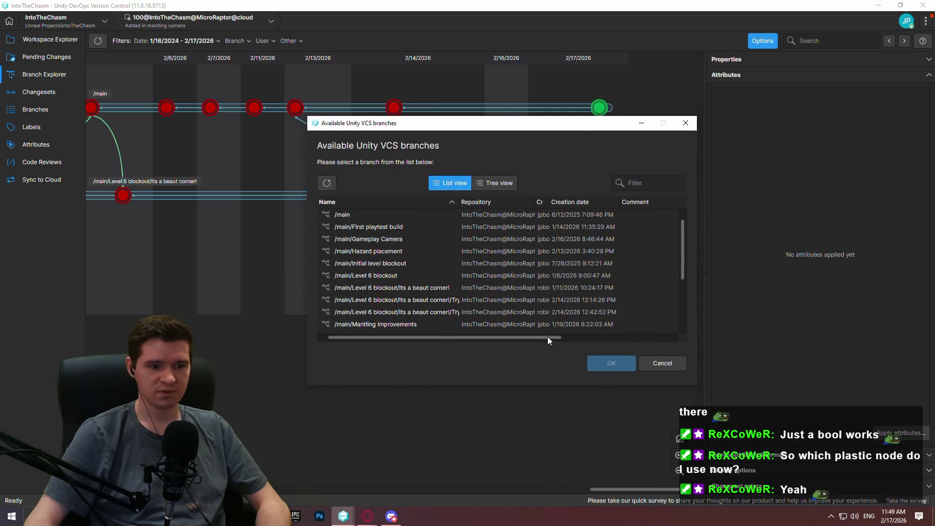
{"action": "mouse_move", "coordinate": [547, 337]}
{"action": "left_mouse_down"}
{"action": "mouse_move", "coordinate": [677, 337]}
{"action": "mouse_move", "coordinate": [462, 161]}
{"action": "left_mouse_up"}
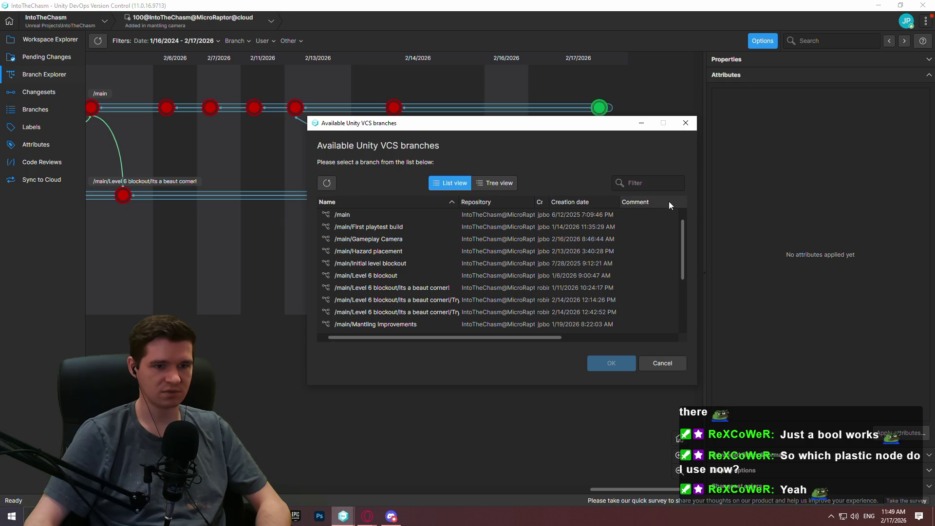
{"action": "scroll", "coordinate": [395, 273], "scroll_direction": "down", "scroll_amount": 3}
{"action": "scroll", "coordinate": [396, 273], "scroll_direction": "up", "scroll_amount": 3}
{"action": "left_click_drag", "start_coordinate": [438, 122], "coordinate": [360, 358]}
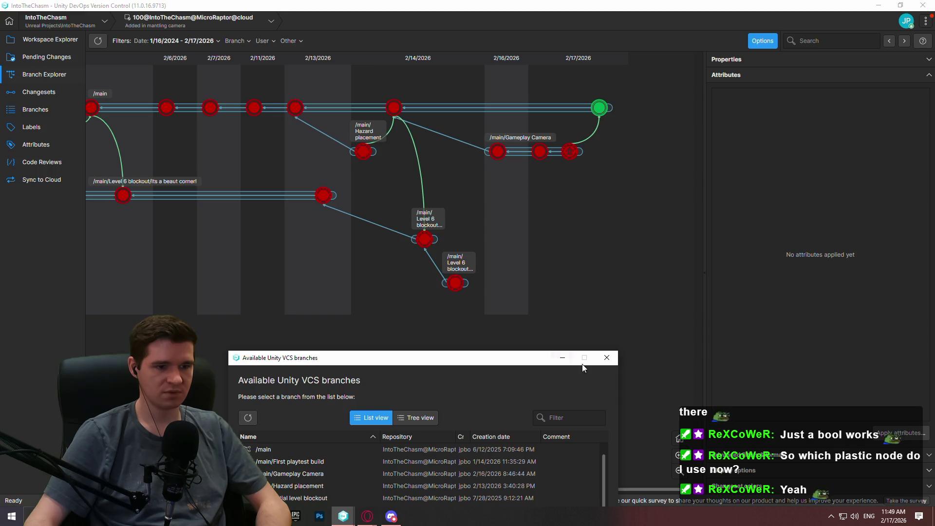
{"action": "left_click", "coordinate": [589, 345]}
{"action": "mouse_move", "coordinate": [421, 242]}
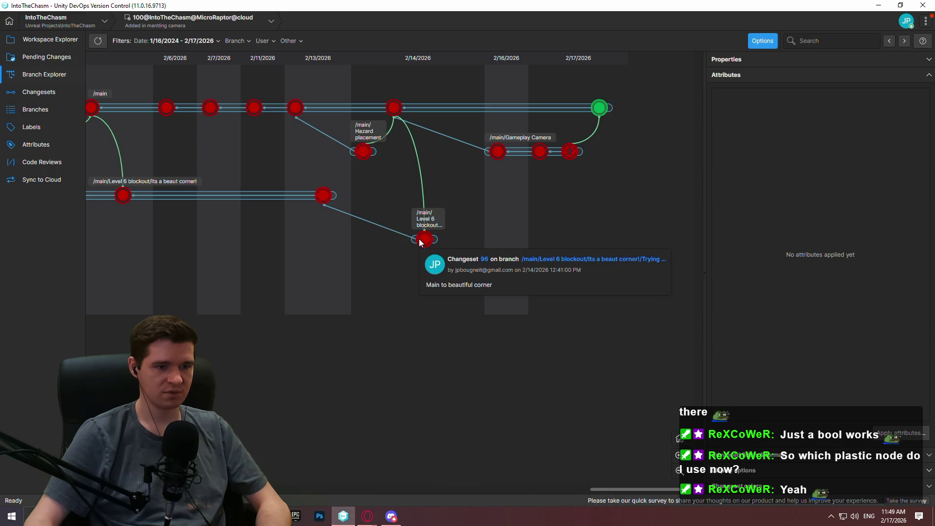
Merge changeset 101 into the Trying to solve locomotion branch and open the preview
{"action": "right_click", "coordinate": [599, 109]}
{"action": "left_click", "coordinate": [691, 238]}
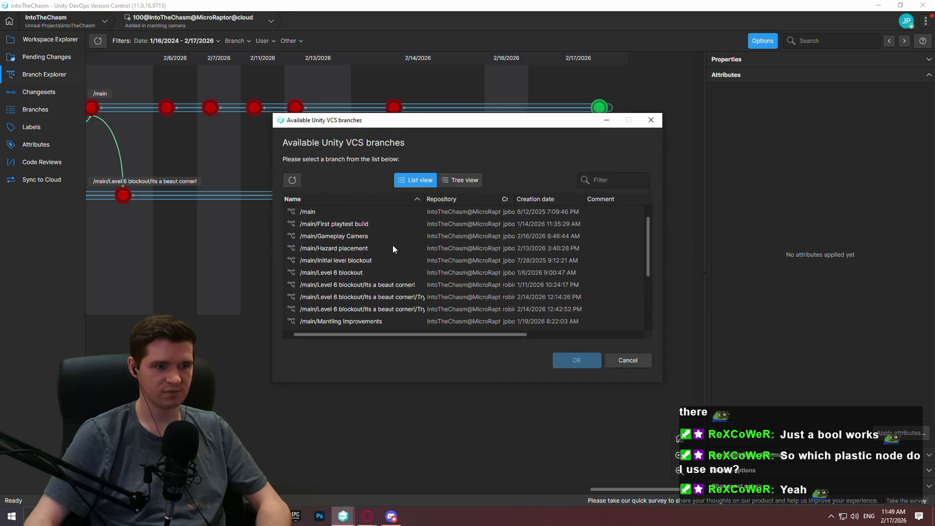
{"action": "left_click", "coordinate": [404, 297]}
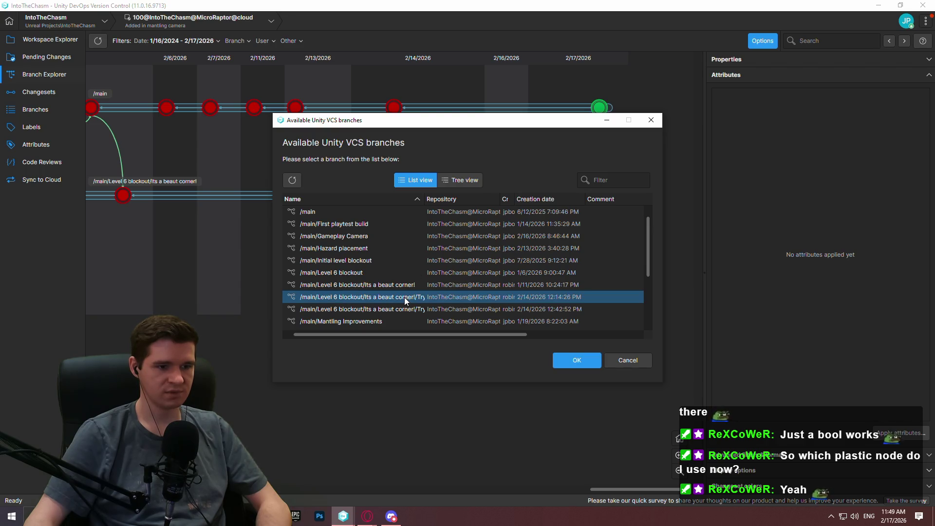
{"action": "double_click", "coordinate": [404, 297]}
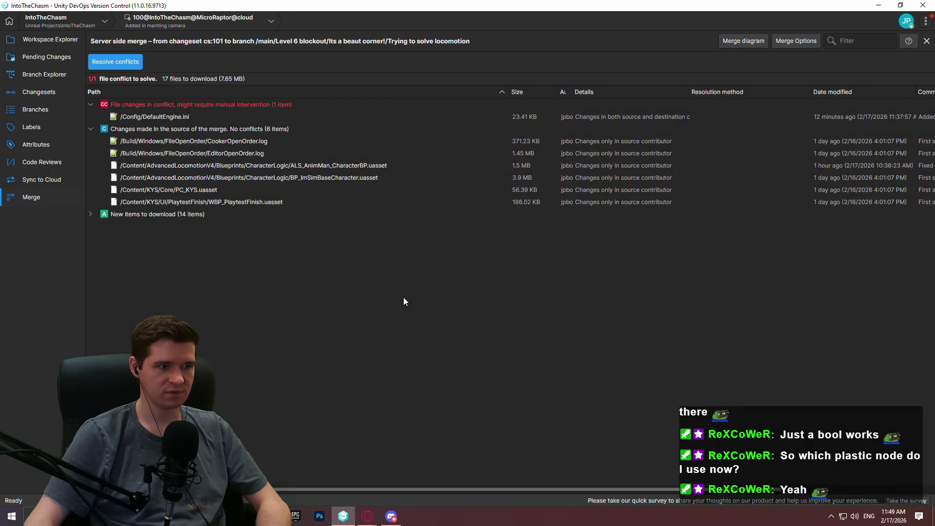
Inspect the conflicting DefaultEngine.ini file, then return to the branch graph
{"action": "left_click", "coordinate": [183, 116]}
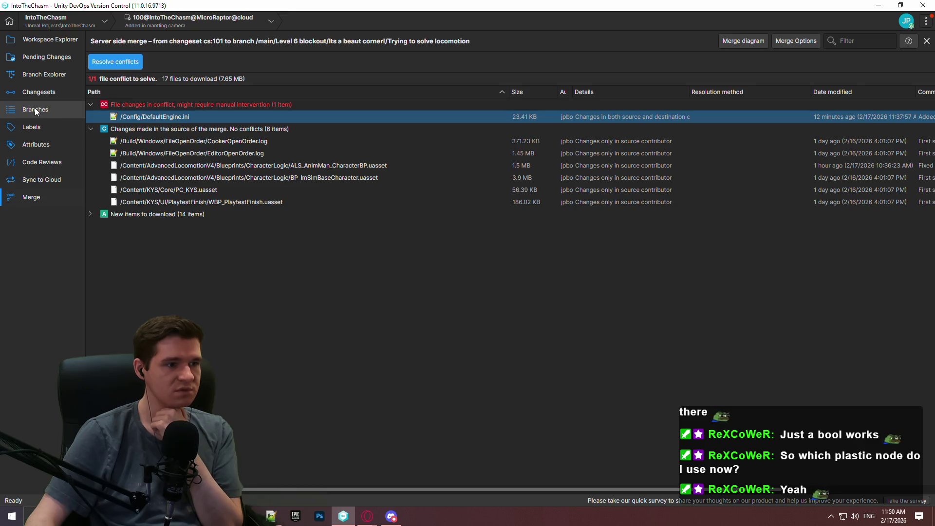
{"action": "left_click", "coordinate": [40, 39]}
{"action": "left_click", "coordinate": [40, 55]}
{"action": "left_click", "coordinate": [34, 76]}
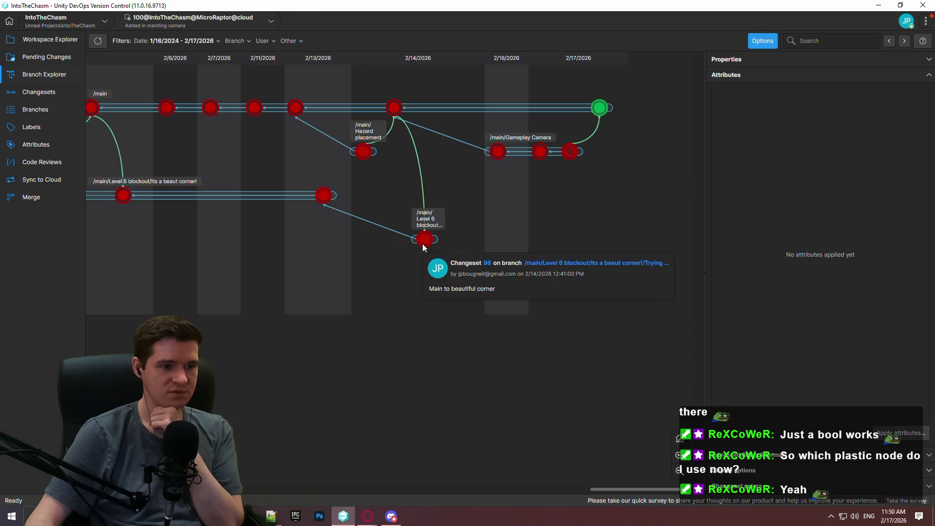
Reopen the merge into Trying to solve locomotion, then leave it for the Branch Explorer
{"action": "right_click", "coordinate": [423, 244]}
{"action": "right_click", "coordinate": [602, 110]}
{"action": "left_click", "coordinate": [668, 235]}
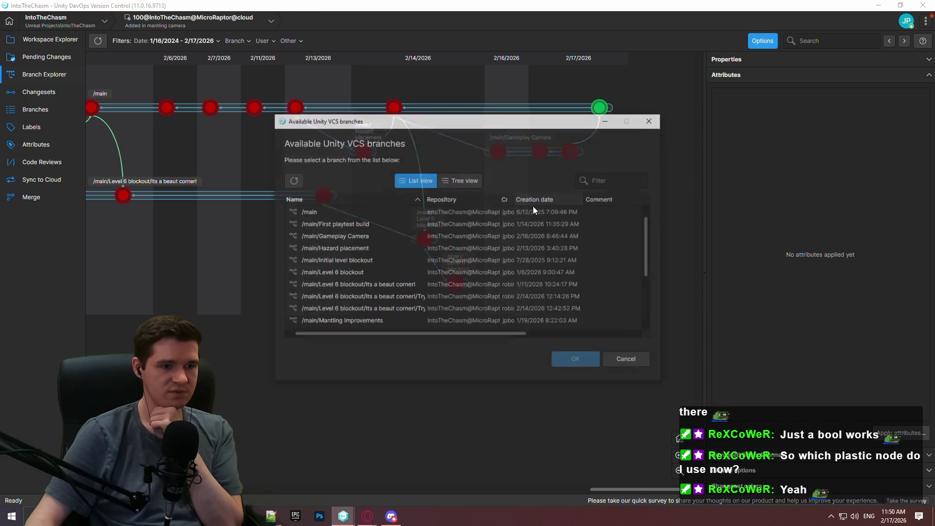
{"action": "double_click", "coordinate": [377, 294]}
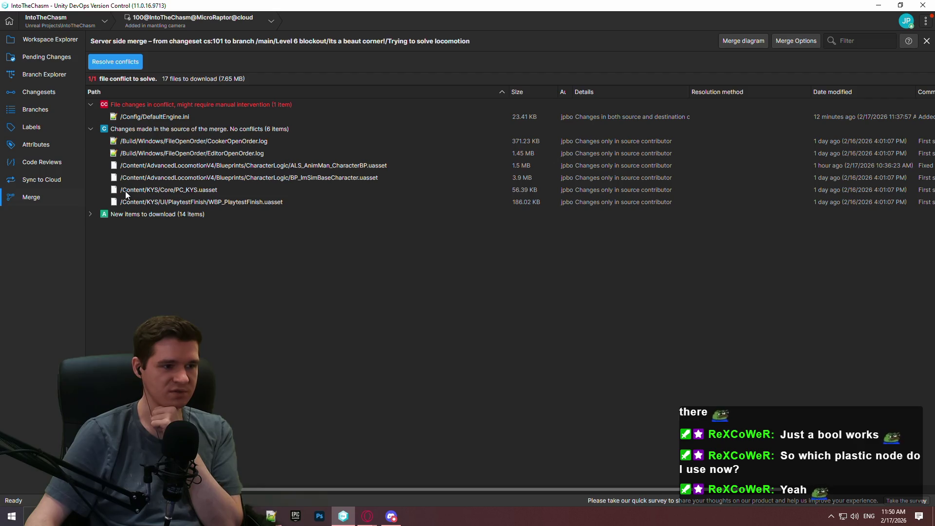
{"action": "left_click", "coordinate": [33, 74]}
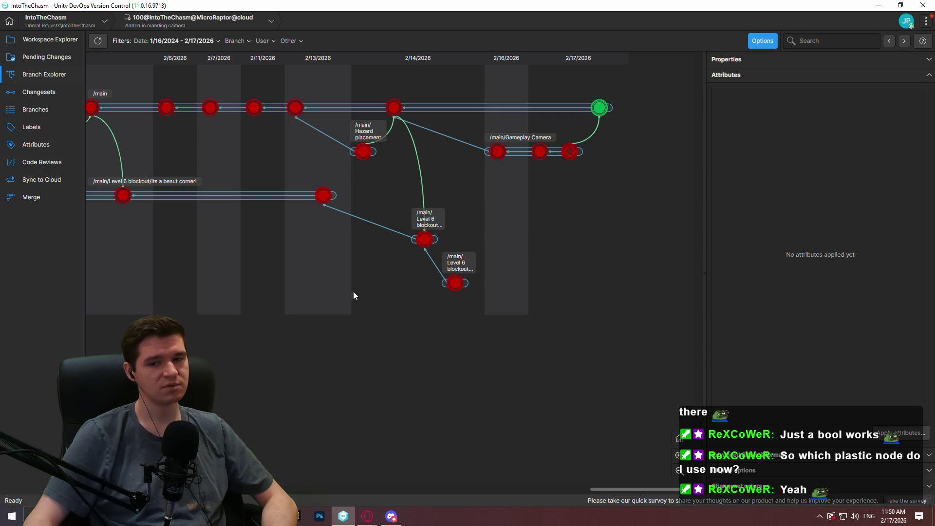
Create a 'Custom Time System' branch from the latest main changeset
{"action": "mouse_move", "coordinate": [294, 298]}
{"action": "left_mouse_down"}
{"action": "mouse_move", "coordinate": [383, 305]}
{"action": "mouse_move", "coordinate": [303, 307]}
{"action": "left_mouse_up"}
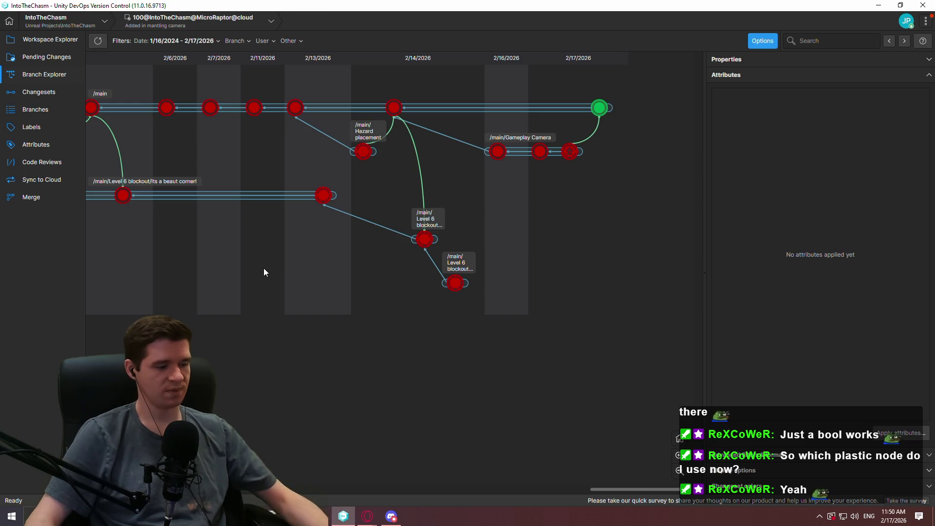
{"action": "right_click", "coordinate": [601, 113]}
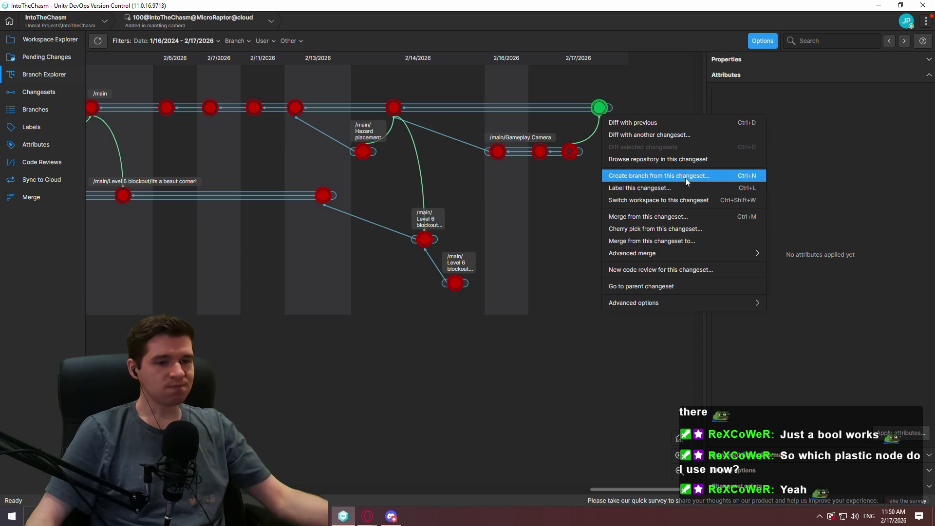
{"action": "left_click", "coordinate": [691, 176]}
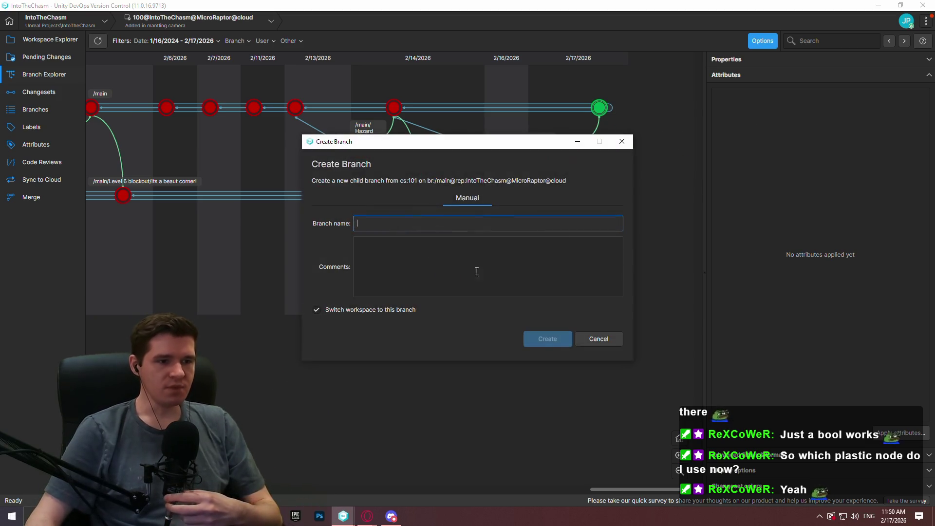
{"action": "left_click_drag", "start_coordinate": [497, 143], "coordinate": [437, 149]}
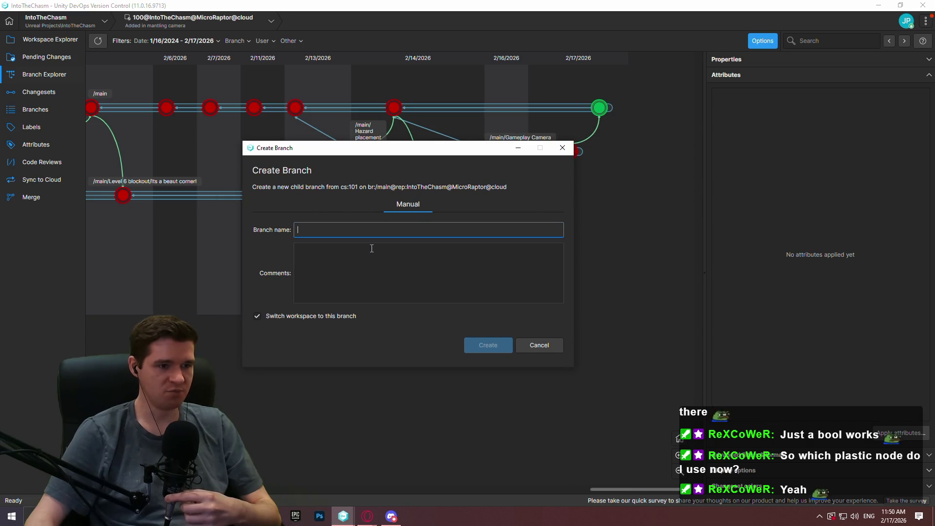
{"action": "type", "text": "Cus"}
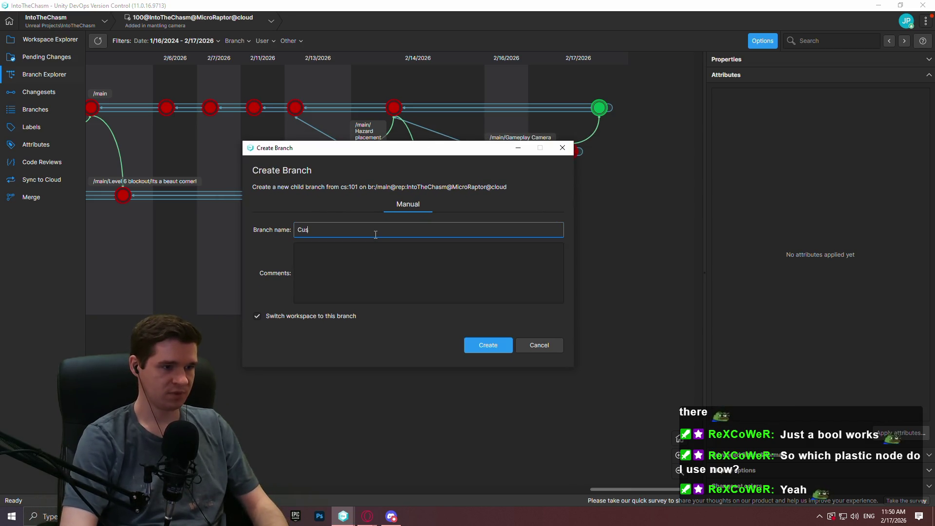
{"action": "type", "text": "tom Time System"}
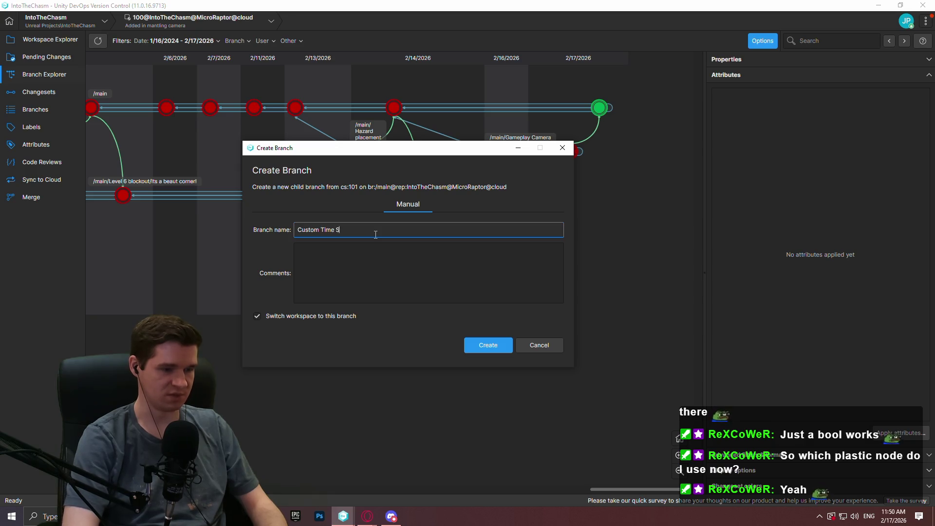
{"action": "left_click", "coordinate": [476, 347]}
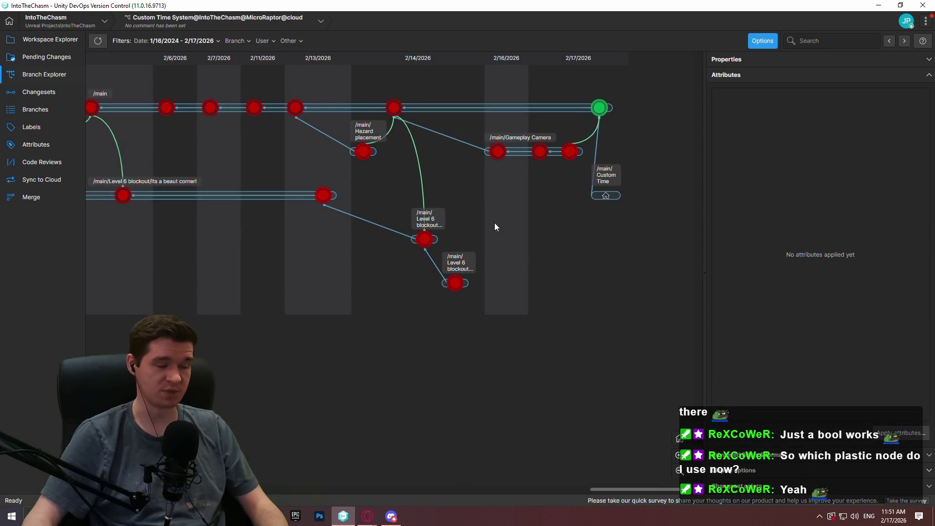
Show the workspace file list, then bring the YouTrack window forward
{"action": "left_click", "coordinate": [46, 39]}
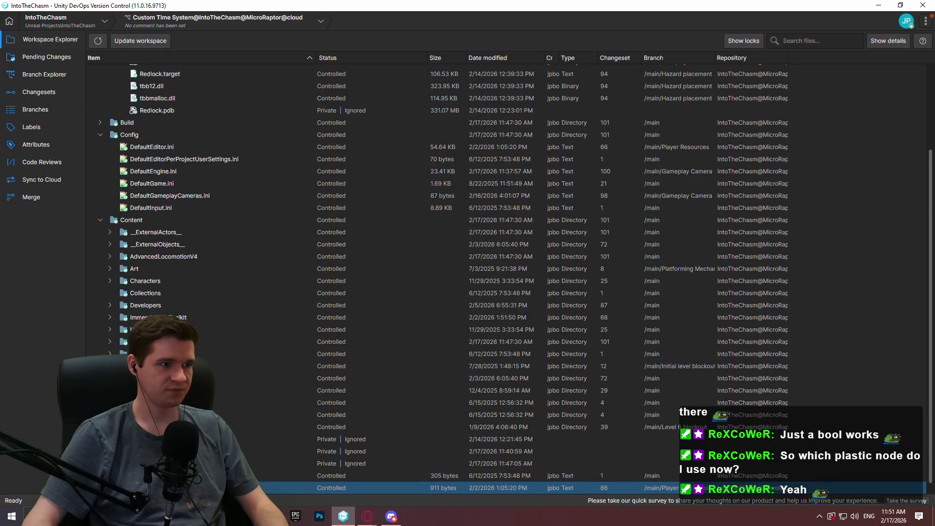
{"action": "mouse_move", "coordinate": [367, 516]}
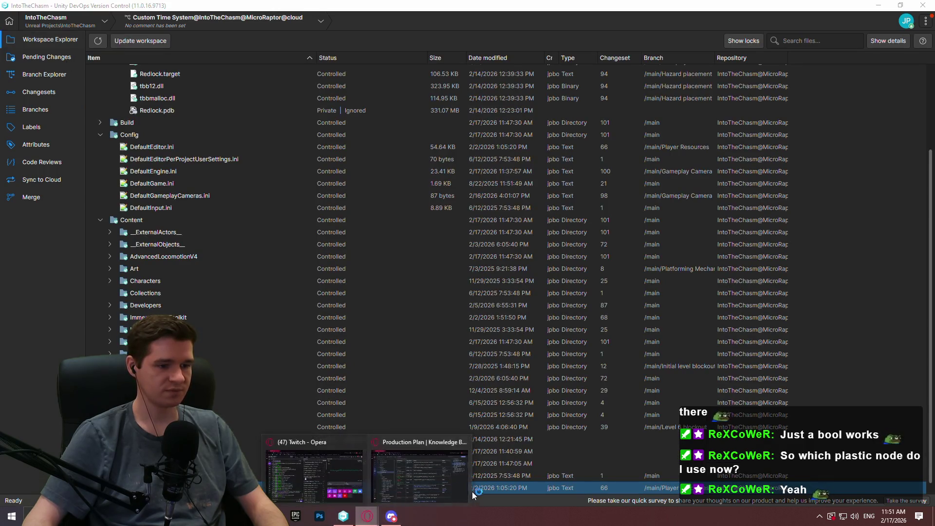
{"action": "left_click", "coordinate": [472, 492]}
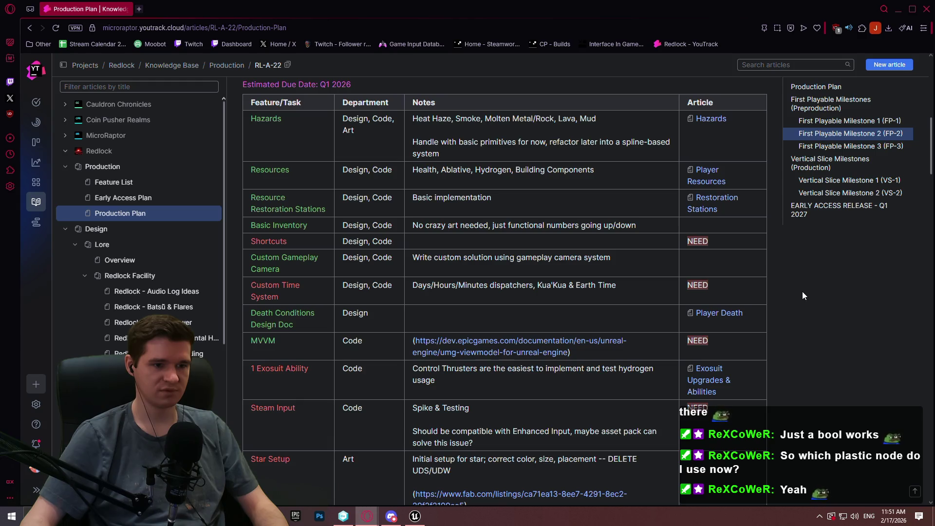
Open the Redlock - Batsũ & Flares article and scroll down to its Batsũ's Activity table
{"action": "scroll", "coordinate": [142, 260], "scroll_direction": "down", "scroll_amount": 3}
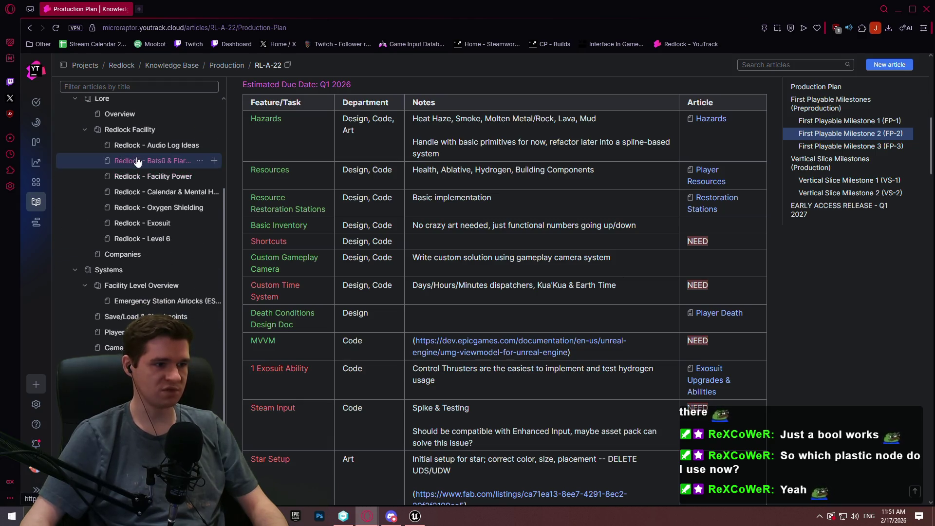
{"action": "left_click", "coordinate": [146, 161]}
{"action": "scroll", "coordinate": [619, 207], "scroll_direction": "down", "scroll_amount": 10}
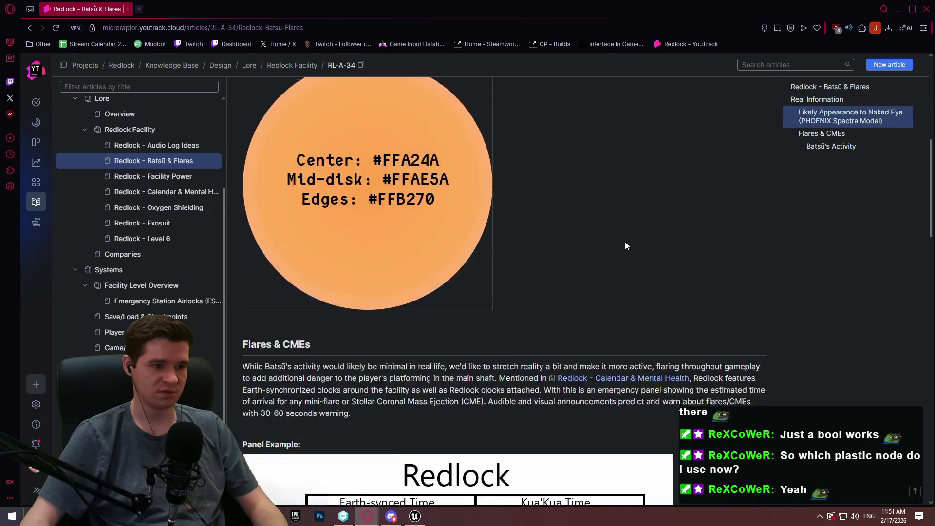
{"action": "scroll", "coordinate": [612, 236], "scroll_direction": "down", "scroll_amount": 5}
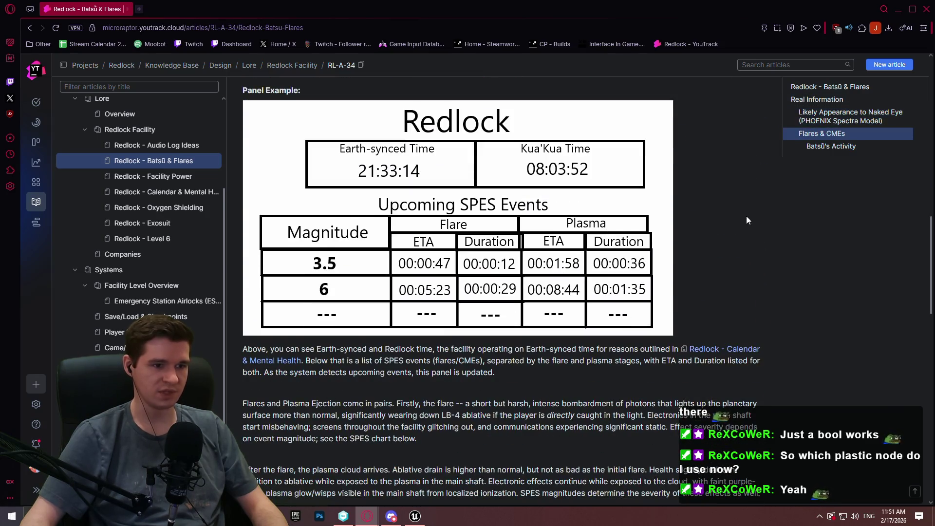
{"action": "scroll", "coordinate": [707, 281], "scroll_direction": "down", "scroll_amount": 1}
{"action": "scroll", "coordinate": [707, 282], "scroll_direction": "down", "scroll_amount": 2}
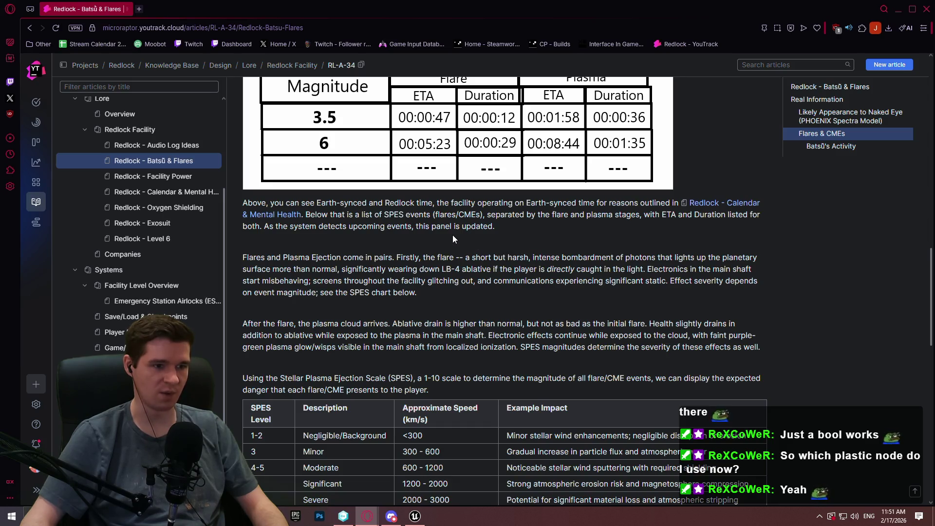
{"action": "left_click_drag", "start_coordinate": [932, 280], "coordinate": [931, 359]}
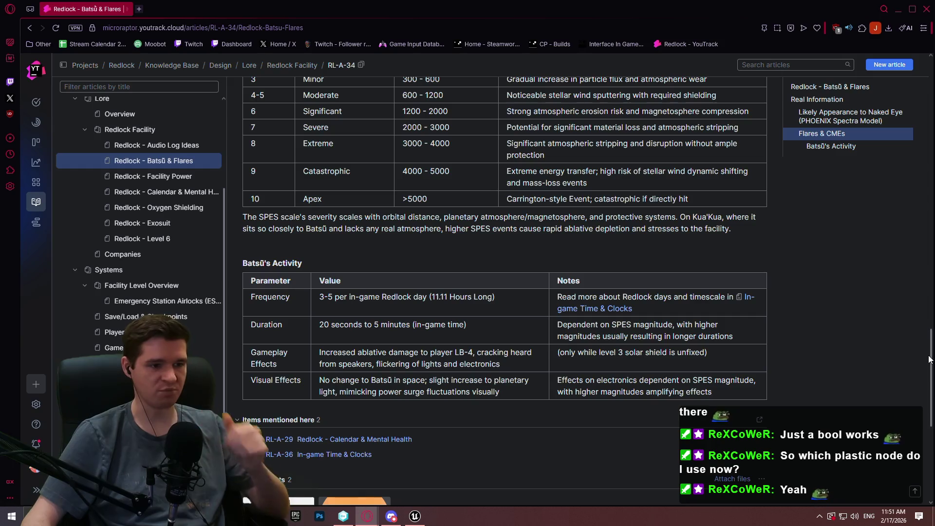
{"action": "scroll", "coordinate": [779, 341], "scroll_direction": "up", "scroll_amount": 1}
{"action": "scroll", "coordinate": [775, 344], "scroll_direction": "down", "scroll_amount": 2}
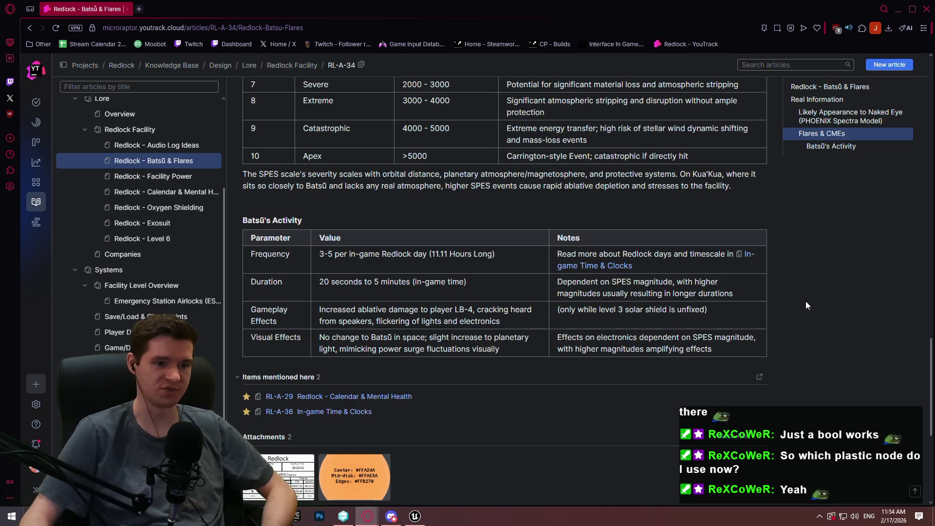
Search Google for 'skyrim timescale' in a new tab, skim the results, then close the tab
{"action": "left_click", "coordinate": [142, 11]}
{"action": "type", "text": "skyrimt"}
{"action": "key", "text": "BackSpace"}
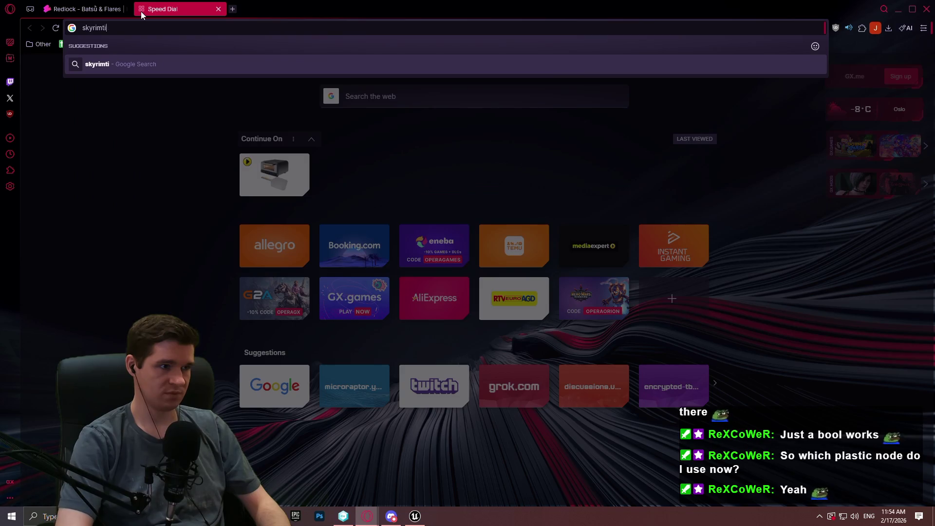
{"action": "type", "text": "timescale"}
{"action": "key", "text": "Return"}
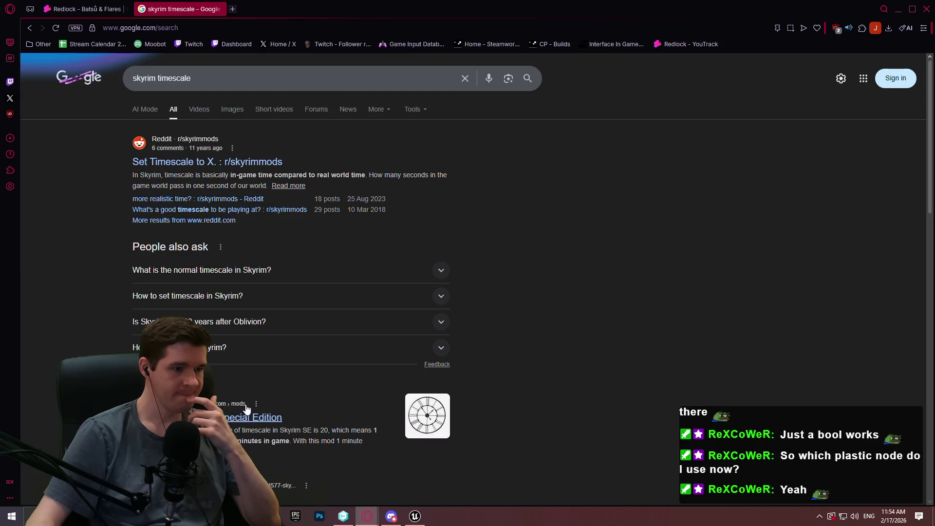
{"action": "scroll", "coordinate": [363, 258], "scroll_direction": "down", "scroll_amount": 3}
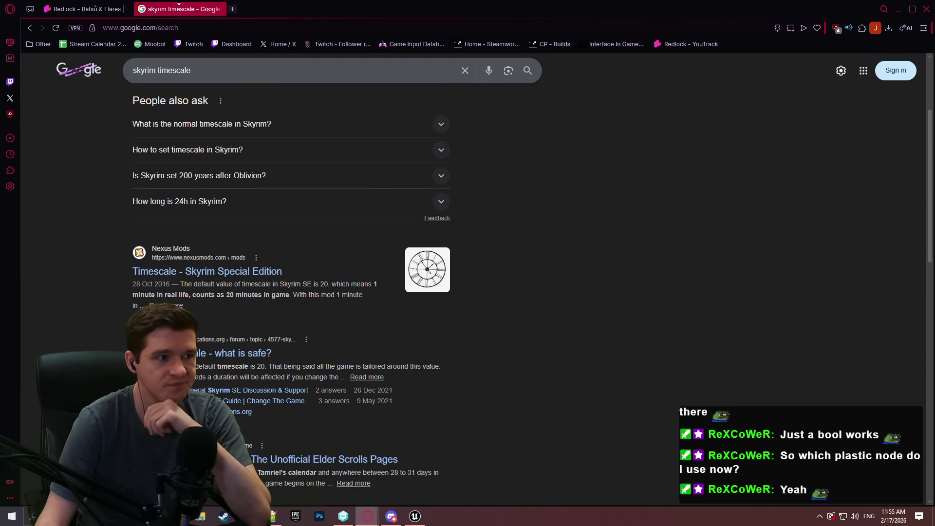
{"action": "left_click", "coordinate": [218, 10]}
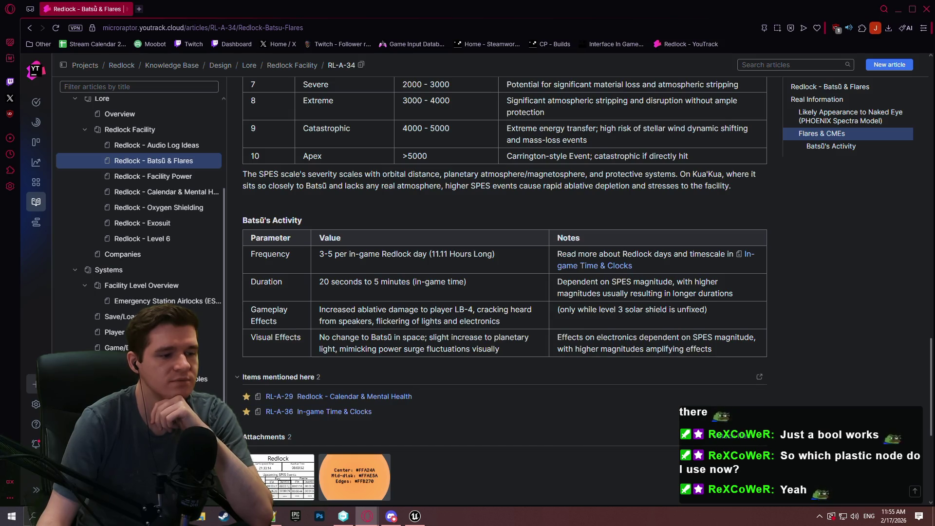
Launch Calculator, compute 180 ÷ 3600 = 0.05, then close Calculator
{"action": "key", "text": "super"}
{"action": "type", "text": "calc"}
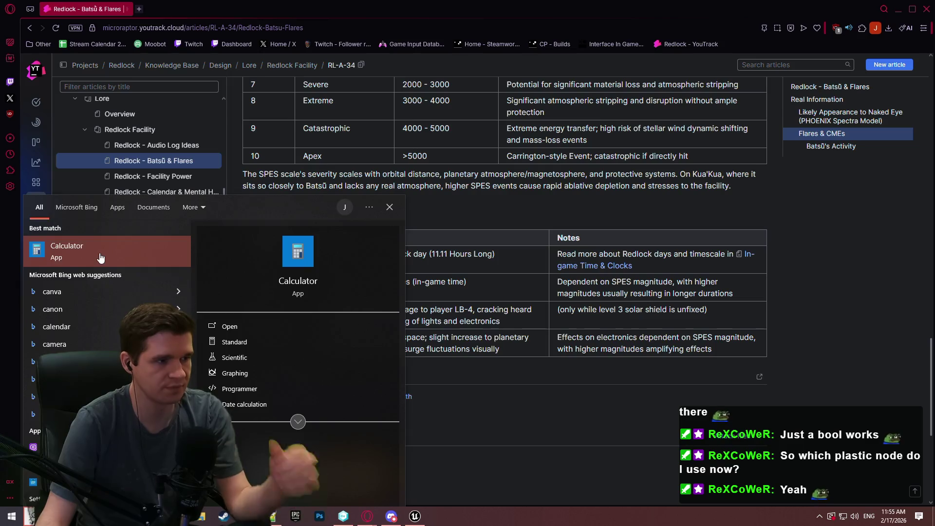
{"action": "key", "text": "Return"}
{"action": "left_click", "coordinate": [220, 395]}
{"action": "left_click", "coordinate": [268, 335]}
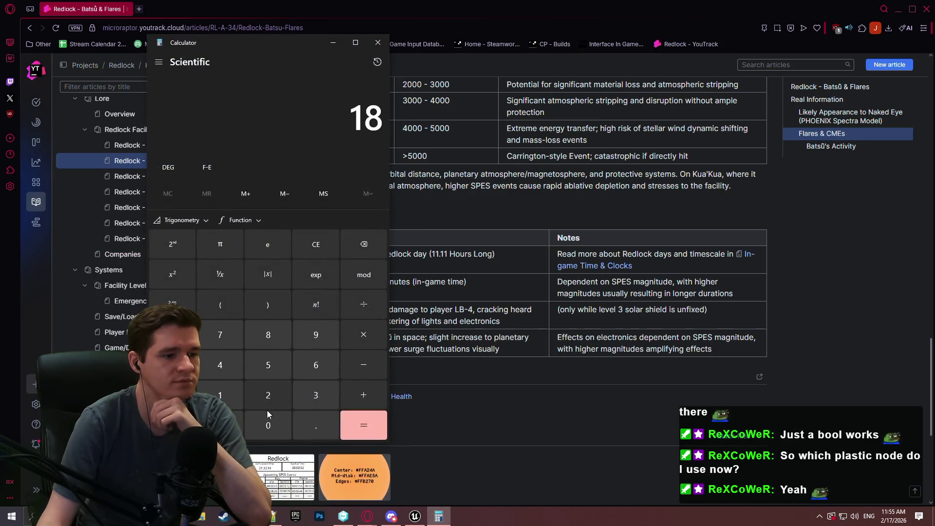
{"action": "left_click", "coordinate": [270, 413]}
{"action": "left_click", "coordinate": [363, 305]}
{"action": "type", "text": "3600"}
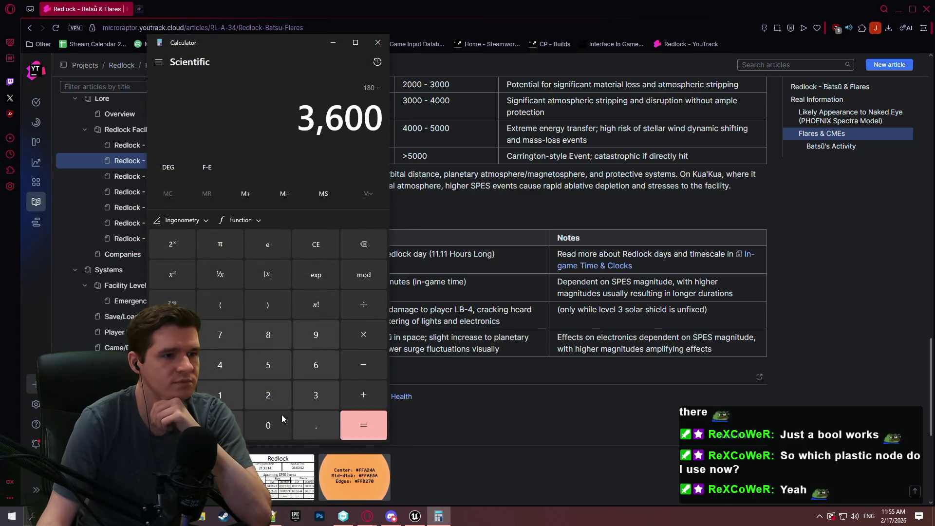
{"action": "key", "text": "Return"}
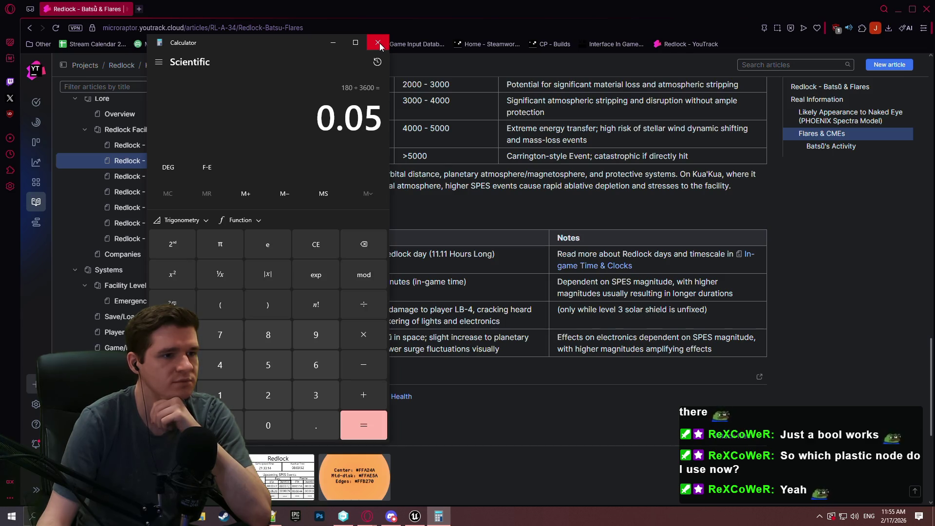
{"action": "left_click", "coordinate": [378, 43]}
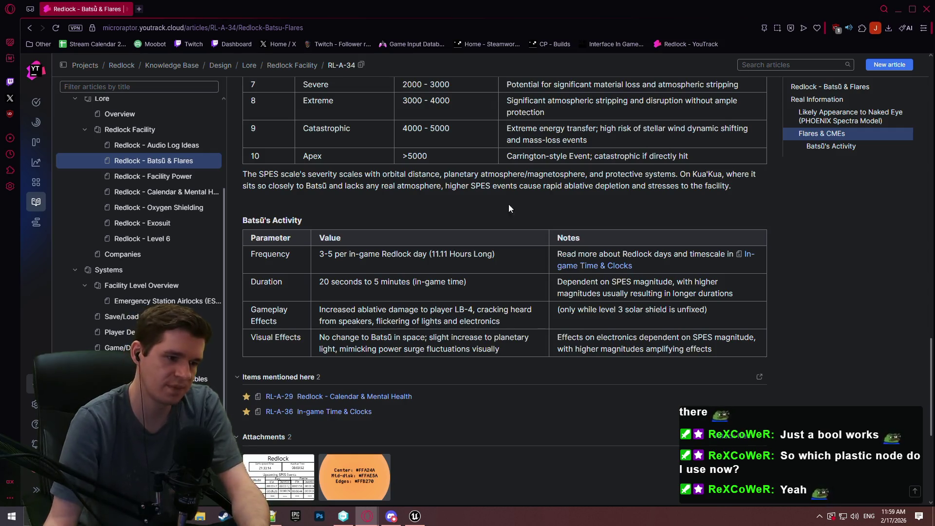
{"action": "left_click", "coordinate": [287, 477]}
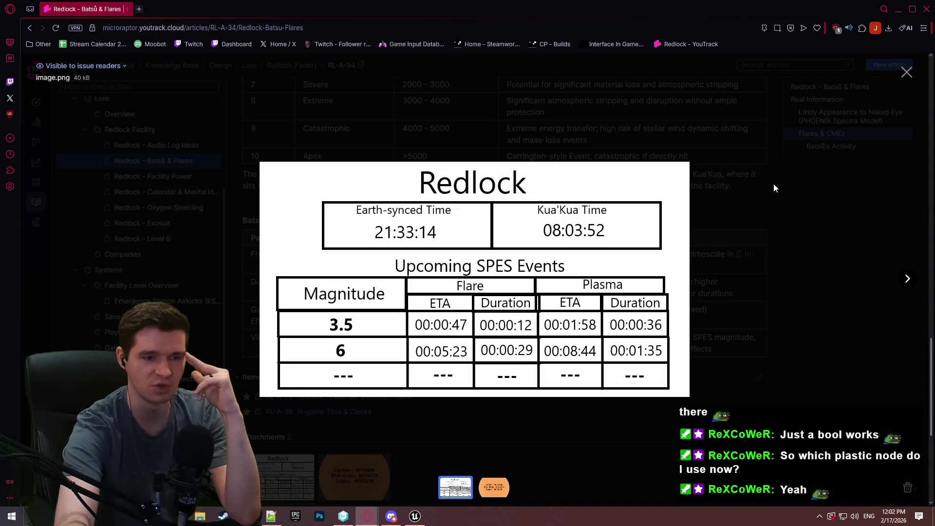
Close the clock image preview and go to the Speedrunning section of the Game Modes article
{"action": "left_click", "coordinate": [765, 145]}
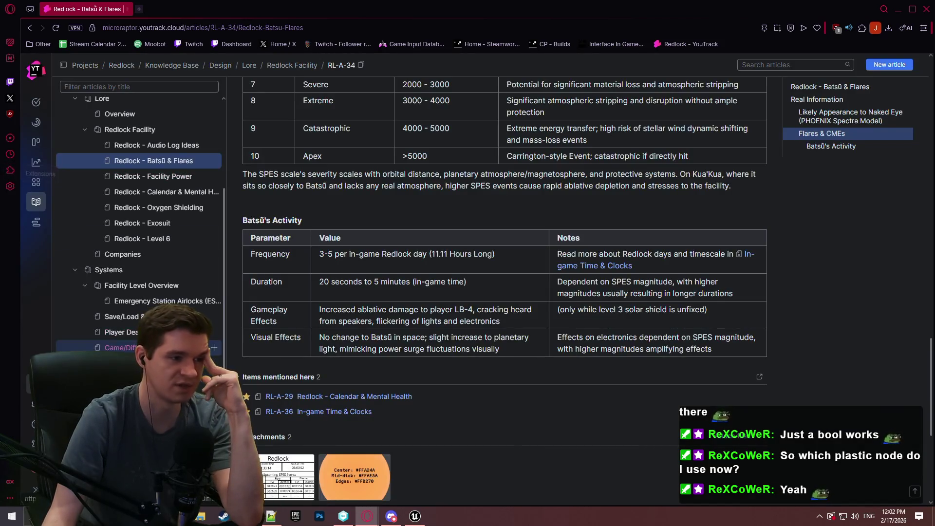
{"action": "left_click", "coordinate": [122, 347]}
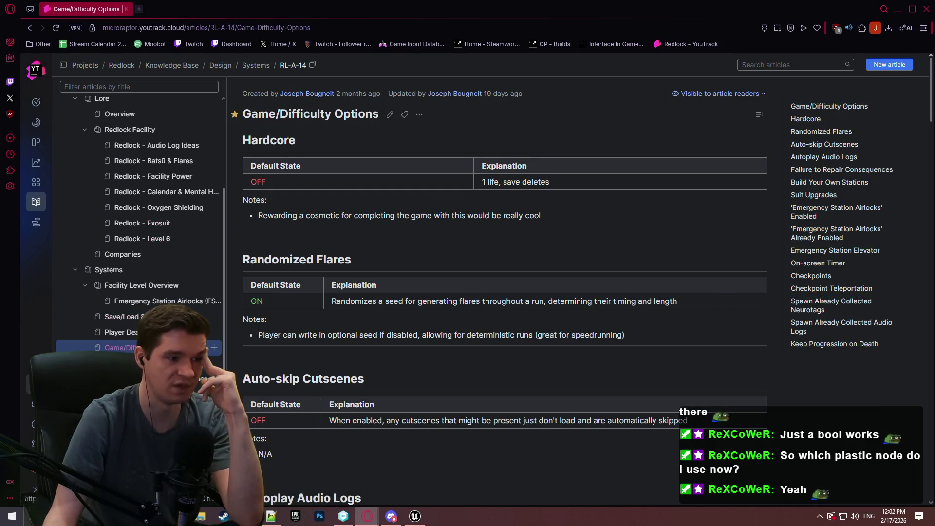
{"action": "left_click", "coordinate": [195, 363]}
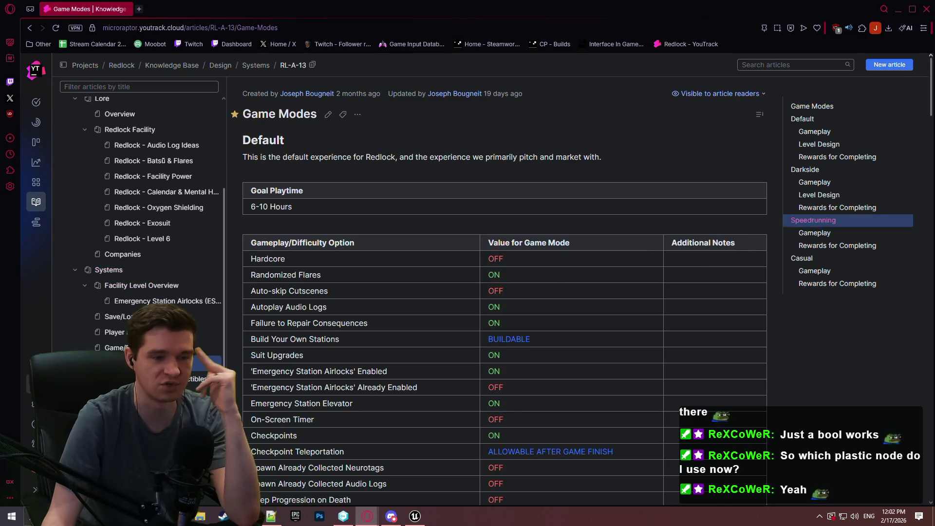
{"action": "left_click", "coordinate": [818, 220]}
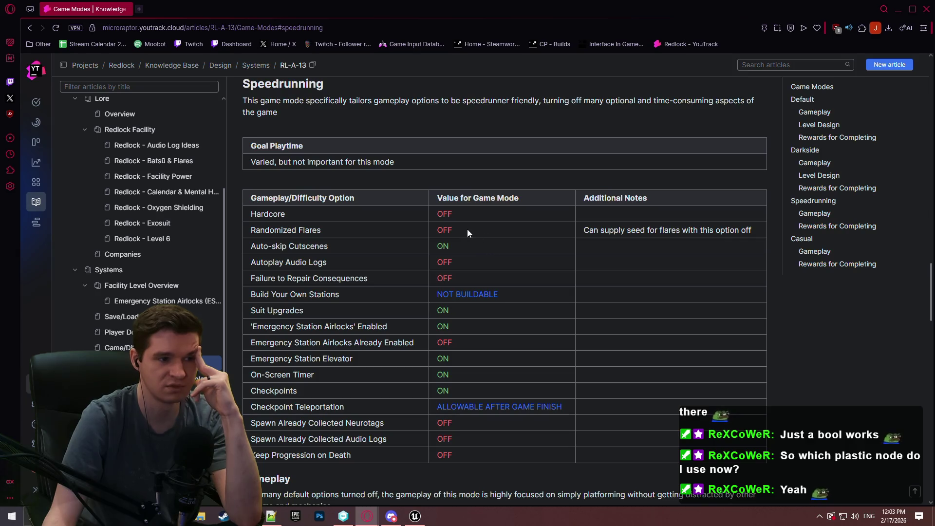
Check the Randomized Flares OFF setting, then open the In-game Time & Clocks article
{"action": "left_click_drag", "start_coordinate": [431, 232], "coordinate": [467, 234]}
{"action": "left_click", "coordinate": [490, 233]}
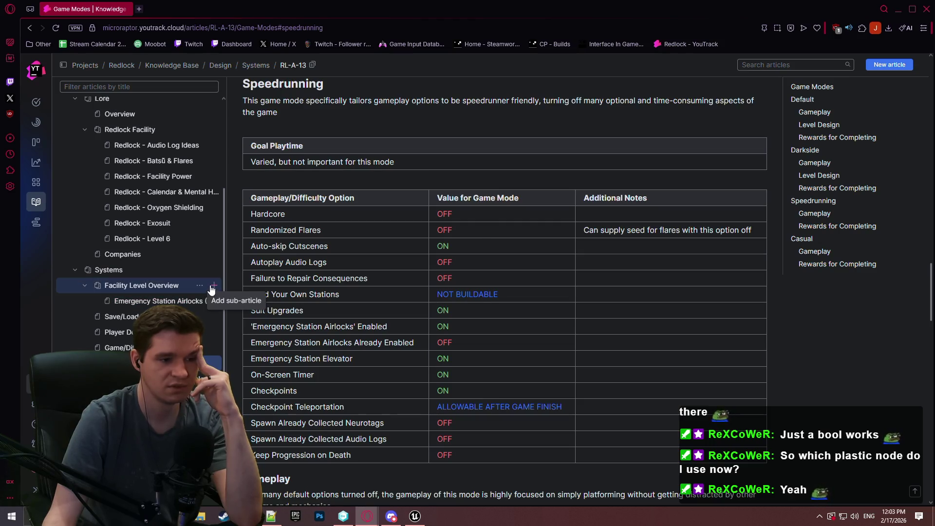
{"action": "scroll", "coordinate": [141, 298], "scroll_direction": "down", "scroll_amount": 2}
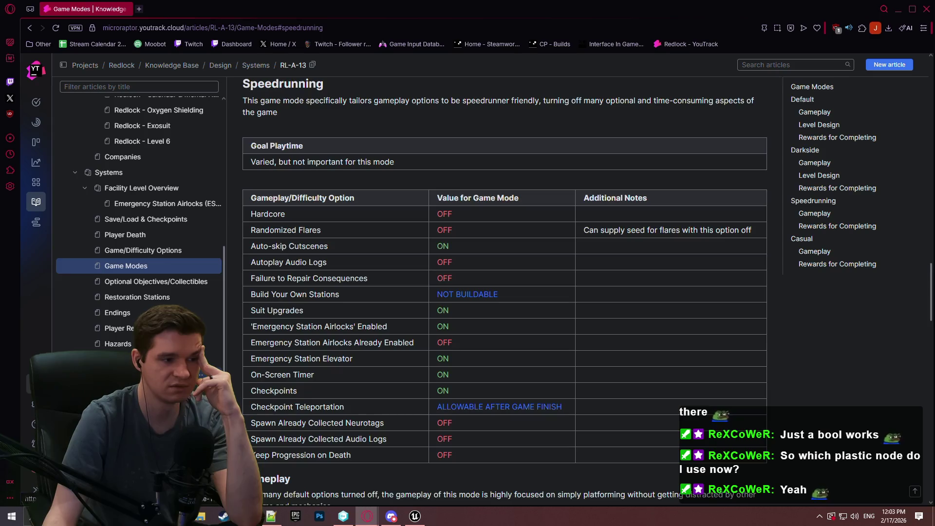
{"action": "left_click", "coordinate": [121, 359]}
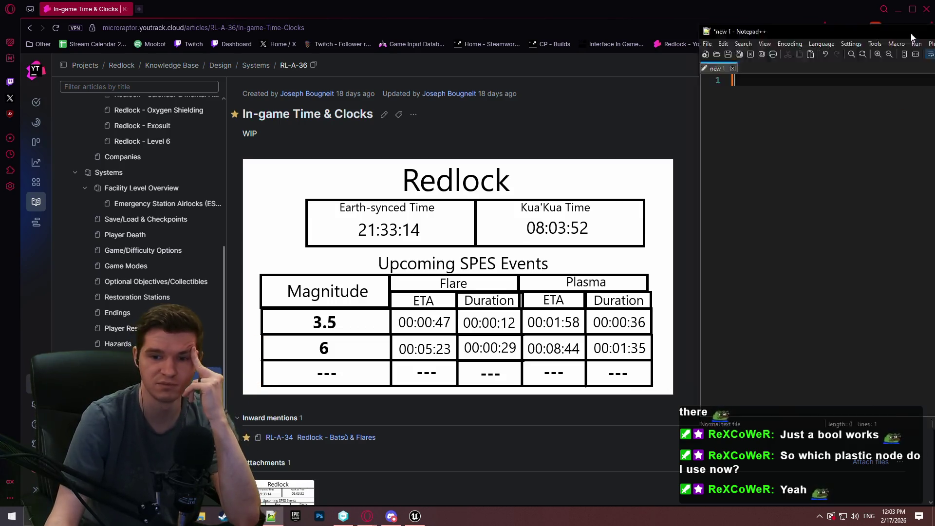
Centre Notepad++ and write the line 'Earth-synced time is real-time, with optional gameplay option to sync to system clock'
{"action": "left_click_drag", "start_coordinate": [912, 38], "coordinate": [475, 79]}
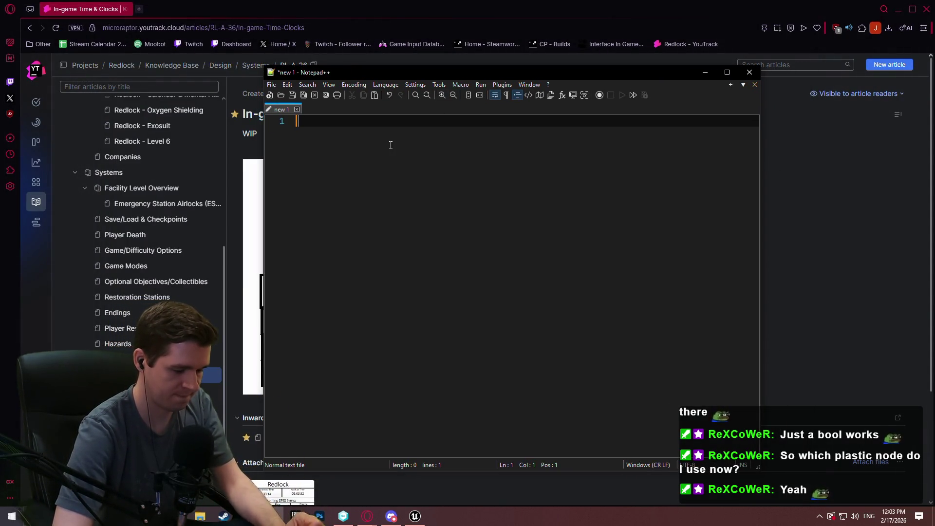
{"action": "type", "text": "Earth-synced time is"}
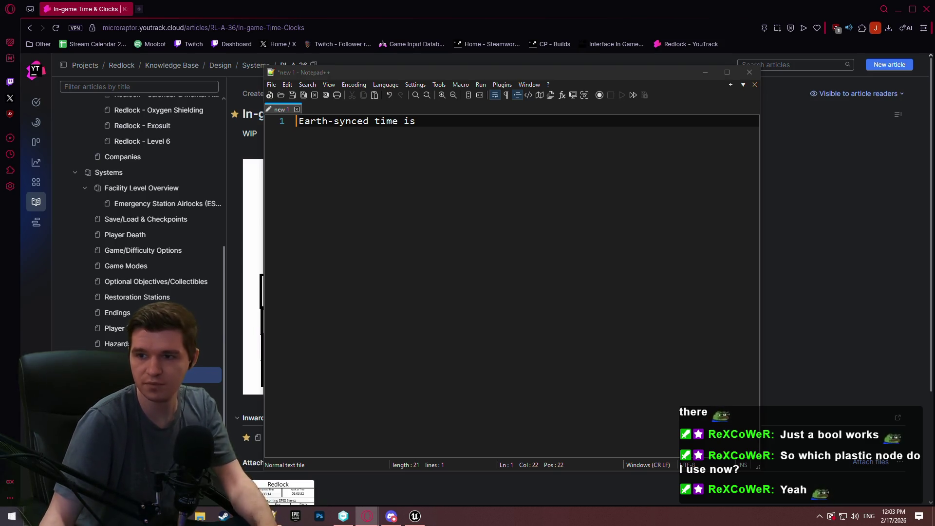
{"action": "left_click", "coordinate": [507, 168]}
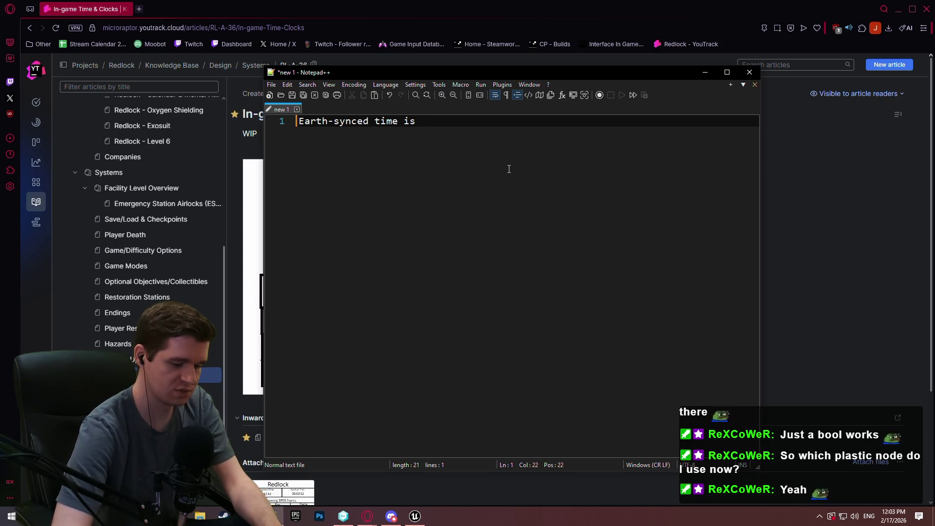
{"action": "type", "text": "real-time, with optional gameplay option to sync to"}
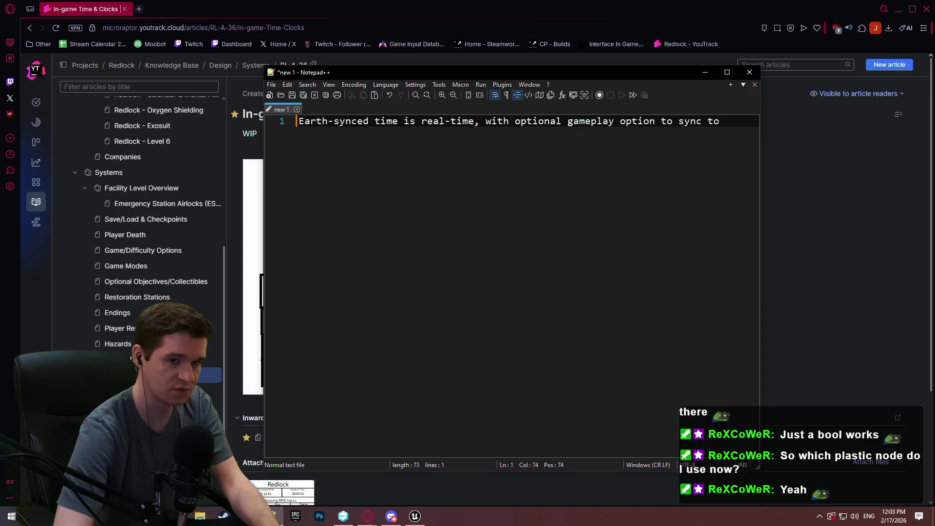
{"action": "type", "text": "m clock"}
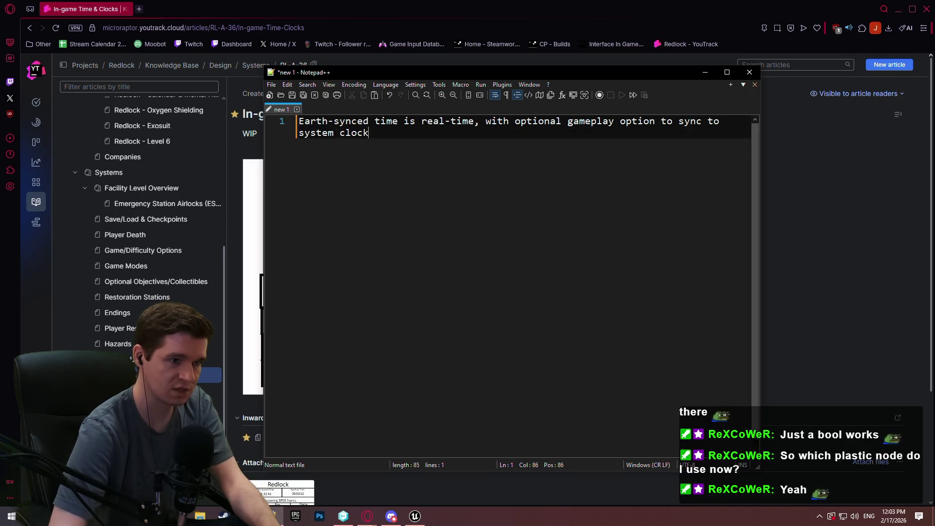
{"action": "key", "text": "Return"}
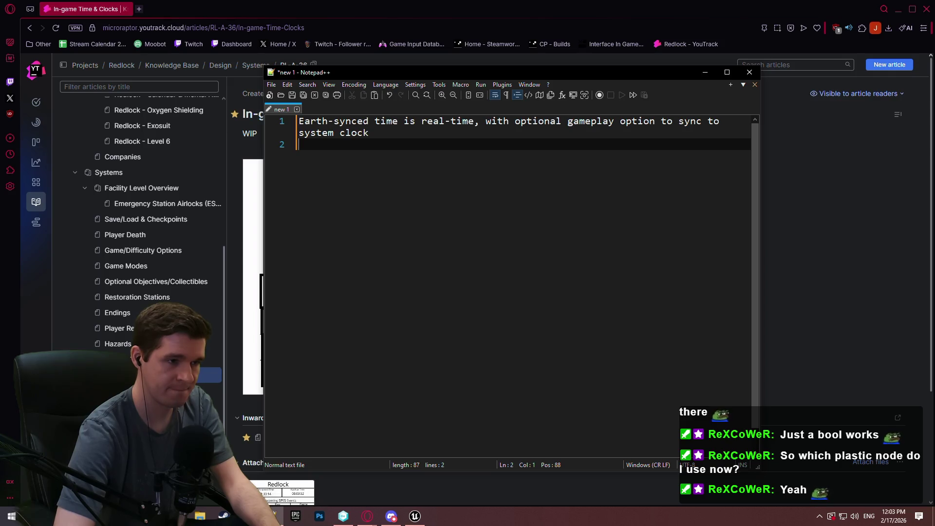
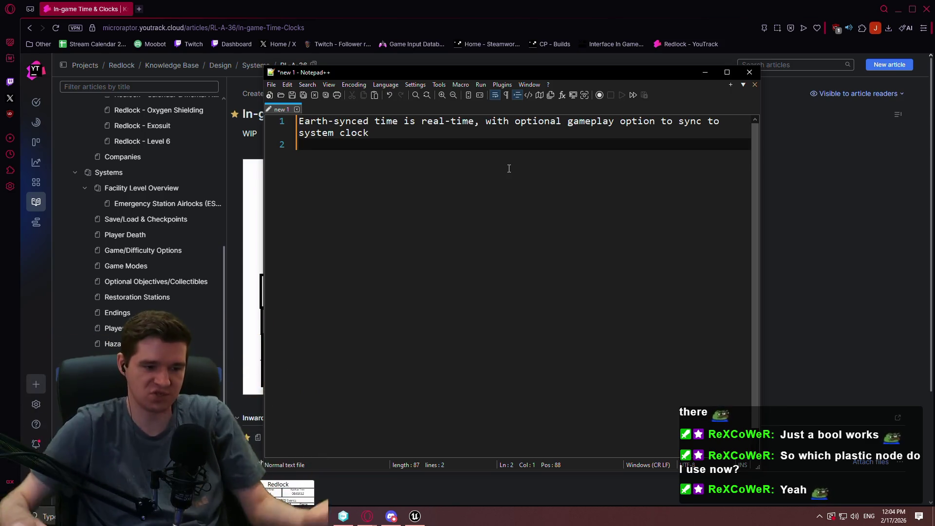
Switch from Notepad++ back to the Unreal Editor showing the Redlock project
{"action": "left_click", "coordinate": [415, 517]}
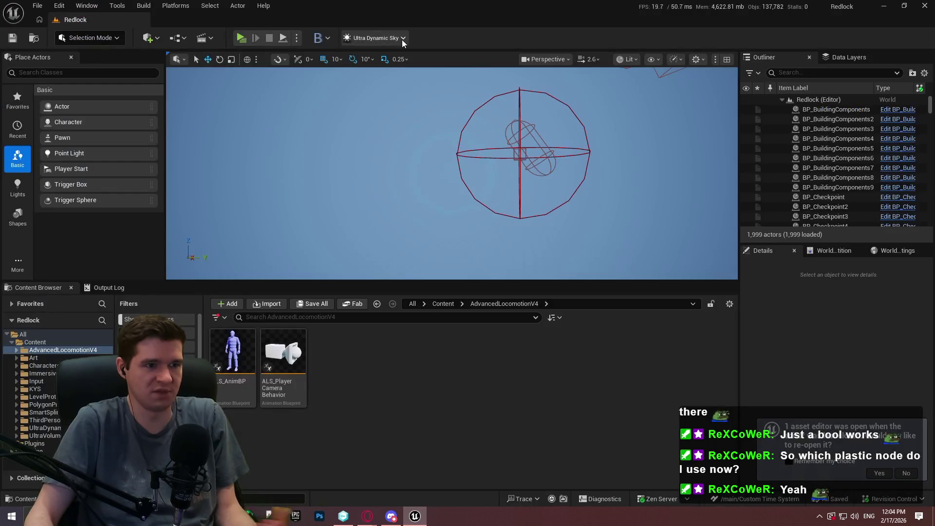
Run the level as a Standalone Game preview, then quit it with Esc
{"action": "left_click", "coordinate": [241, 38]}
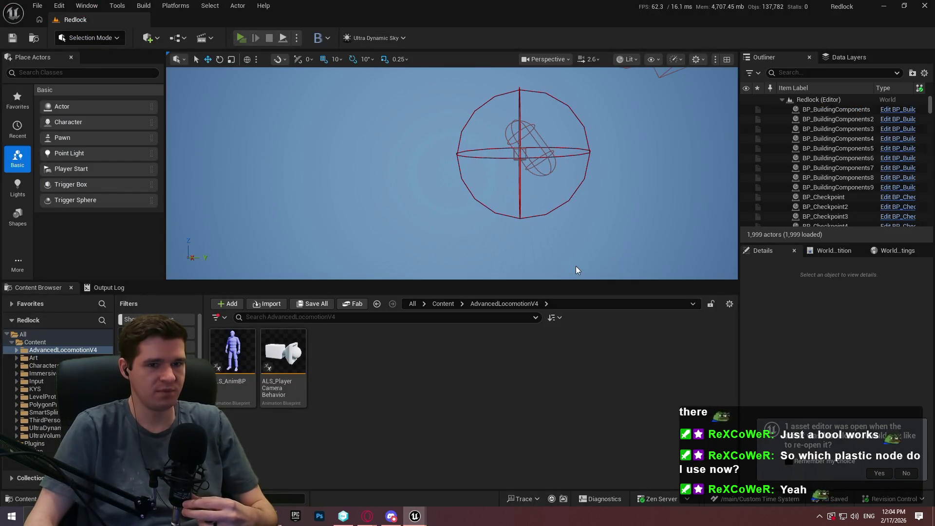
{"action": "key", "text": "Return"}
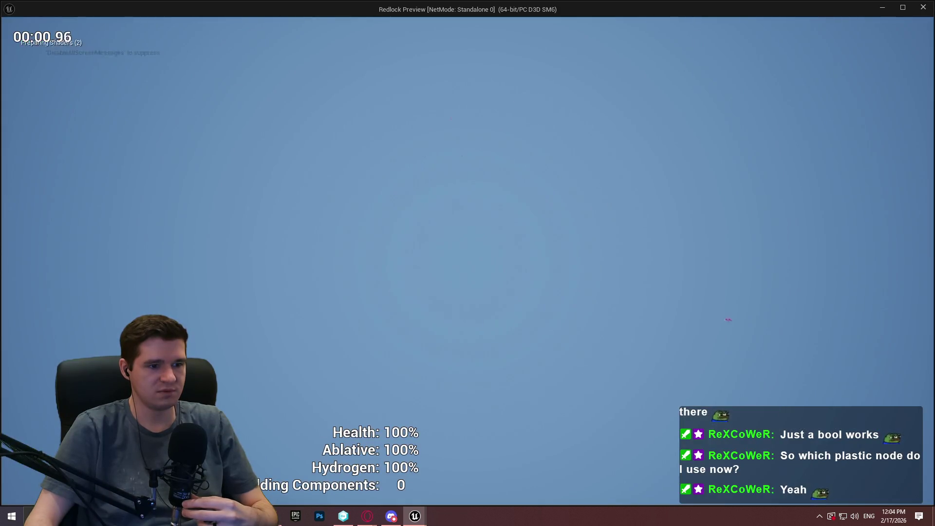
{"action": "key", "text": "Escape"}
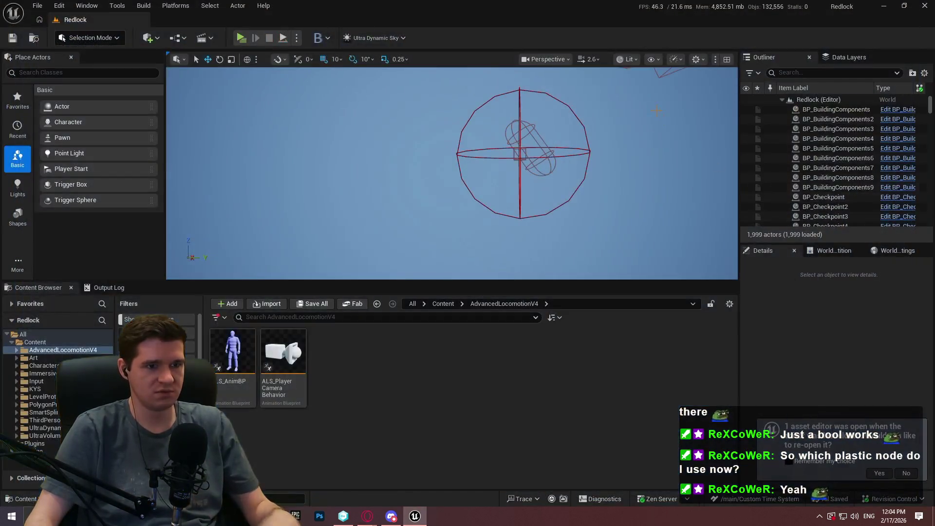
Select a region on the World Partition minimap and unload it
{"action": "left_click", "coordinate": [836, 250]}
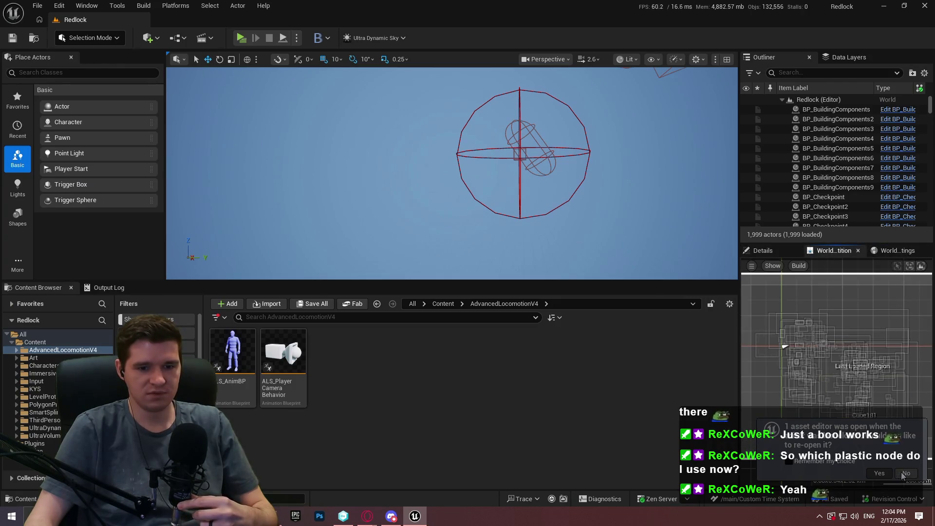
{"action": "scroll", "coordinate": [854, 388], "scroll_direction": "down", "scroll_amount": 3}
{"action": "left_click_drag", "start_coordinate": [795, 328], "coordinate": [920, 417]}
{"action": "right_click", "coordinate": [920, 418]}
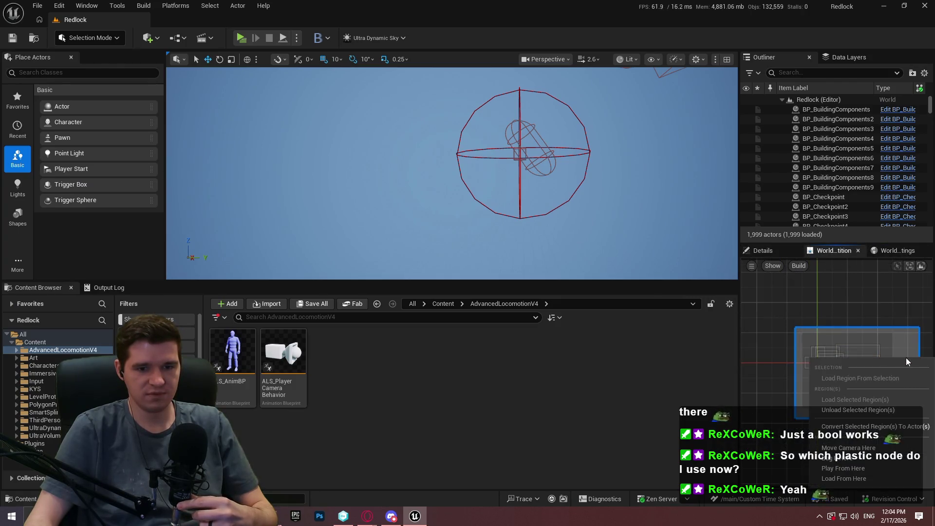
{"action": "left_click", "coordinate": [710, 359]}
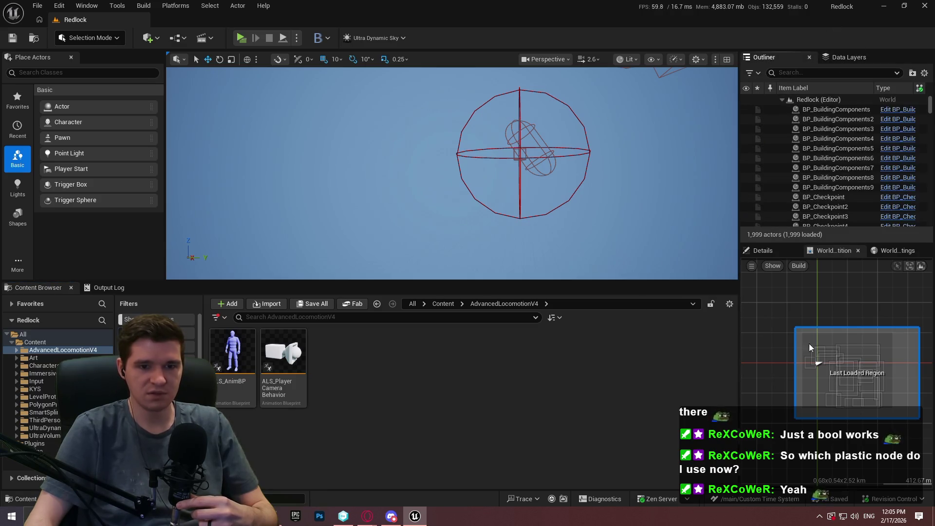
{"action": "right_click", "coordinate": [900, 359]}
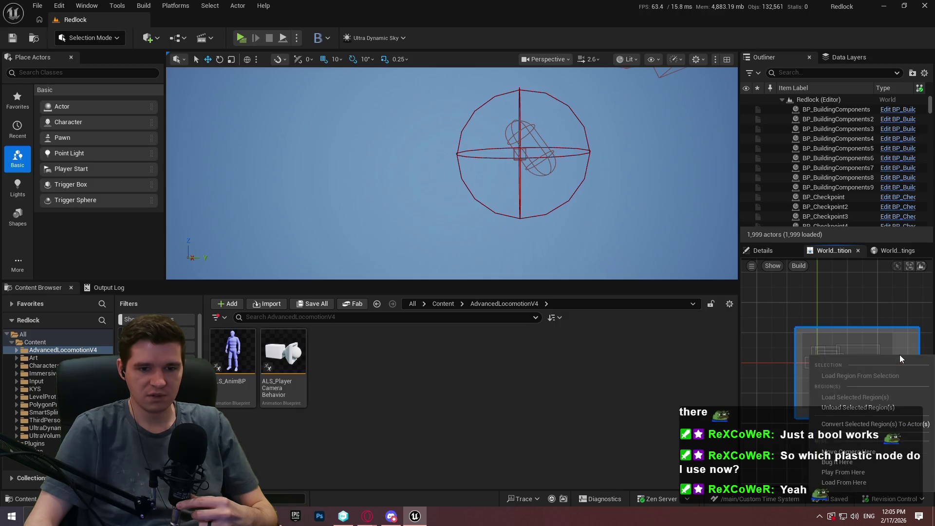
{"action": "left_click", "coordinate": [865, 407]}
Reselect the level's region on the minimap and load it
{"action": "left_click_drag", "start_coordinate": [790, 310], "coordinate": [901, 416]}
{"action": "right_click", "coordinate": [902, 393]}
{"action": "left_click", "coordinate": [873, 282]}
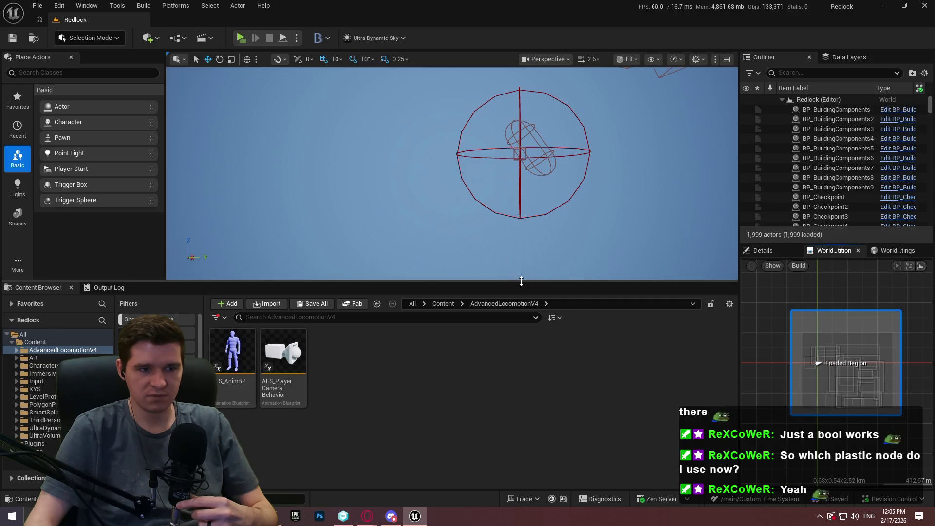
Focus the viewport on Cube1677, then go up to the top-level Content folder
{"action": "left_click_drag", "start_coordinate": [521, 281], "coordinate": [522, 371]}
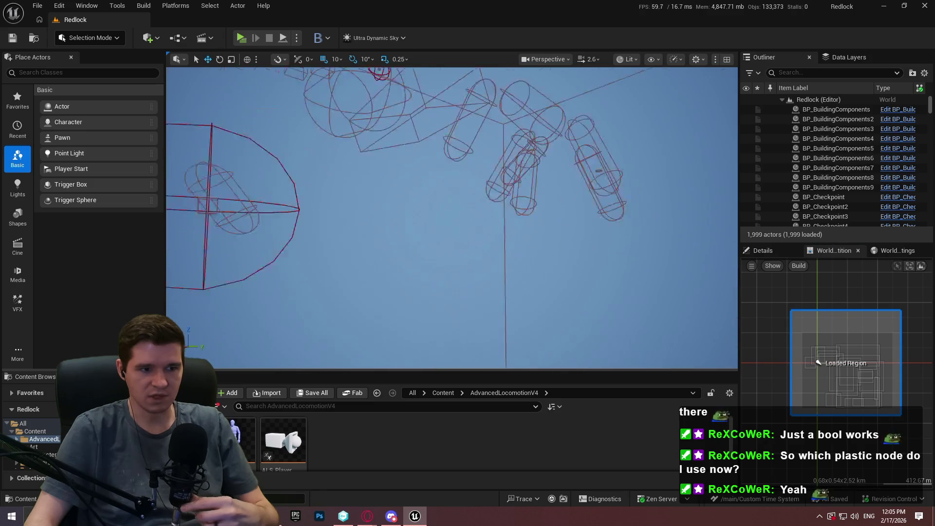
{"action": "left_click_drag", "start_coordinate": [453, 220], "coordinate": [480, 207]}
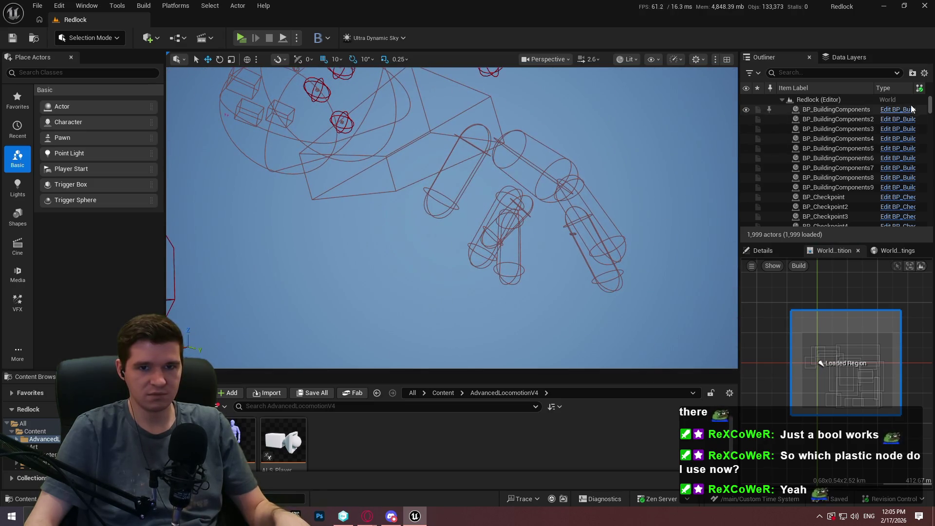
{"action": "left_click_drag", "start_coordinate": [931, 103], "coordinate": [931, 214]}
{"action": "scroll", "coordinate": [846, 178], "scroll_direction": "up", "scroll_amount": 2}
{"action": "left_click", "coordinate": [812, 157]}
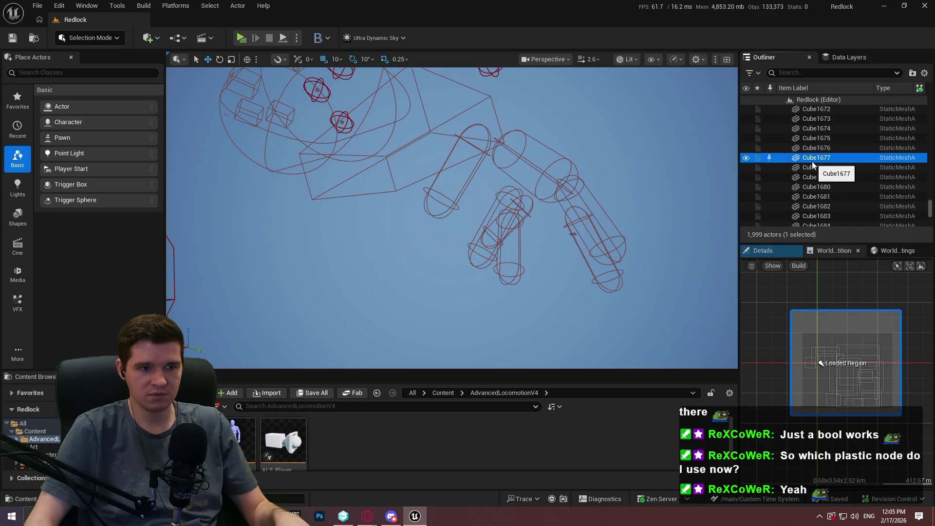
{"action": "double_click", "coordinate": [812, 159]}
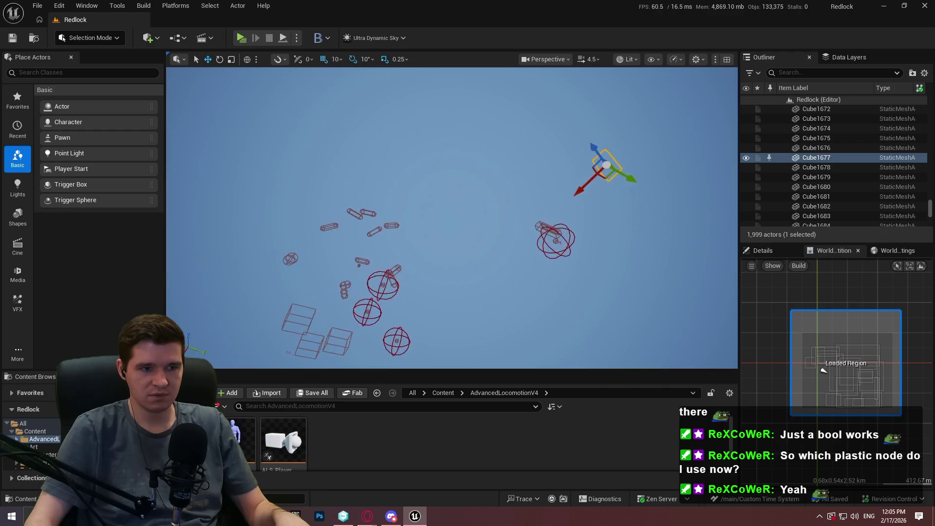
{"action": "scroll", "coordinate": [452, 218], "scroll_direction": "up", "scroll_amount": 2}
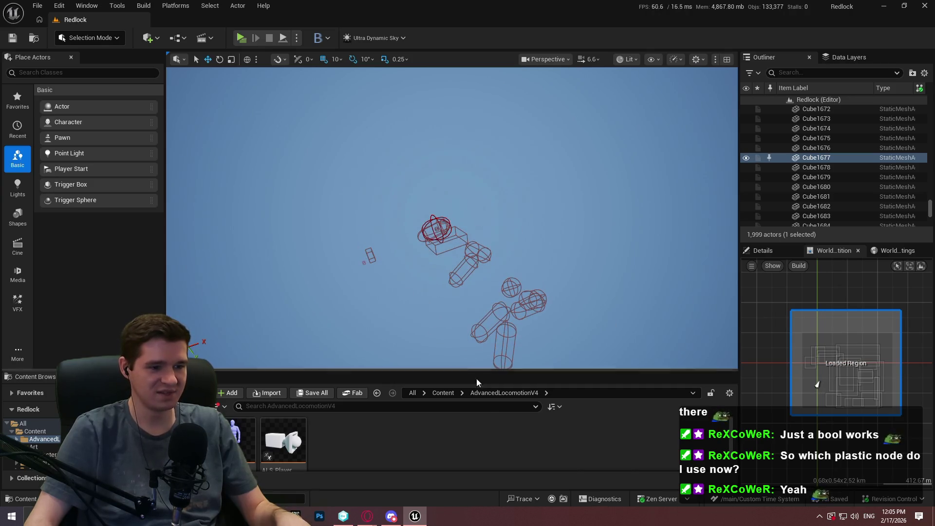
{"action": "left_click", "coordinate": [443, 392]}
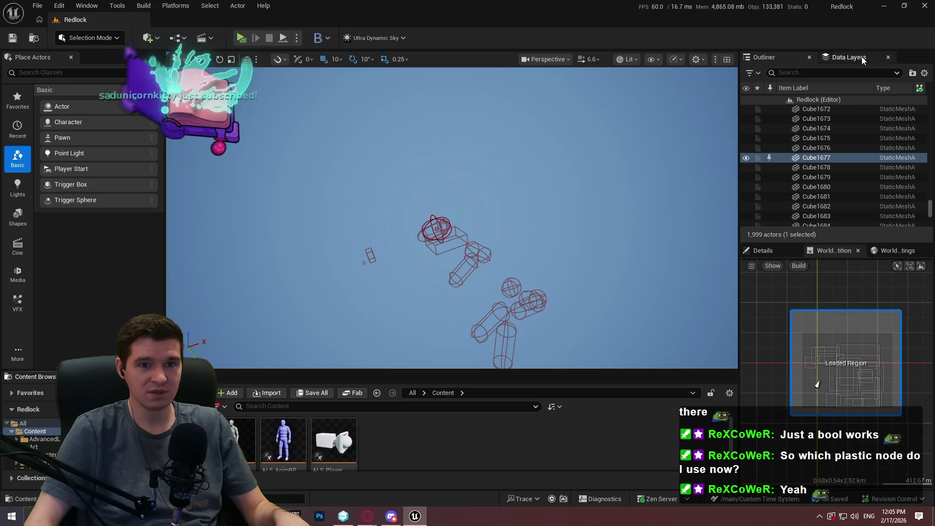
Inspect the DL_Level_6_Blockout_Section_1, _2 and _3 data layers, then switch to Unity DevOps
{"action": "left_click", "coordinate": [860, 57]}
{"action": "left_click_drag", "start_coordinate": [797, 151], "coordinate": [798, 207]}
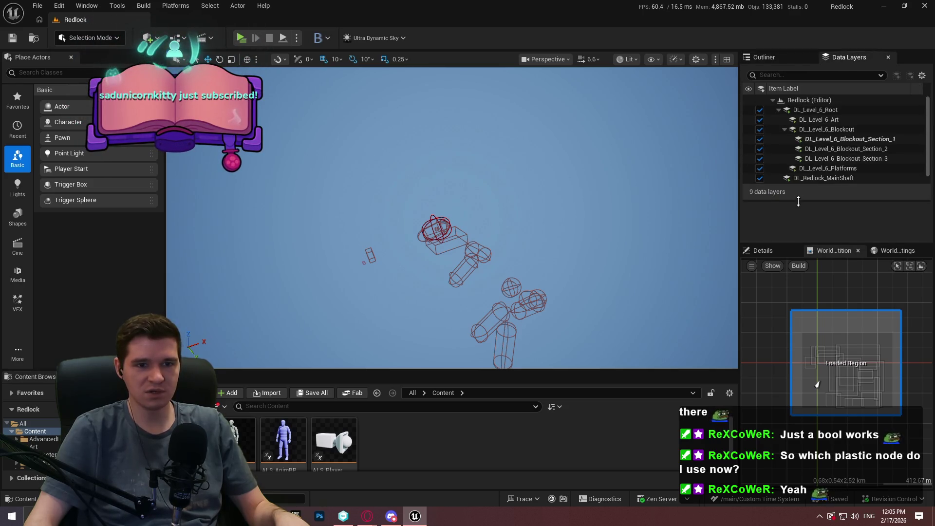
{"action": "left_click", "coordinate": [854, 139]}
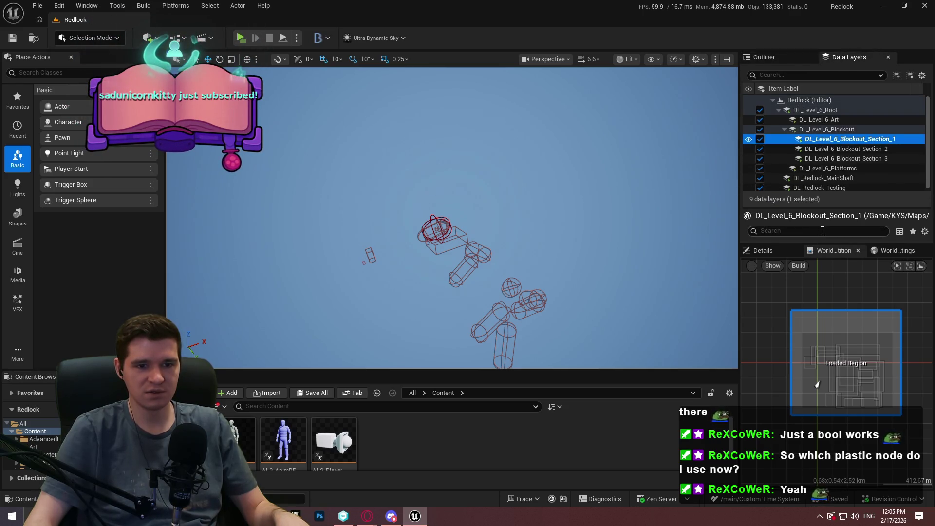
{"action": "mouse_move", "coordinate": [831, 244]}
{"action": "left_mouse_down"}
{"action": "mouse_move", "coordinate": [825, 256]}
{"action": "mouse_move", "coordinate": [826, 176]}
{"action": "left_mouse_up"}
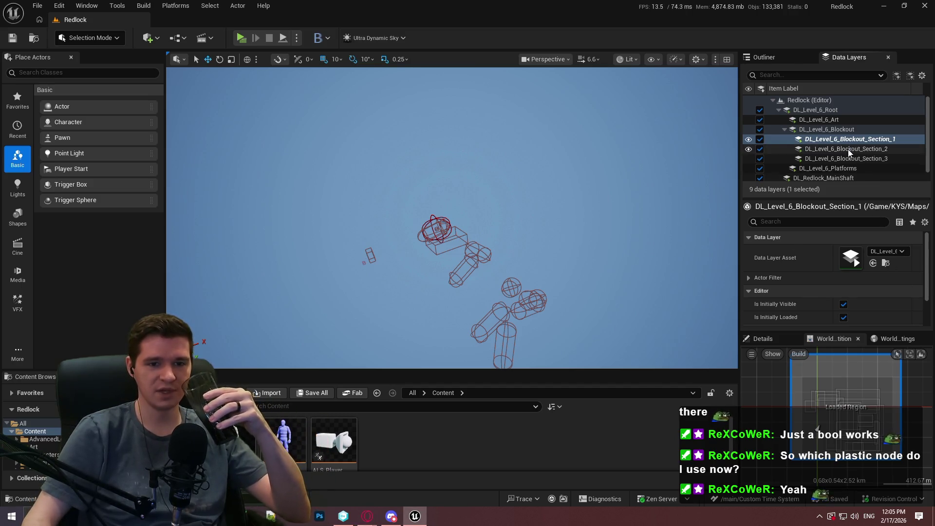
{"action": "left_click", "coordinate": [847, 159]}
{"action": "left_click", "coordinate": [850, 149]}
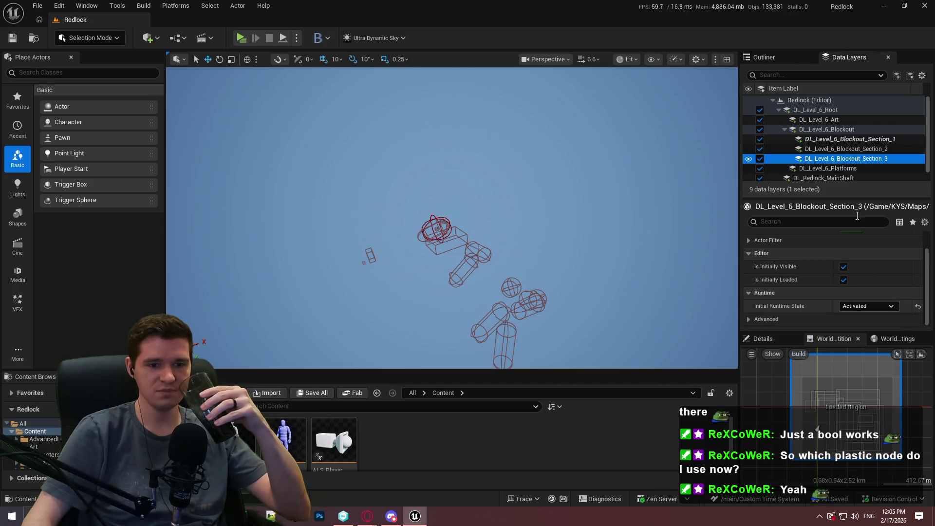
{"action": "left_click", "coordinate": [855, 140]}
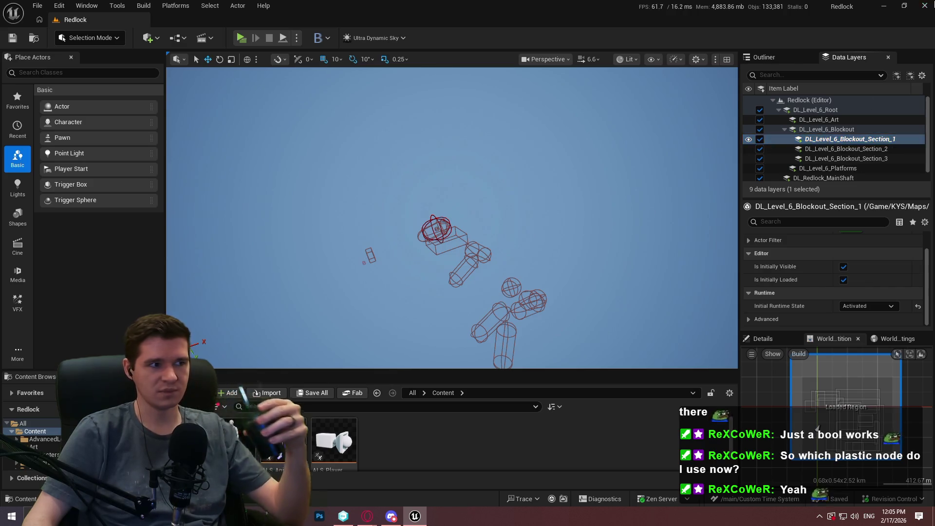
{"action": "key", "text": "alt+Tab"}
{"action": "left_click", "coordinate": [344, 516]}
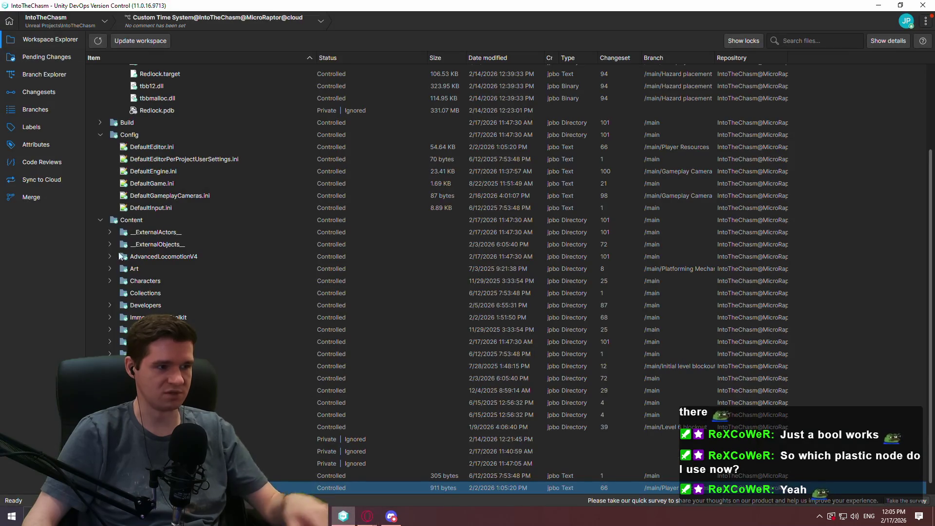
Delete both Private/Ignored items from disk, then return to Unreal Editor
{"action": "left_click", "coordinate": [341, 451]}
{"action": "key", "text": "Delete"}
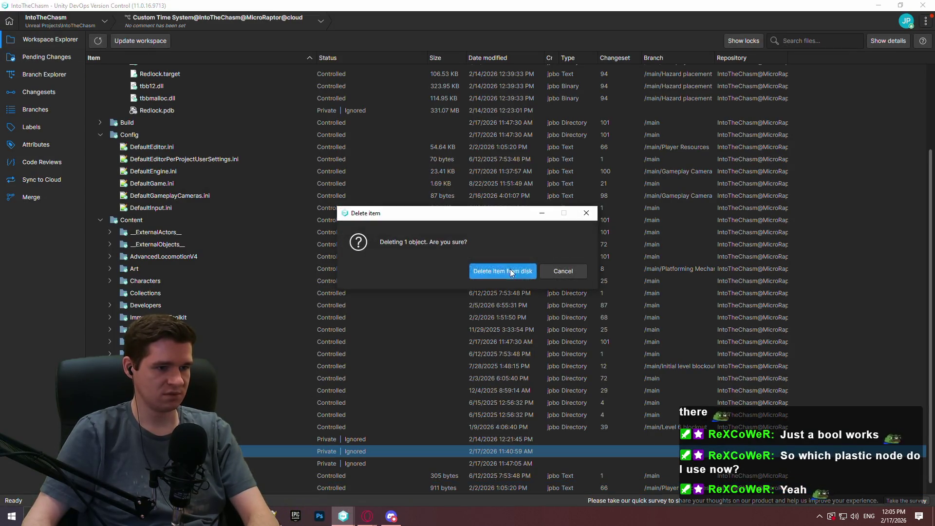
{"action": "left_click", "coordinate": [510, 269]}
{"action": "key", "text": "Delete"}
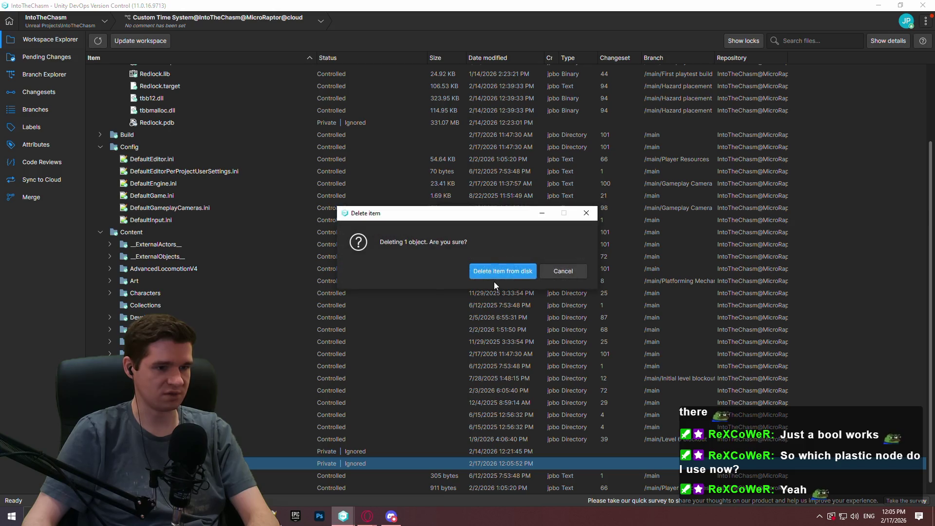
{"action": "left_click", "coordinate": [499, 275]}
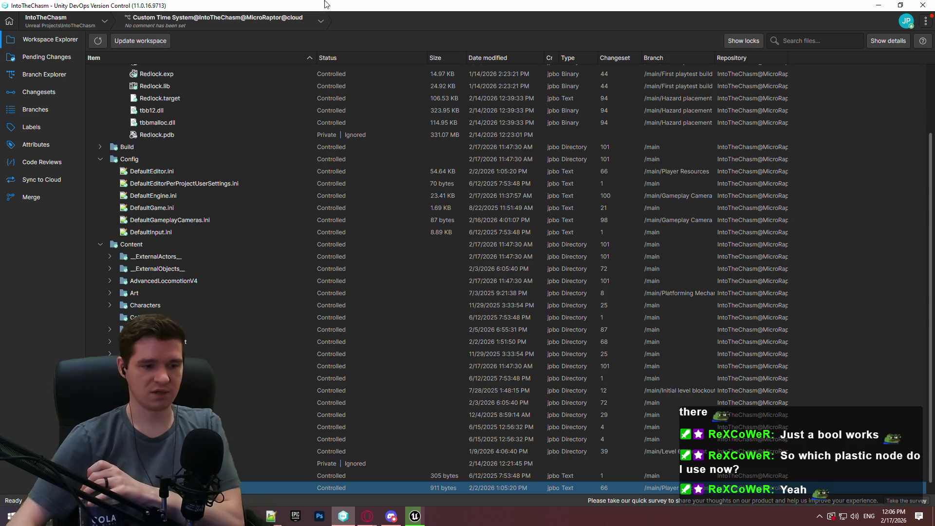
{"action": "left_click", "coordinate": [415, 517]}
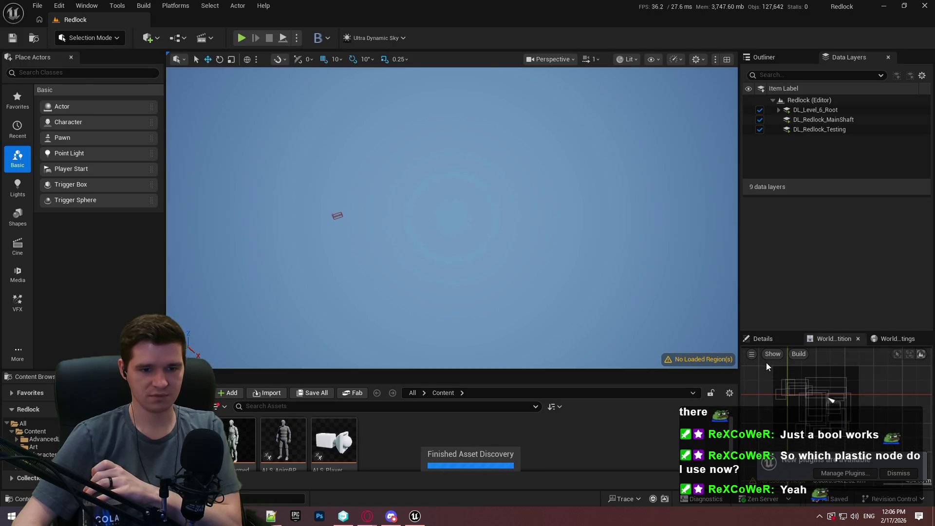
Select a region on the World Partition minimap and load it
{"action": "left_click_drag", "start_coordinate": [767, 366], "coordinate": [870, 441]}
{"action": "right_click", "coordinate": [808, 413]}
{"action": "left_click", "coordinate": [877, 311]}
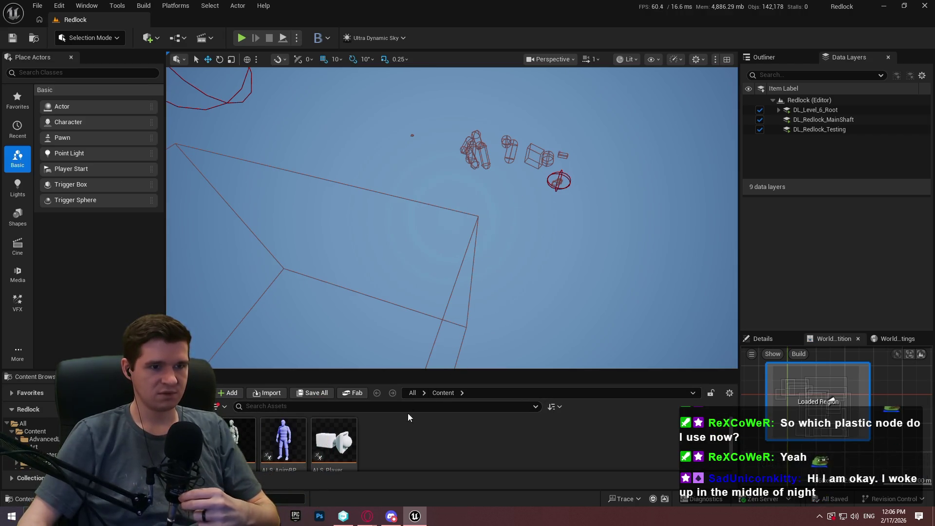
{"action": "scroll", "coordinate": [615, 180], "scroll_direction": "up", "scroll_amount": 10}
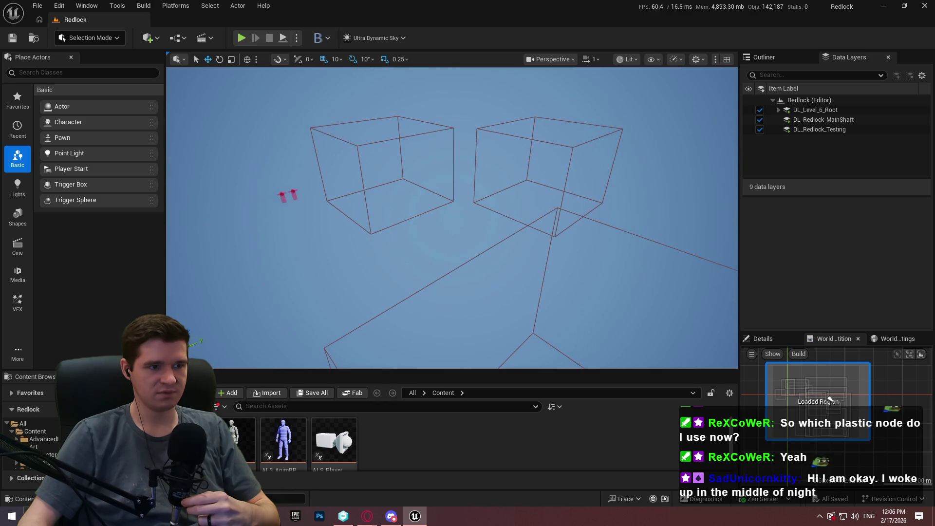
{"action": "scroll", "coordinate": [452, 218], "scroll_direction": "down", "scroll_amount": 5}
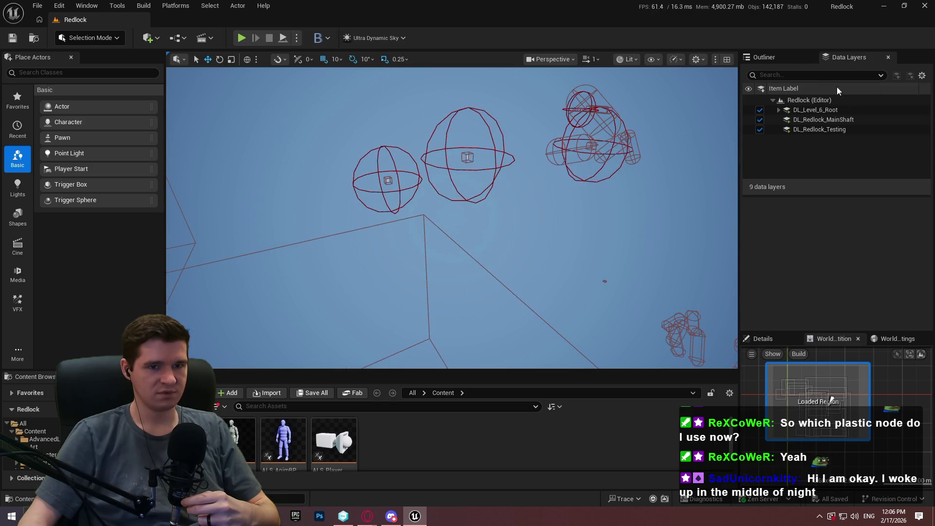
View Cube1631's properties from the Outliner and enlarge the Content Browser
{"action": "left_click", "coordinate": [763, 57]}
{"action": "left_click_drag", "start_coordinate": [932, 117], "coordinate": [931, 287]}
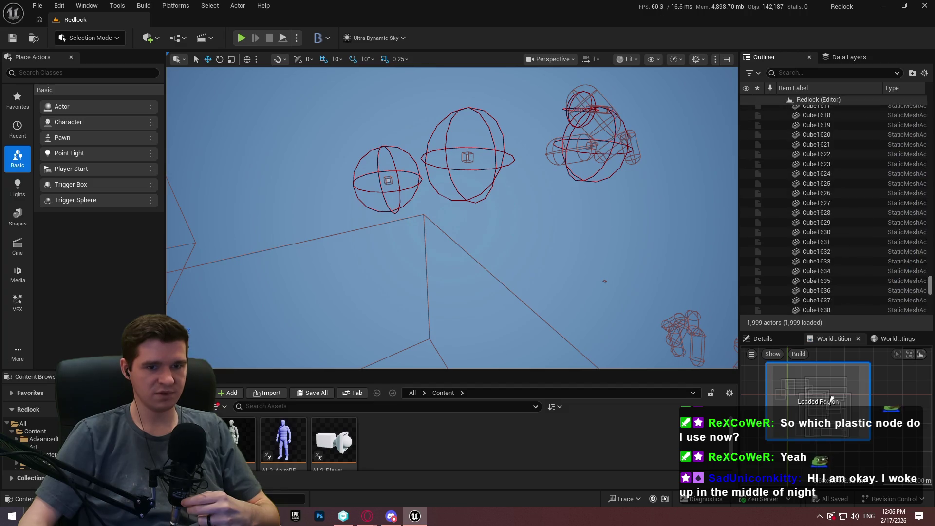
{"action": "left_click", "coordinate": [851, 240]}
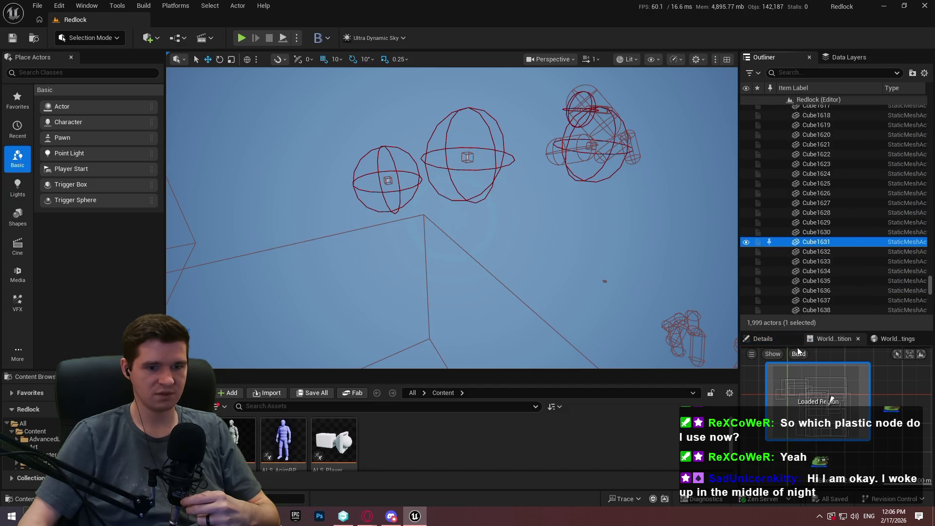
{"action": "left_click", "coordinate": [770, 339]}
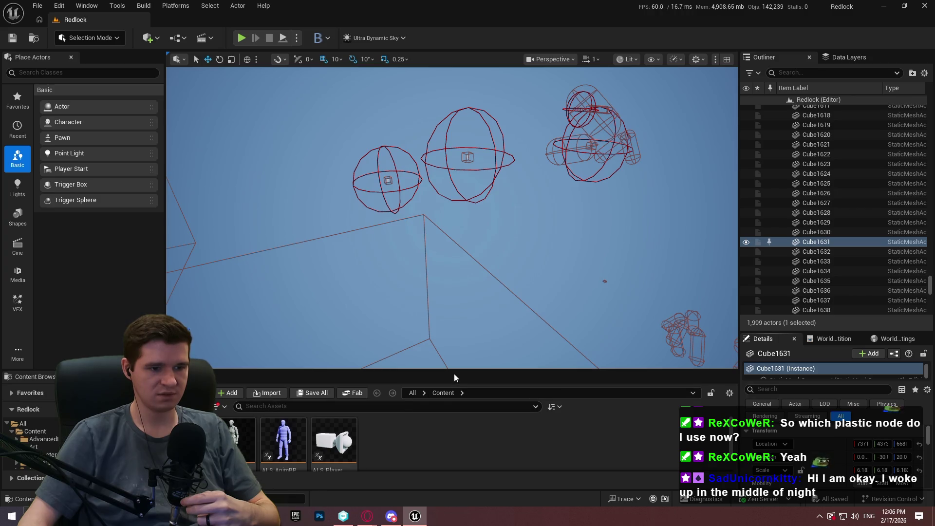
{"action": "mouse_move", "coordinate": [455, 372]}
{"action": "left_mouse_down"}
{"action": "mouse_move", "coordinate": [429, 229]}
{"action": "mouse_move", "coordinate": [414, 252]}
{"action": "left_mouse_up"}
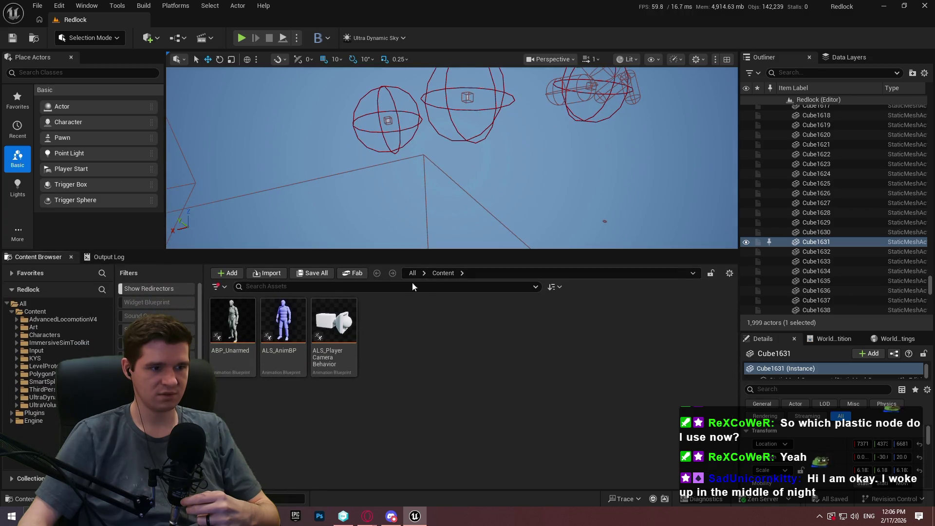
Open the P_PlatformingMechanics level from the KYS > Maps folder
{"action": "left_click", "coordinate": [35, 358]}
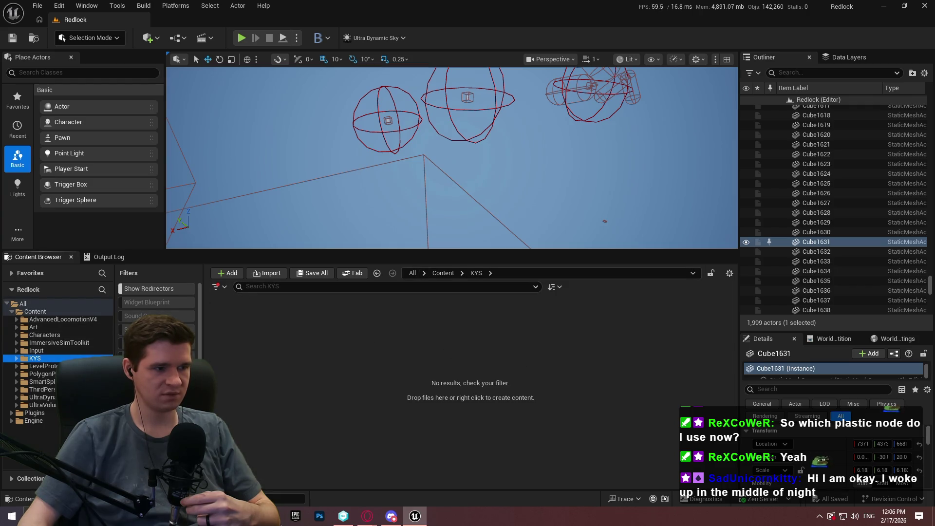
{"action": "scroll", "coordinate": [156, 302], "scroll_direction": "down", "scroll_amount": 5}
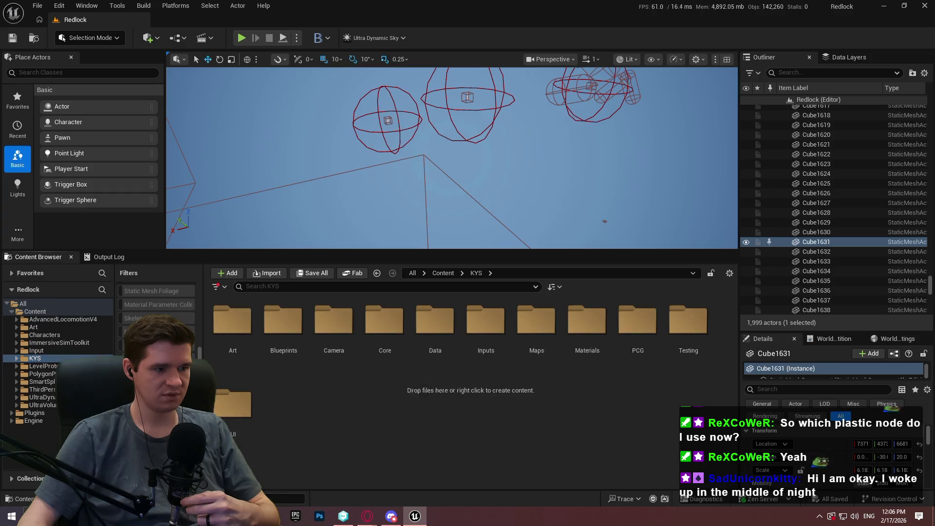
{"action": "double_click", "coordinate": [538, 323]}
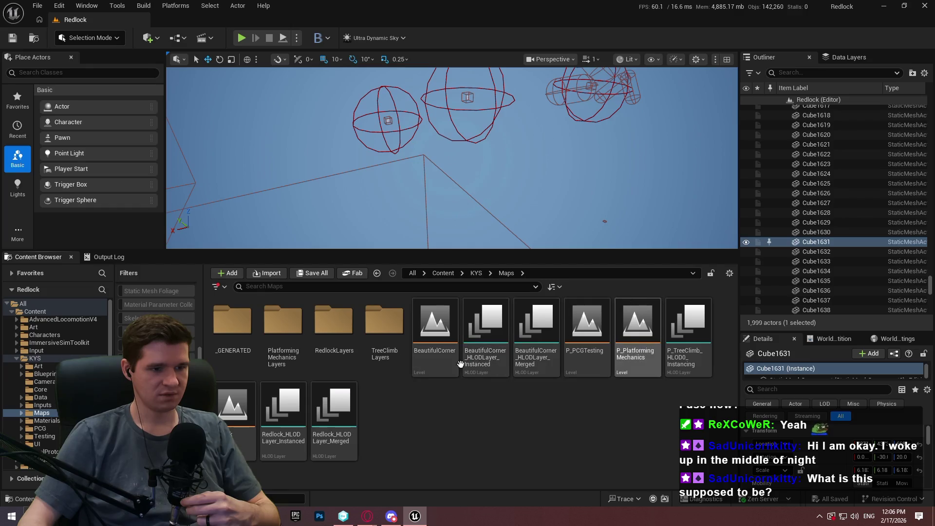
{"action": "double_click", "coordinate": [624, 364]}
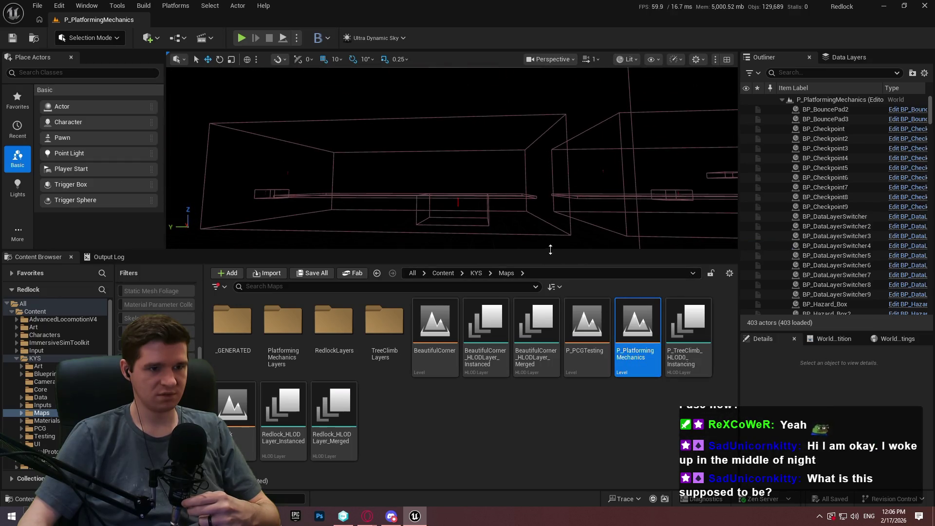
Expand DL_PlatformingMechanics_Root to list all 11 data layers, then hide them
{"action": "mouse_move", "coordinate": [551, 249]}
{"action": "left_mouse_down"}
{"action": "mouse_move", "coordinate": [528, 428]}
{"action": "mouse_move", "coordinate": [528, 355]}
{"action": "left_mouse_up"}
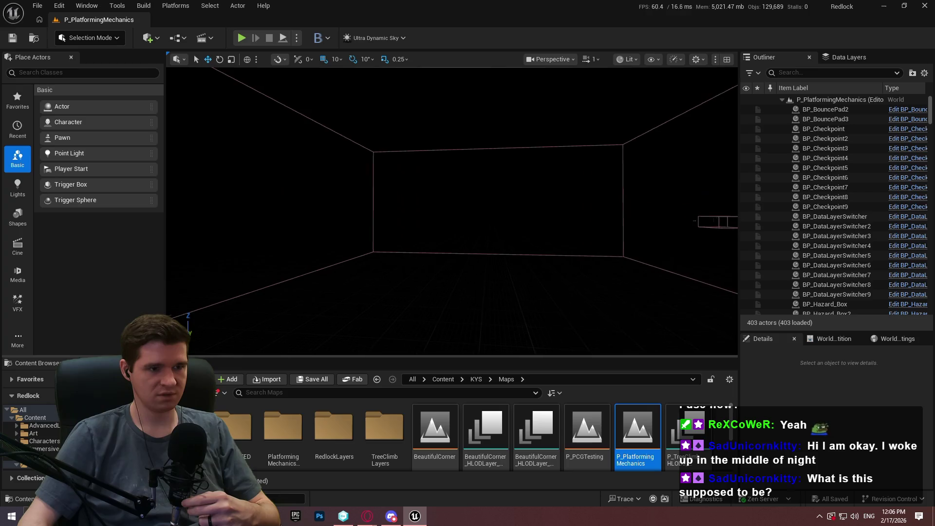
{"action": "left_click", "coordinate": [853, 59]}
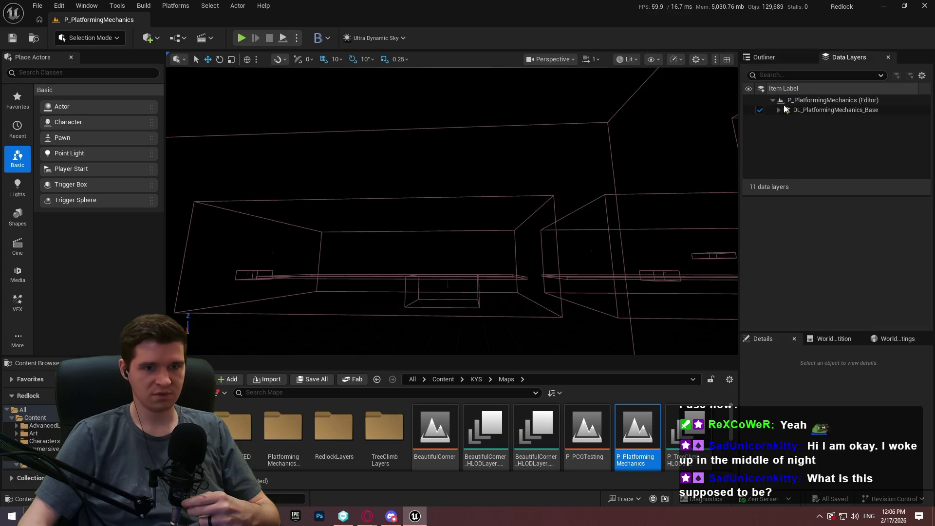
{"action": "left_click", "coordinate": [779, 110]}
{"action": "double_click", "coordinate": [782, 119]}
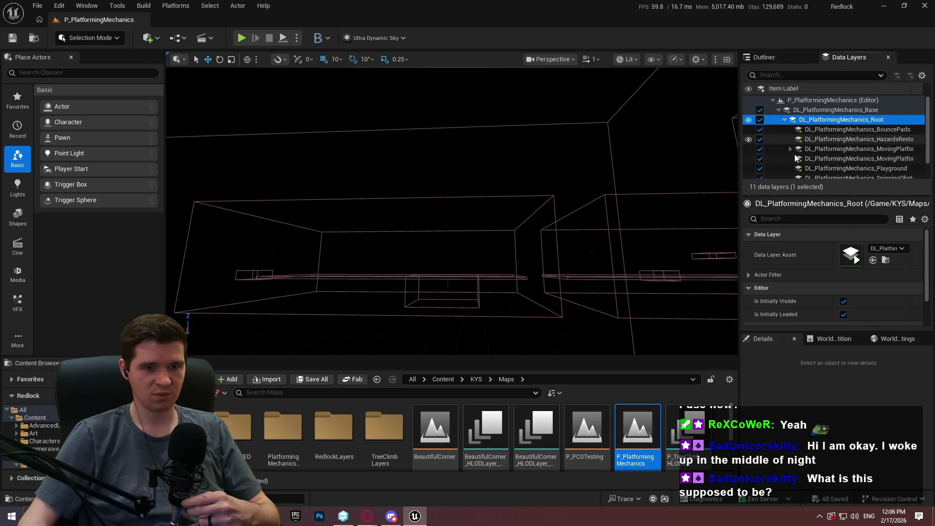
{"action": "left_click_drag", "start_coordinate": [791, 193], "coordinate": [792, 232]}
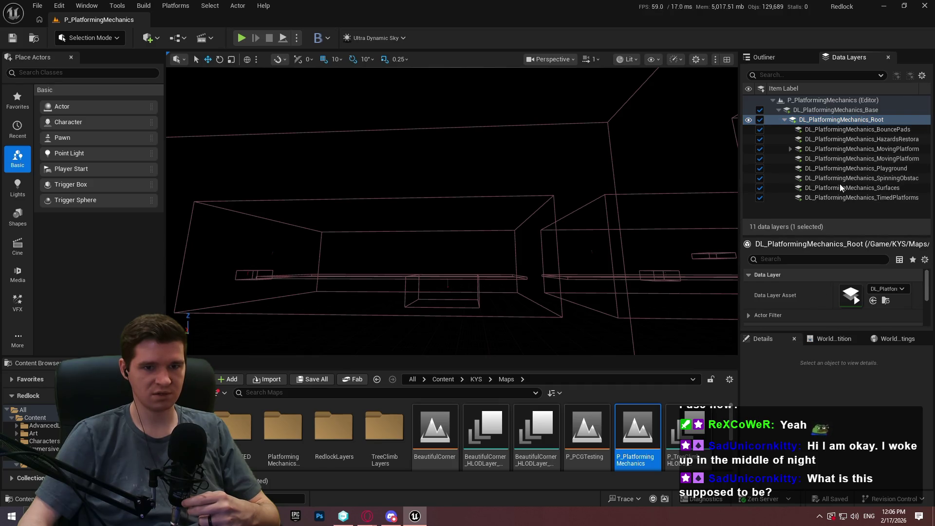
{"action": "left_click", "coordinate": [749, 110]}
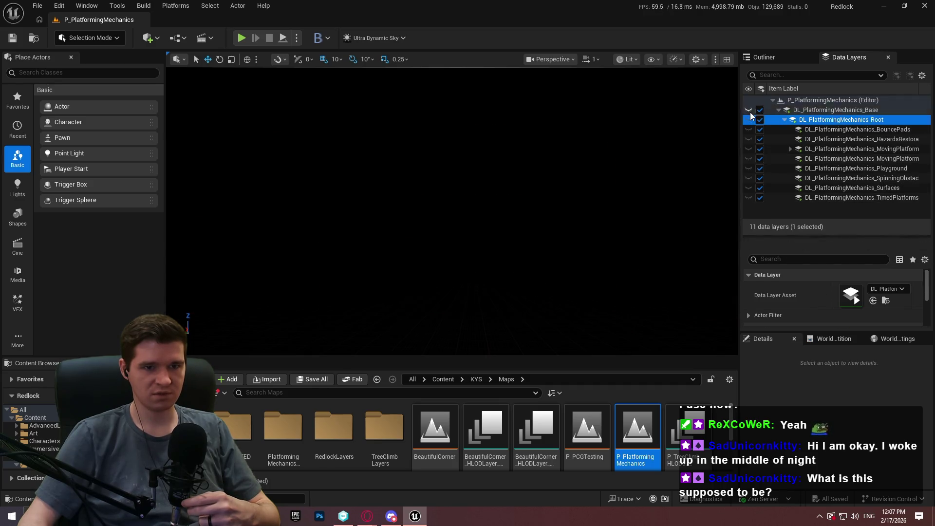
Make the data layers visible again and use World Partition's Load Region From Selection
{"action": "left_click", "coordinate": [750, 112]}
{"action": "left_click", "coordinate": [901, 340]}
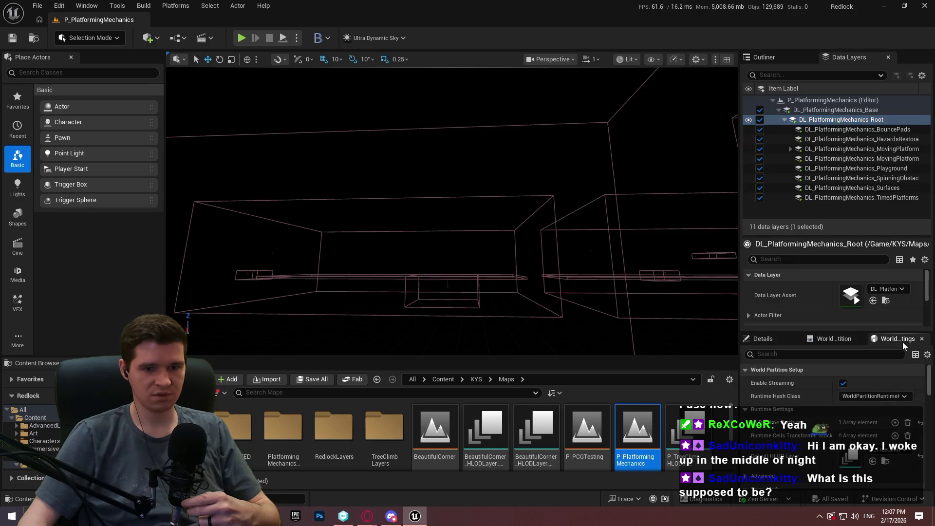
{"action": "left_click", "coordinate": [828, 339]}
{"action": "scroll", "coordinate": [835, 418], "scroll_direction": "down", "scroll_amount": 3}
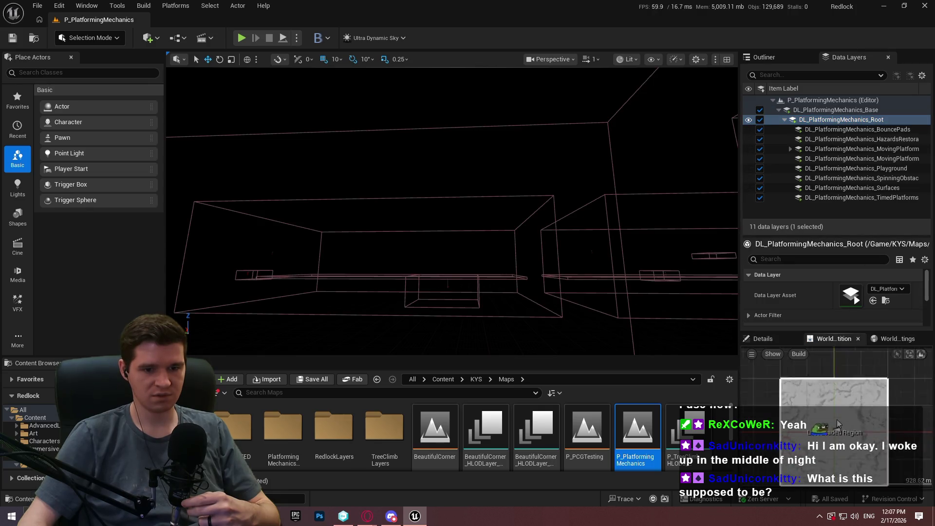
{"action": "right_click", "coordinate": [809, 407]}
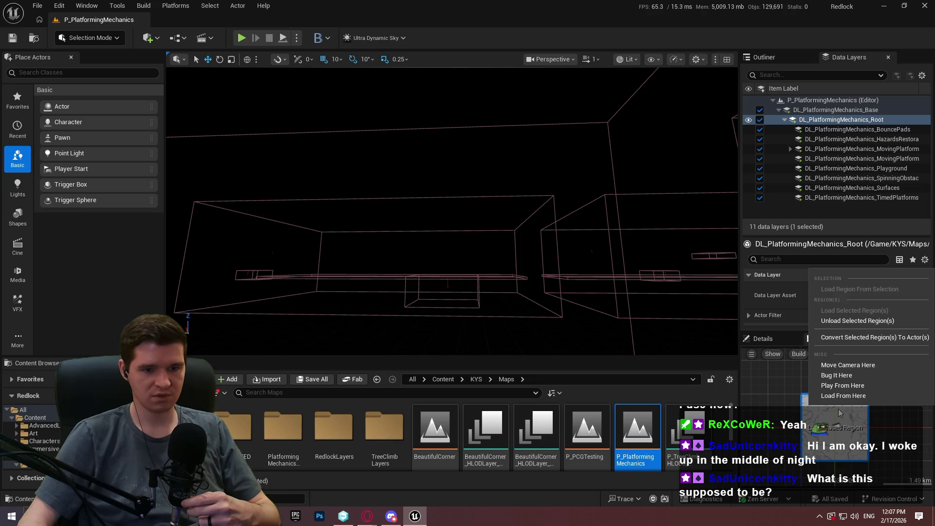
{"action": "left_click", "coordinate": [767, 378]}
{"action": "scroll", "coordinate": [768, 378], "scroll_direction": "down", "scroll_amount": 3}
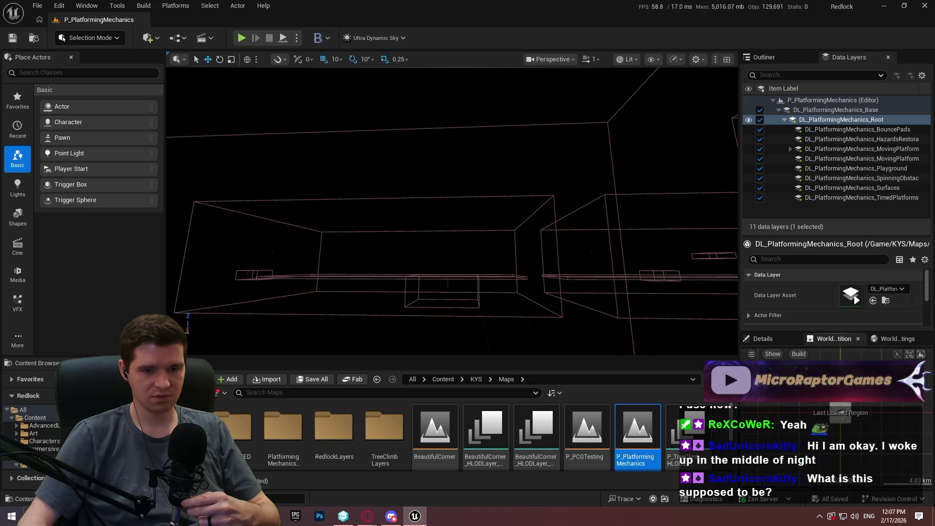
{"action": "right_click", "coordinate": [812, 427]}
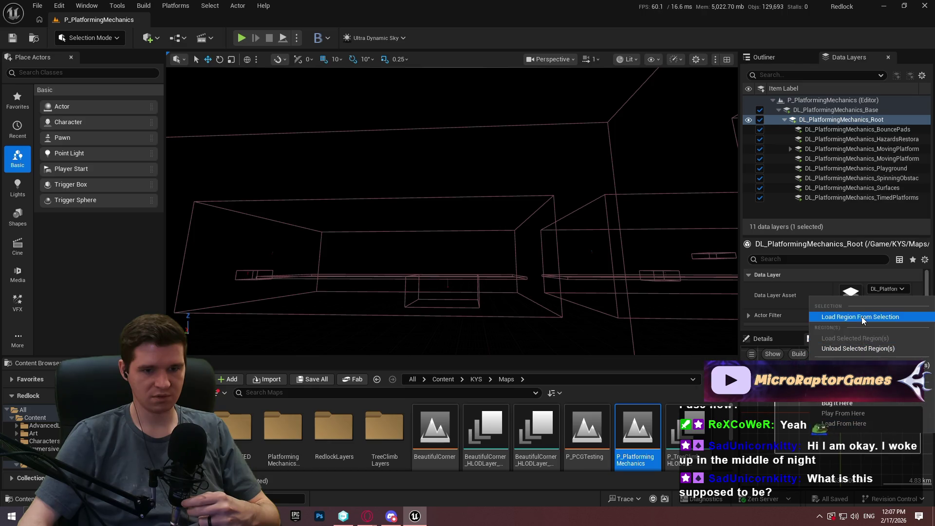
{"action": "left_click", "coordinate": [861, 316]}
{"action": "double_click", "coordinate": [865, 431]}
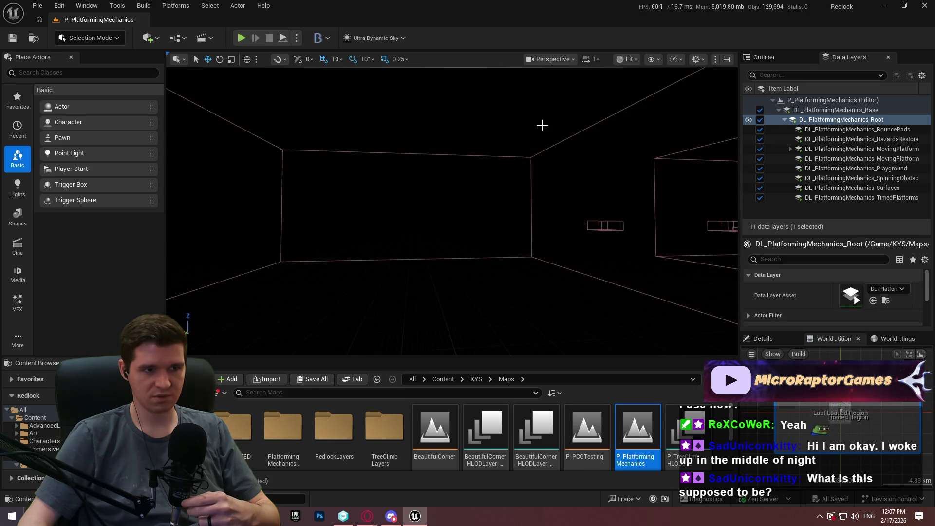
Playtest the level briefly, stop with Esc, and close Unreal Editor
{"action": "left_click", "coordinate": [242, 38]}
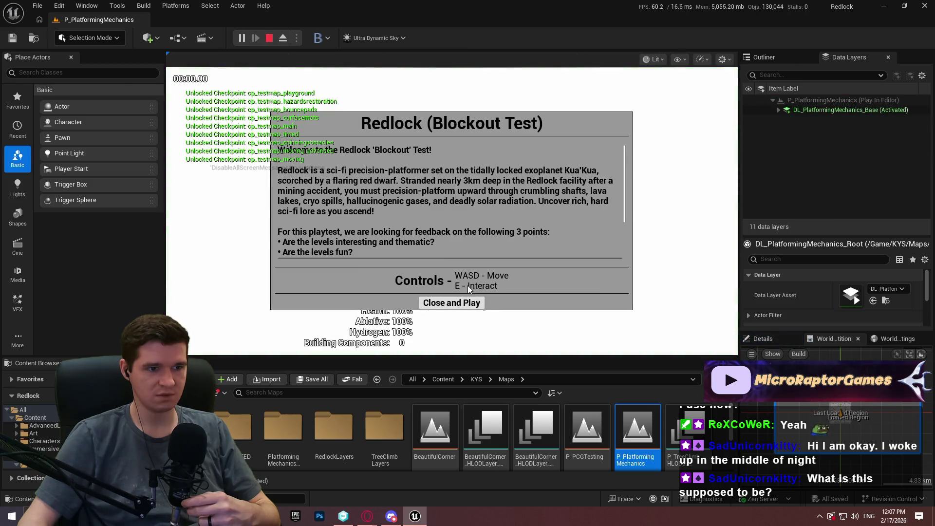
{"action": "left_click", "coordinate": [452, 303]}
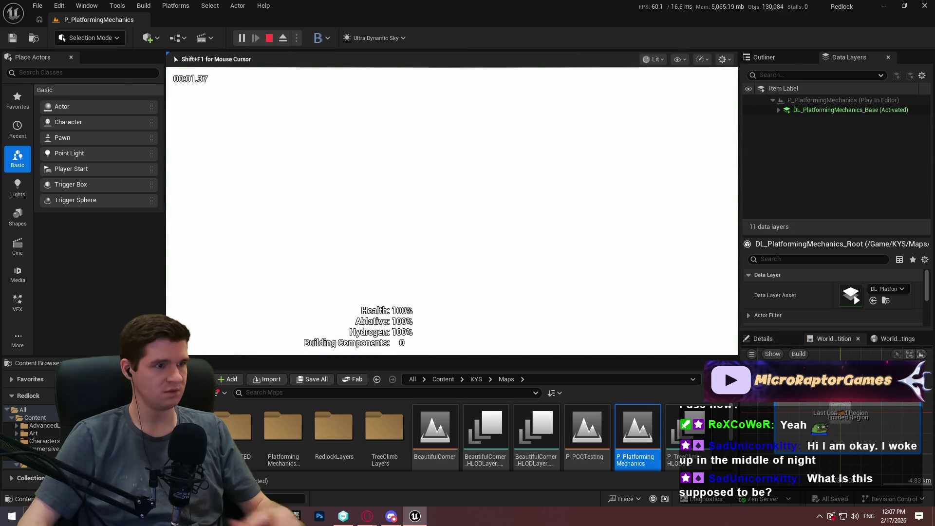
{"action": "key", "text": "Escape"}
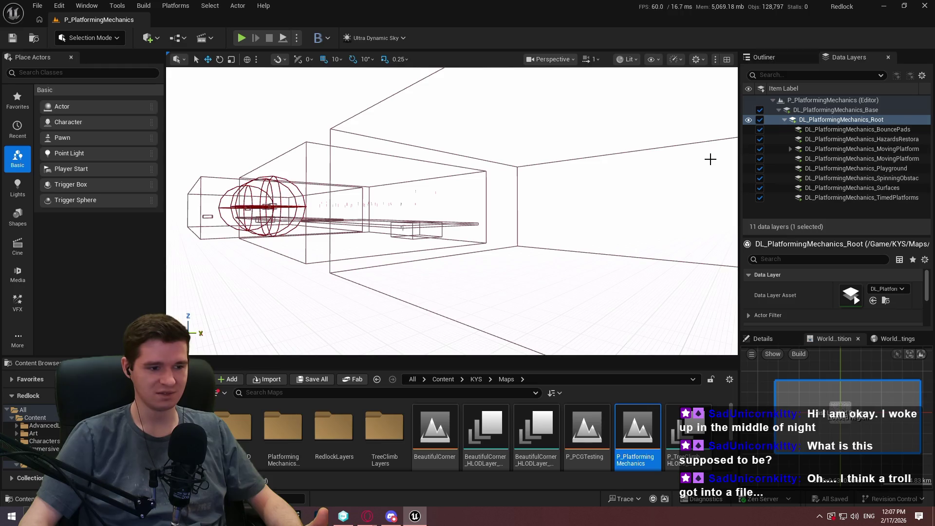
{"action": "left_click", "coordinate": [931, 7]}
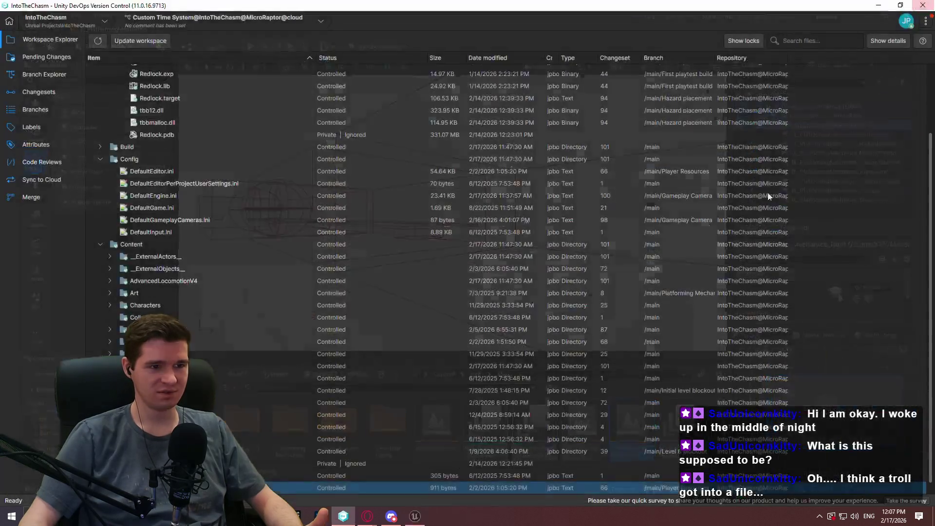
Switch the workspace to Gameplay Camera changeset 99 from Branch Explorer, then close Unreal Editor
{"action": "left_click", "coordinate": [52, 69]}
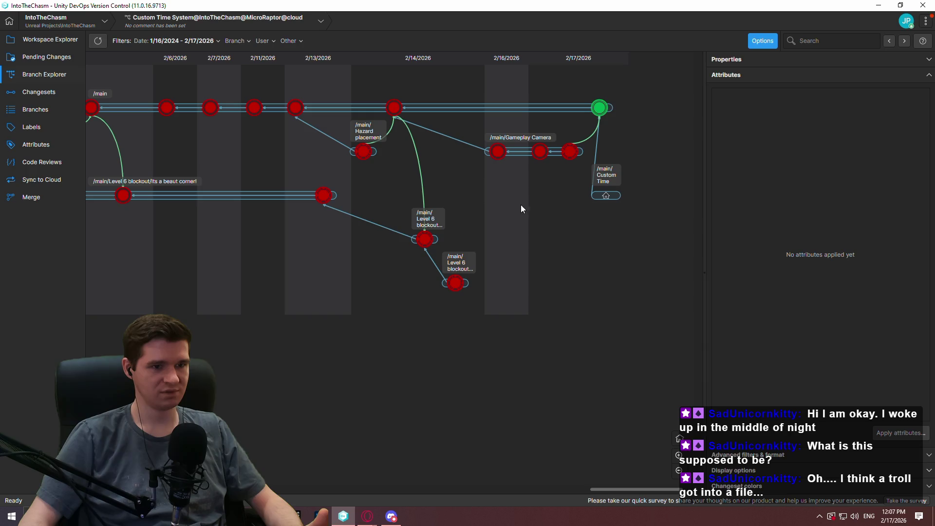
{"action": "right_click", "coordinate": [542, 153]}
{"action": "left_click", "coordinate": [612, 238]}
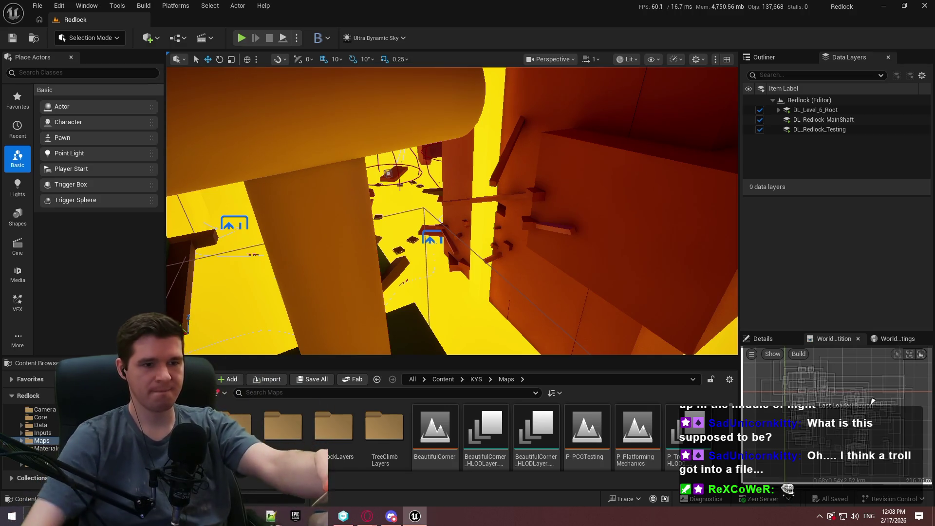
{"action": "left_click", "coordinate": [930, 8]}
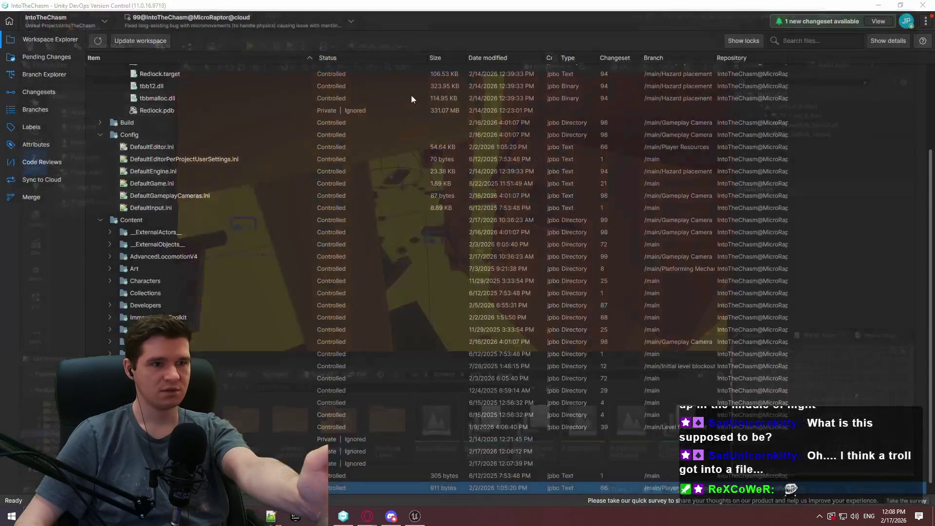
Switch the workspace to the /main/Custom Time branch and return to Workspace Explorer
{"action": "left_click", "coordinate": [56, 73]}
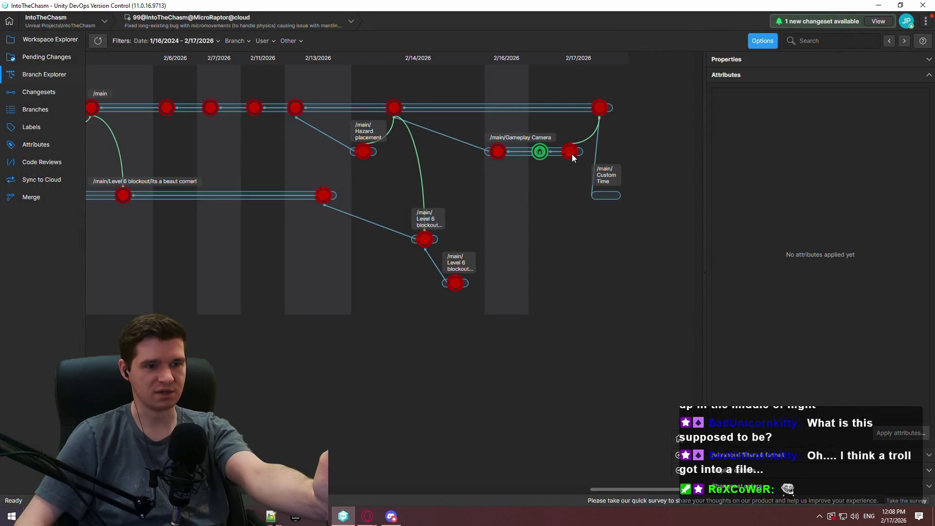
{"action": "double_click", "coordinate": [571, 152]}
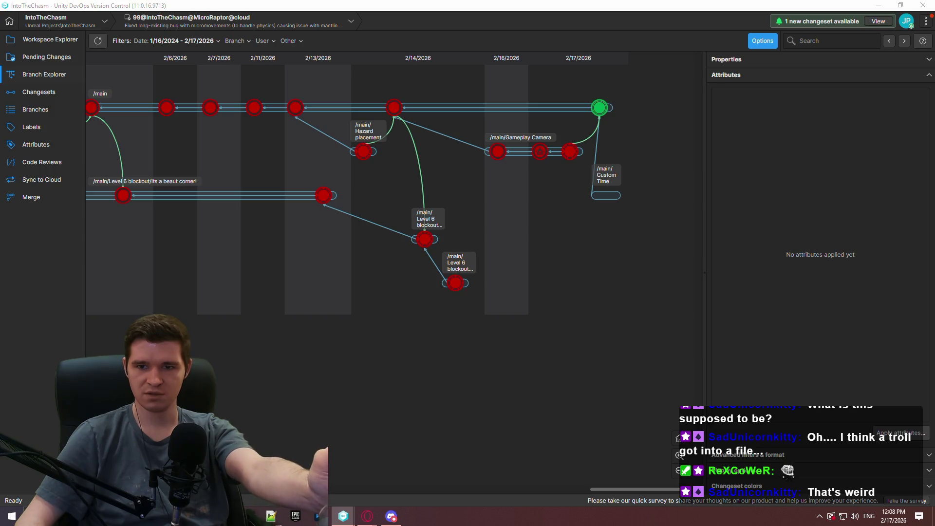
{"action": "right_click", "coordinate": [608, 200]}
{"action": "mouse_move", "coordinate": [694, 317]}
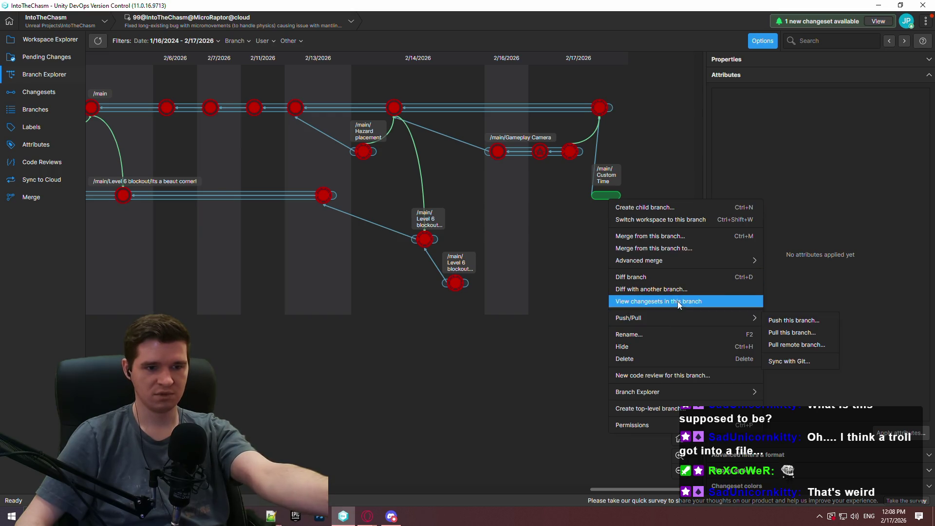
{"action": "left_click", "coordinate": [676, 219]}
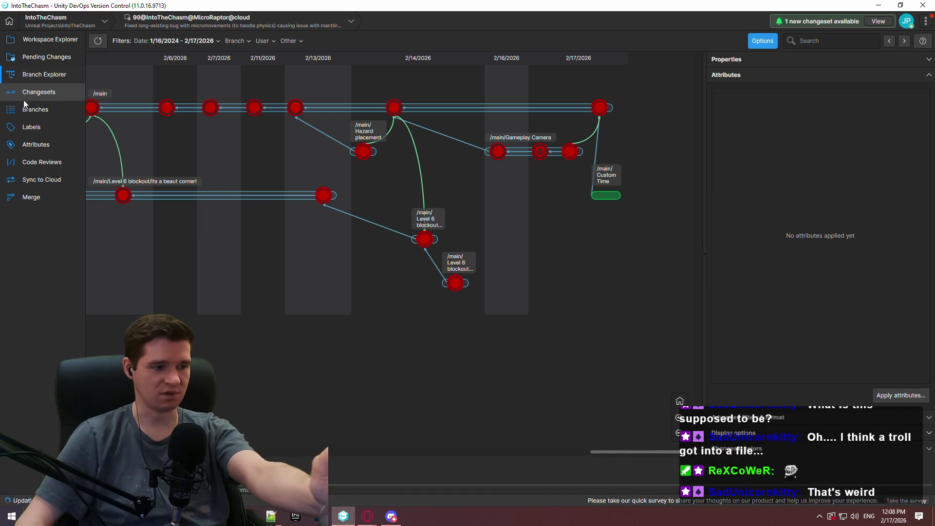
{"action": "left_click", "coordinate": [48, 40]}
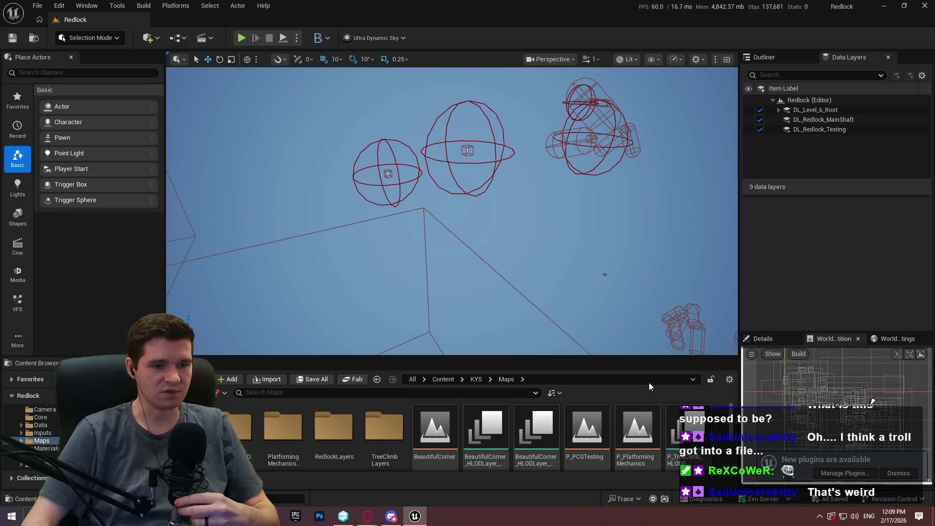
Delete the Redlock level's HLODs via Build > Build HLODs and save the selected map content
{"action": "left_click", "coordinate": [899, 473]}
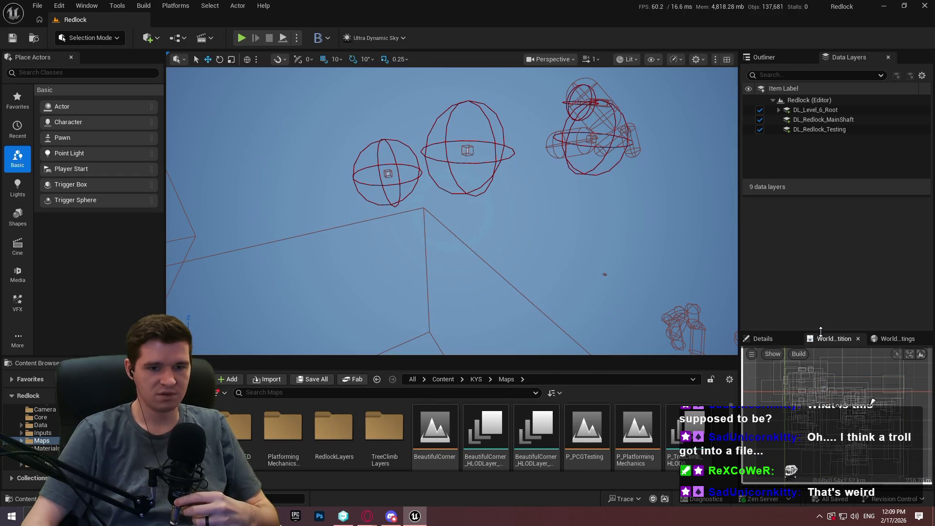
{"action": "left_click_drag", "start_coordinate": [827, 259], "coordinate": [814, 267]}
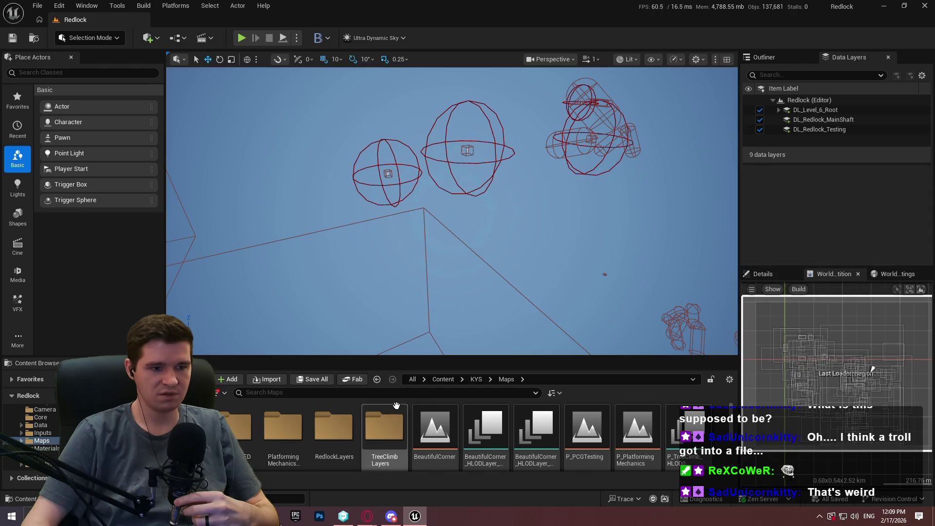
{"action": "scroll", "coordinate": [796, 363], "scroll_direction": "down", "scroll_amount": 2}
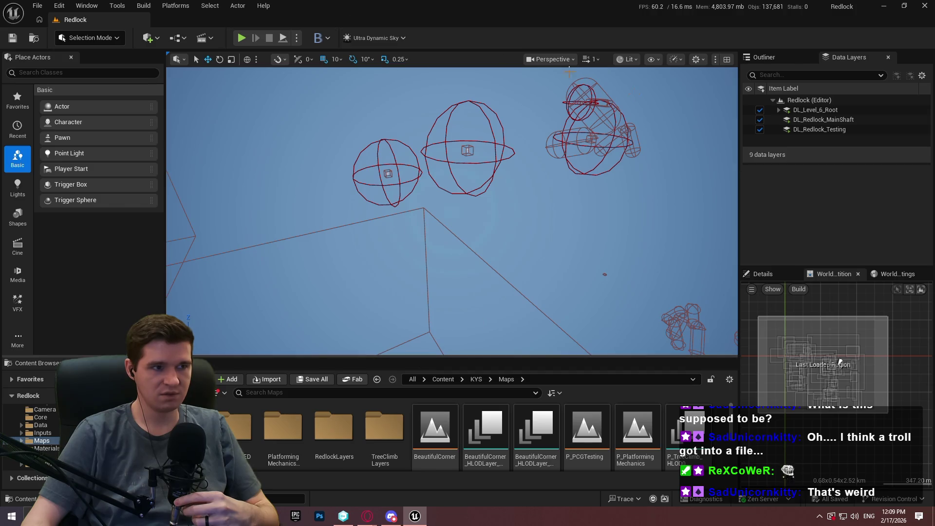
{"action": "left_click", "coordinate": [144, 5]}
{"action": "left_click", "coordinate": [170, 44]}
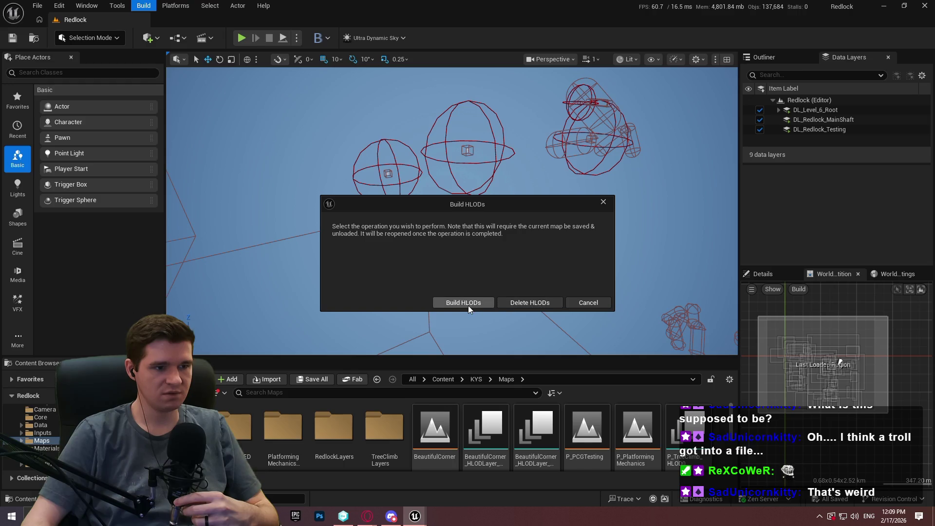
{"action": "left_click", "coordinate": [531, 303]}
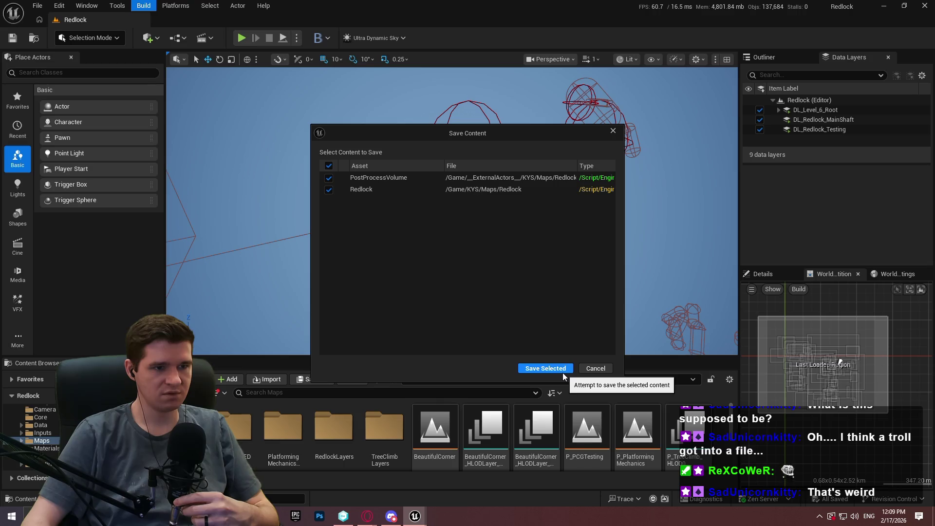
{"action": "left_click", "coordinate": [561, 372]}
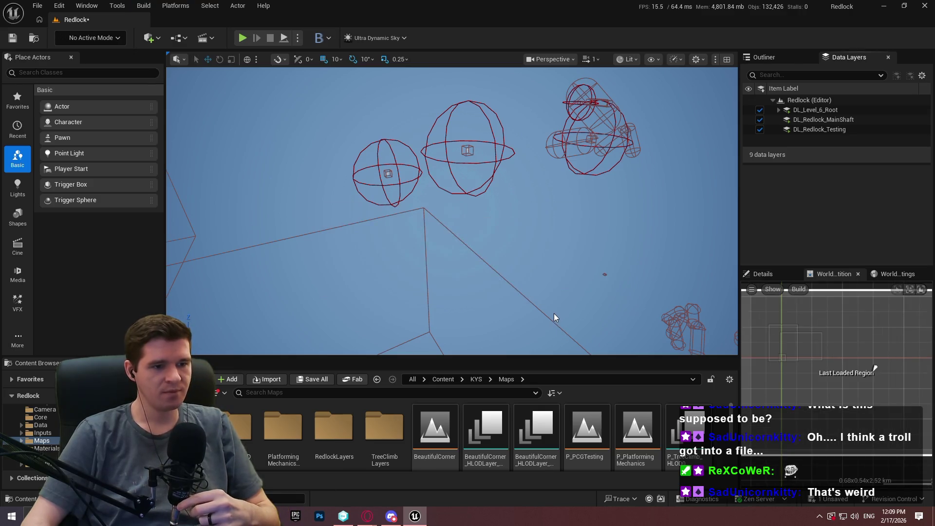
Expand DL_Level_6_Root in Data Layers and inspect the DL_Level_6_Art layer
{"action": "left_click_drag", "start_coordinate": [596, 229], "coordinate": [477, 235]}
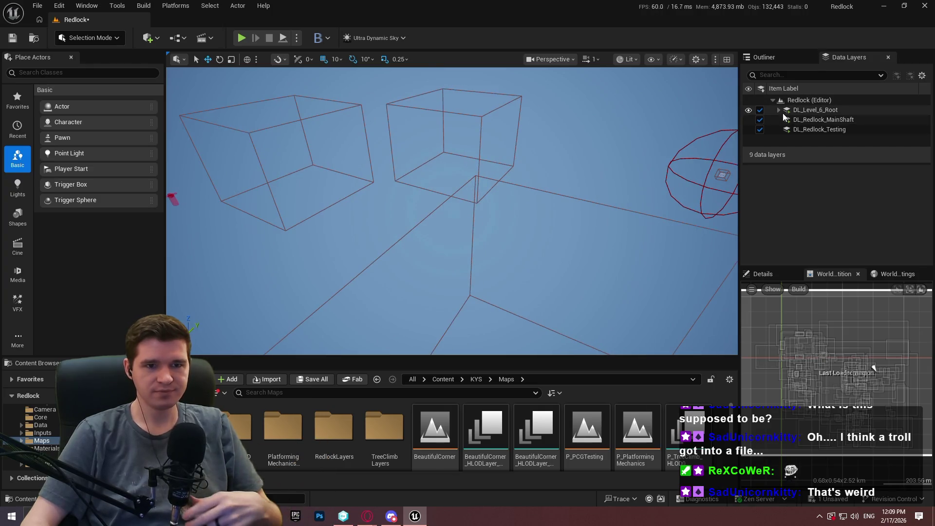
{"action": "left_click_drag", "start_coordinate": [810, 164], "coordinate": [812, 199]}
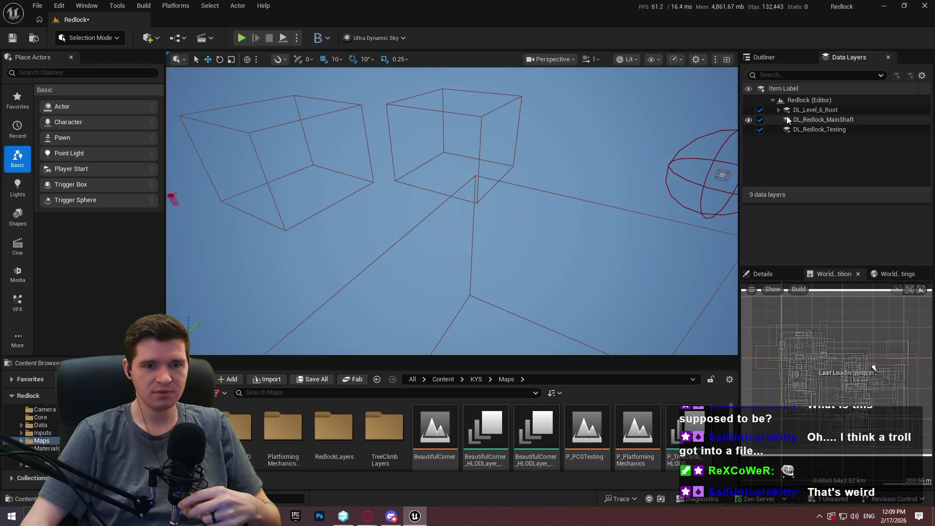
{"action": "left_click", "coordinate": [779, 110]}
{"action": "left_click", "coordinate": [807, 122]}
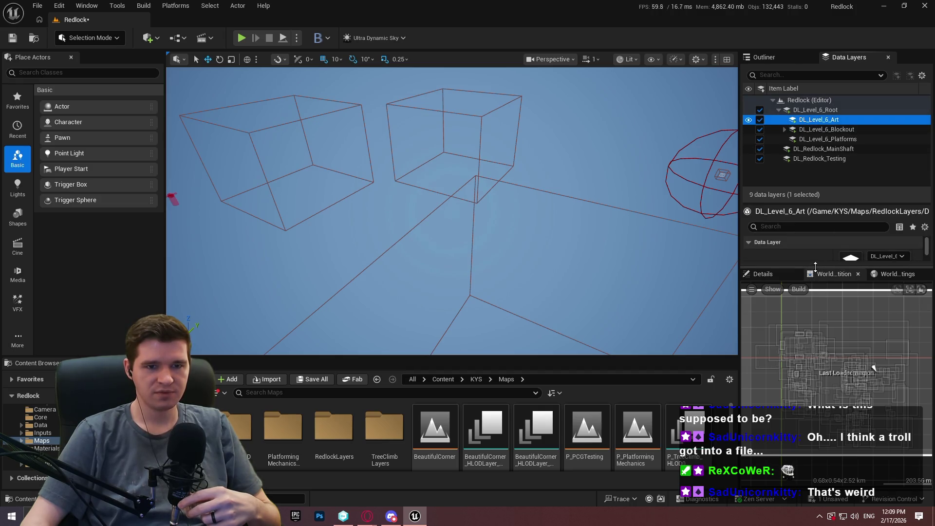
{"action": "left_click_drag", "start_coordinate": [815, 267], "coordinate": [816, 405]}
{"action": "mouse_move", "coordinate": [808, 299]}
{"action": "left_mouse_down"}
{"action": "mouse_move", "coordinate": [808, 180]}
{"action": "mouse_move", "coordinate": [808, 191]}
{"action": "left_mouse_up"}
{"action": "scroll", "coordinate": [495, 442], "scroll_direction": "down", "scroll_amount": 1}
Load BeautifulCorner from the Content Browser with Don't Save, then close Unreal Editor
{"action": "double_click", "coordinate": [457, 421]}
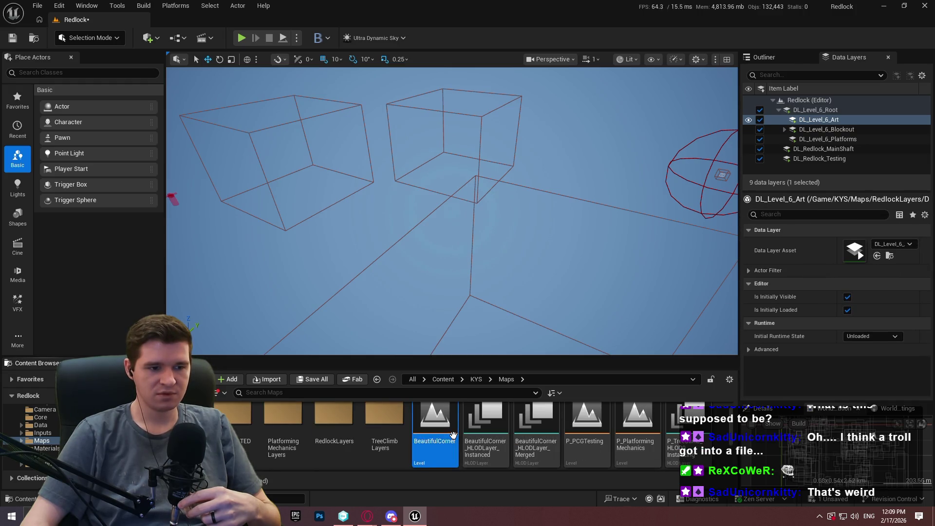
{"action": "left_click", "coordinate": [547, 368]}
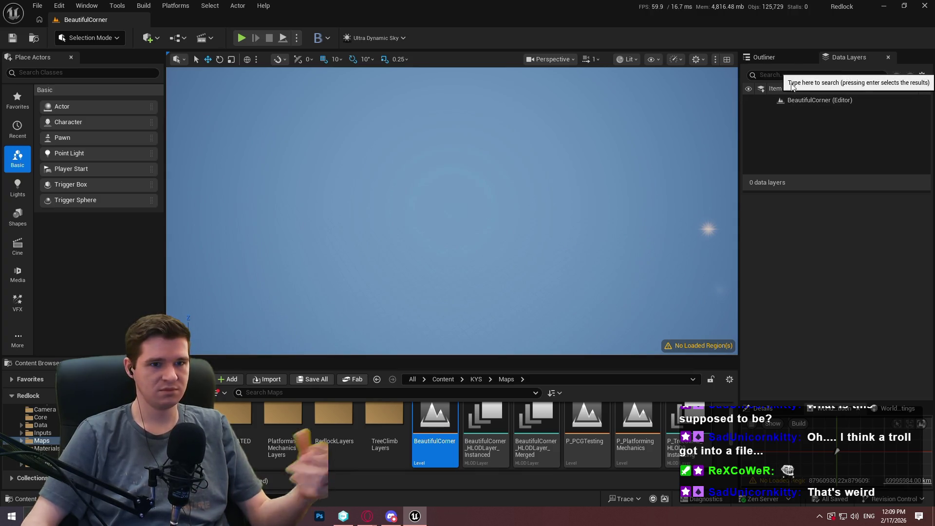
{"action": "left_click", "coordinate": [917, 6]}
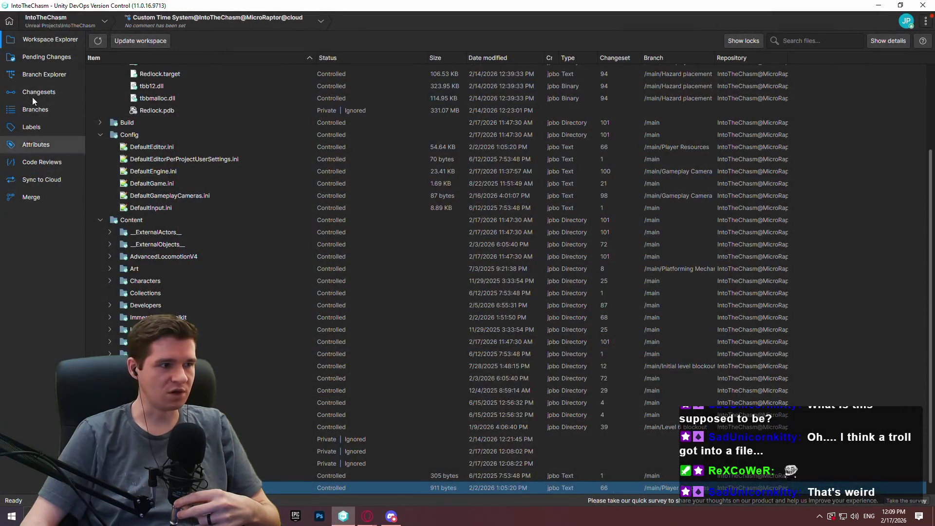
Review the last Gameplay Camera changeset in the branch graph, then view Pending Changes
{"action": "left_click", "coordinate": [73, 77]}
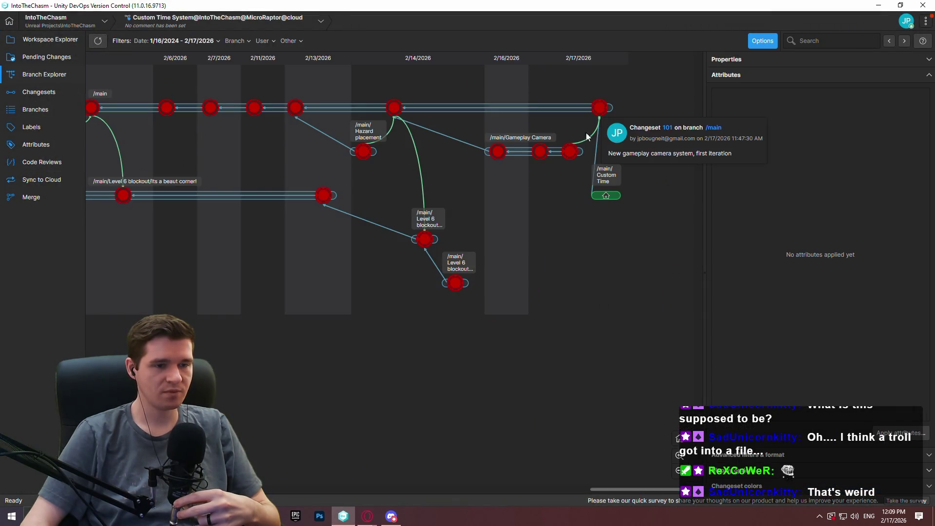
{"action": "left_click", "coordinate": [570, 152]}
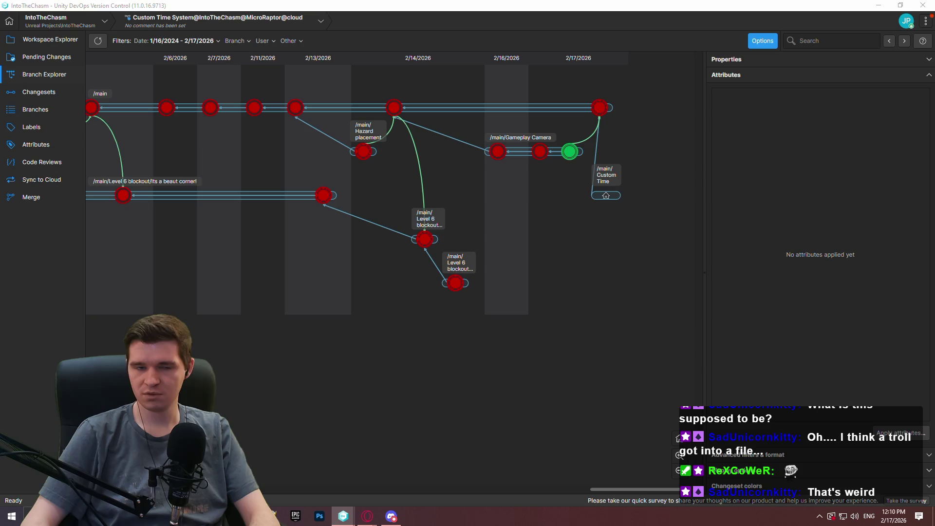
{"action": "left_click", "coordinate": [40, 56]}
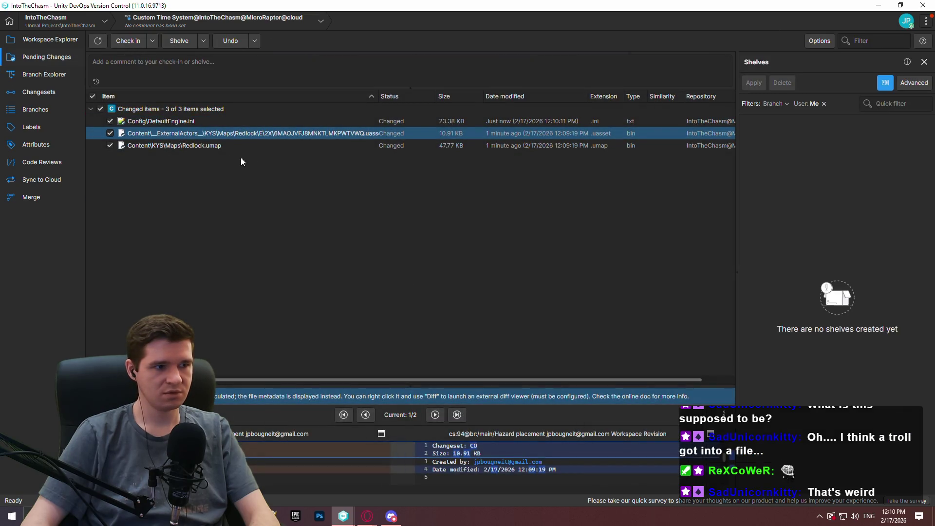
Undo the Redlock .uasset and Redlock.umap changes, then return to Unreal Editor
{"action": "left_click", "coordinate": [214, 148]}
{"action": "left_click", "coordinate": [214, 134], "text": "ctrl"}
{"action": "right_click", "coordinate": [215, 137]}
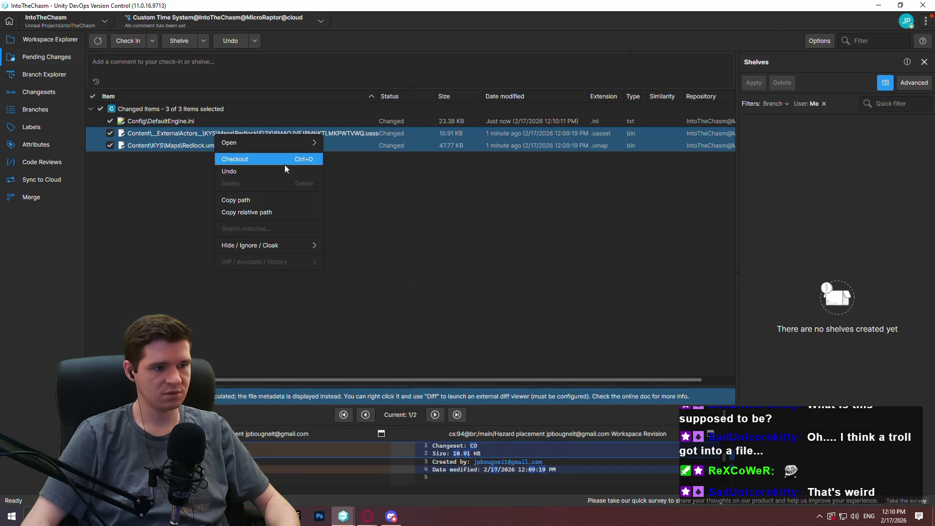
{"action": "left_click", "coordinate": [262, 171]}
{"action": "left_click", "coordinate": [504, 269]}
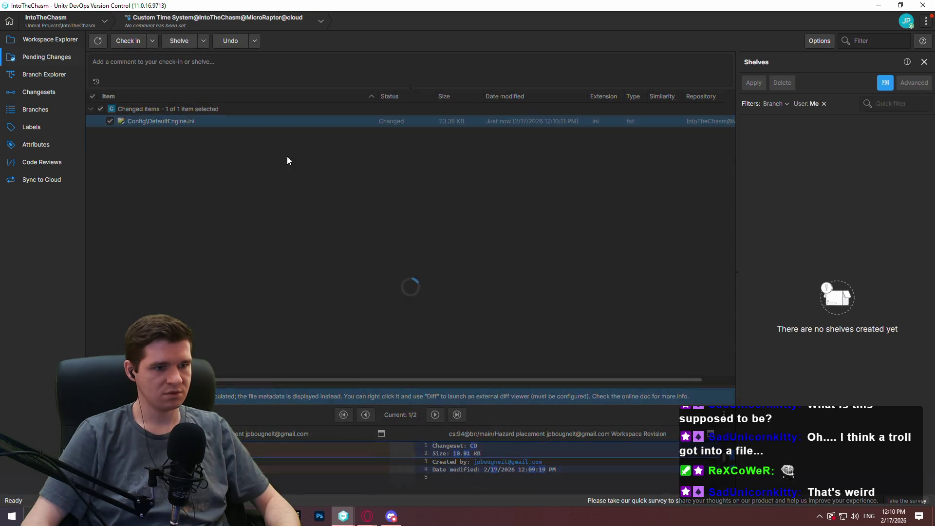
{"action": "left_click", "coordinate": [44, 41]}
{"action": "key", "text": "alt+Tab"}
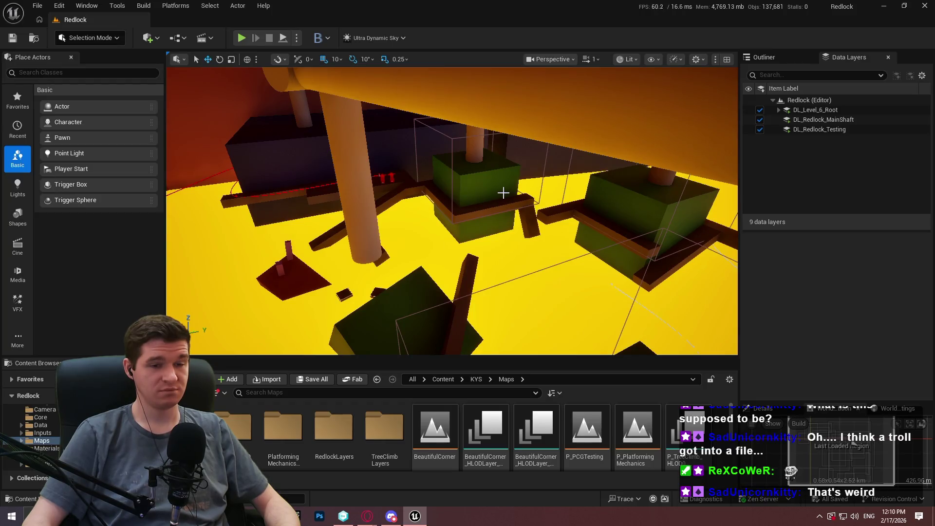
Play the level in a New Editor Window (PIE), then stop the session
{"action": "mouse_move", "coordinate": [503, 193]}
{"action": "left_mouse_down"}
{"action": "mouse_move", "coordinate": [480, 173]}
{"action": "mouse_move", "coordinate": [480, 222]}
{"action": "mouse_move", "coordinate": [368, 217]}
{"action": "left_mouse_up"}
{"action": "left_click", "coordinate": [296, 38]}
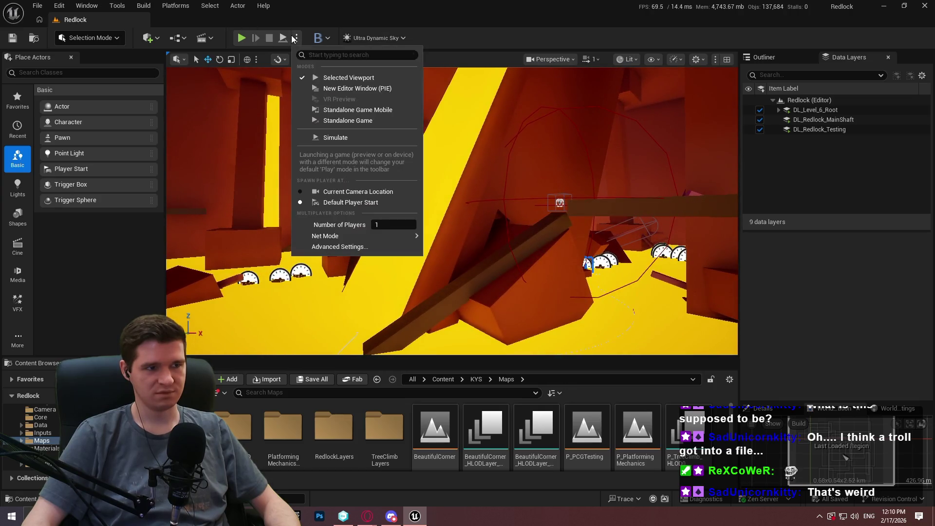
{"action": "left_click", "coordinate": [332, 88]}
{"action": "left_click", "coordinate": [469, 383]}
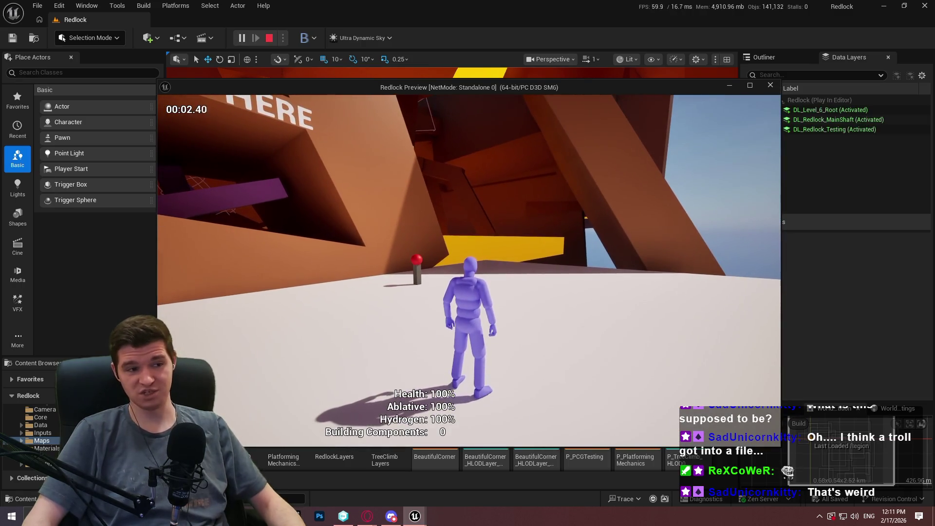
{"action": "key", "text": "Escape"}
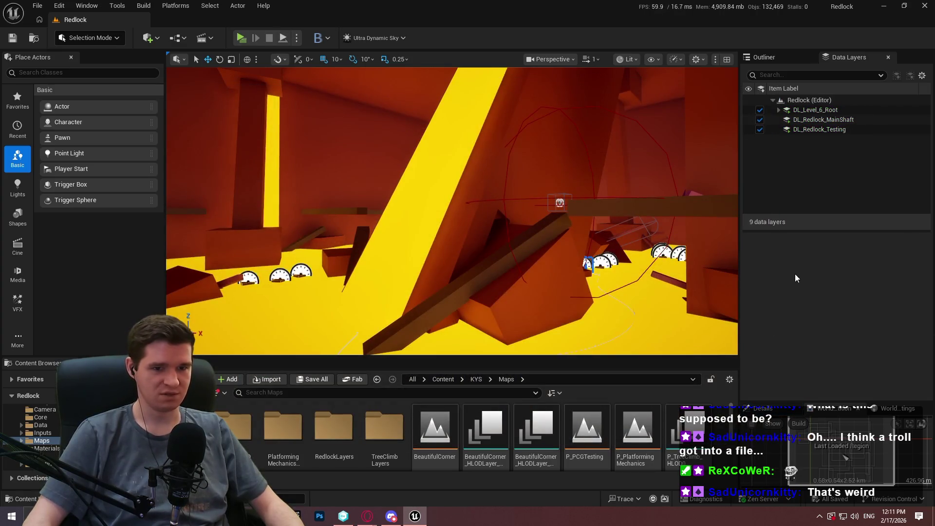
Enlarge the details, data layers and content browser panels and show object details
{"action": "mouse_move", "coordinate": [874, 407]}
{"action": "left_mouse_down"}
{"action": "mouse_move", "coordinate": [828, 205]}
{"action": "mouse_move", "coordinate": [824, 278]}
{"action": "left_mouse_up"}
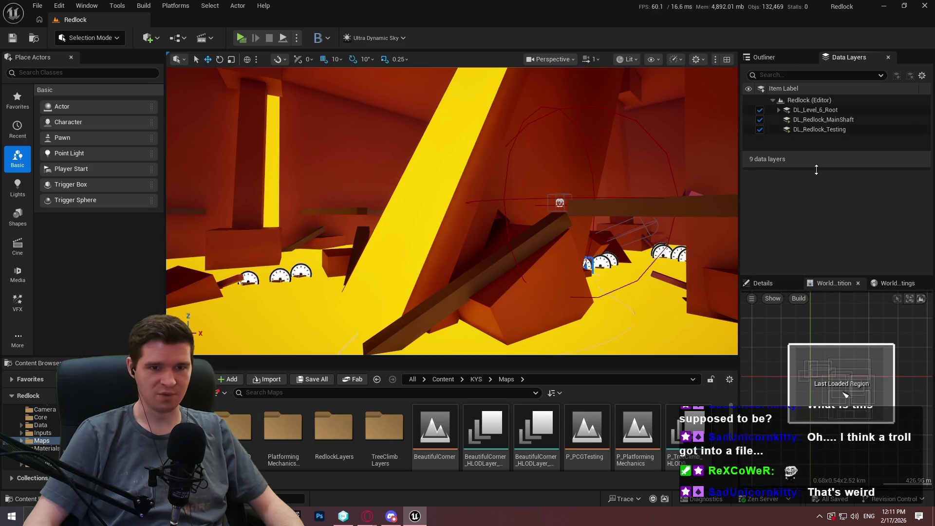
{"action": "mouse_move", "coordinate": [816, 169]}
{"action": "left_mouse_down"}
{"action": "mouse_move", "coordinate": [816, 250]}
{"action": "mouse_move", "coordinate": [817, 226]}
{"action": "left_mouse_up"}
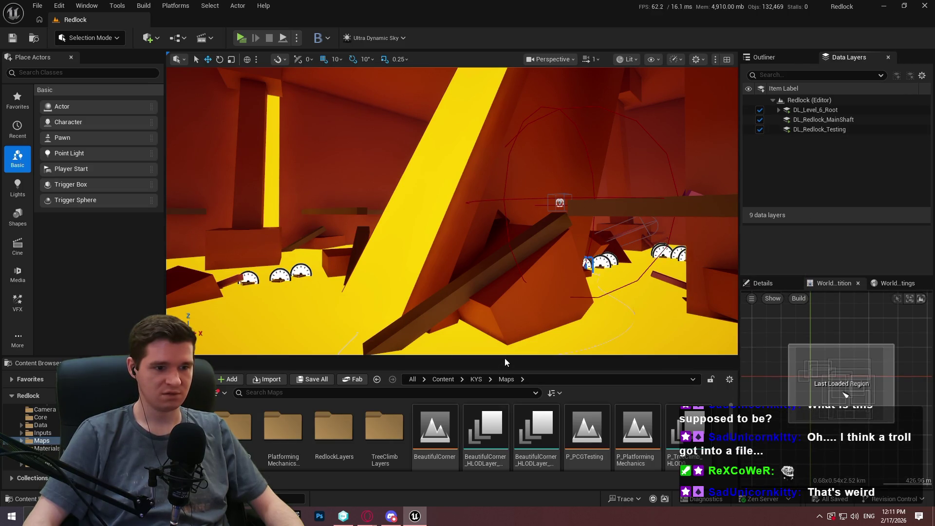
{"action": "left_click_drag", "start_coordinate": [505, 362], "coordinate": [506, 331]}
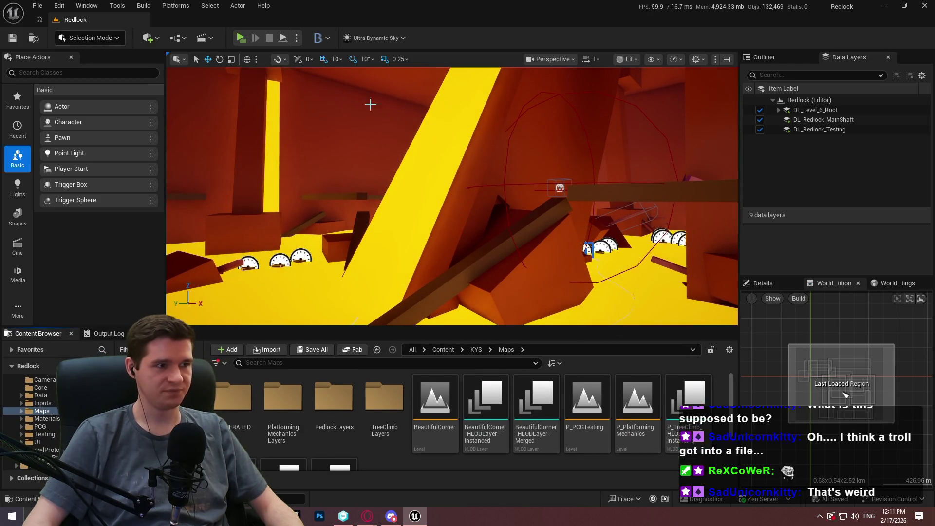
{"action": "left_click_drag", "start_coordinate": [370, 104], "coordinate": [388, 487]}
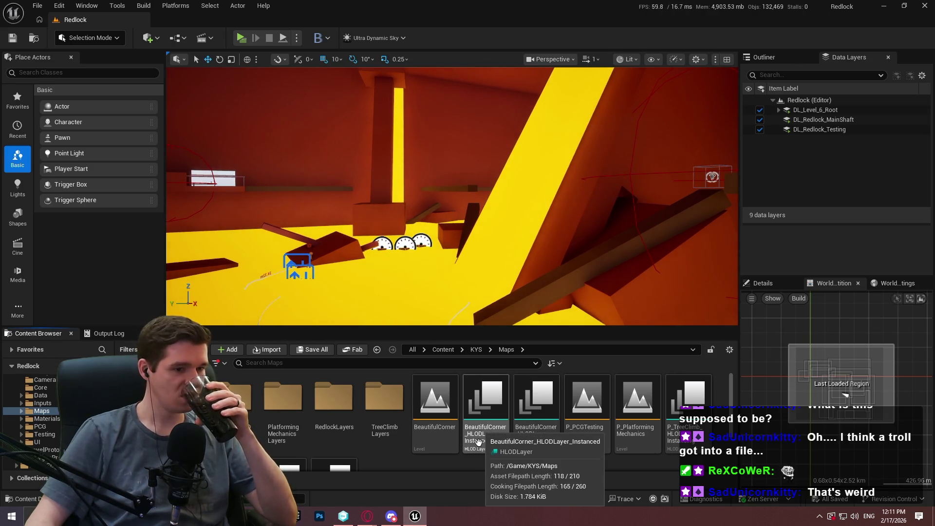
{"action": "left_click", "coordinate": [767, 283]}
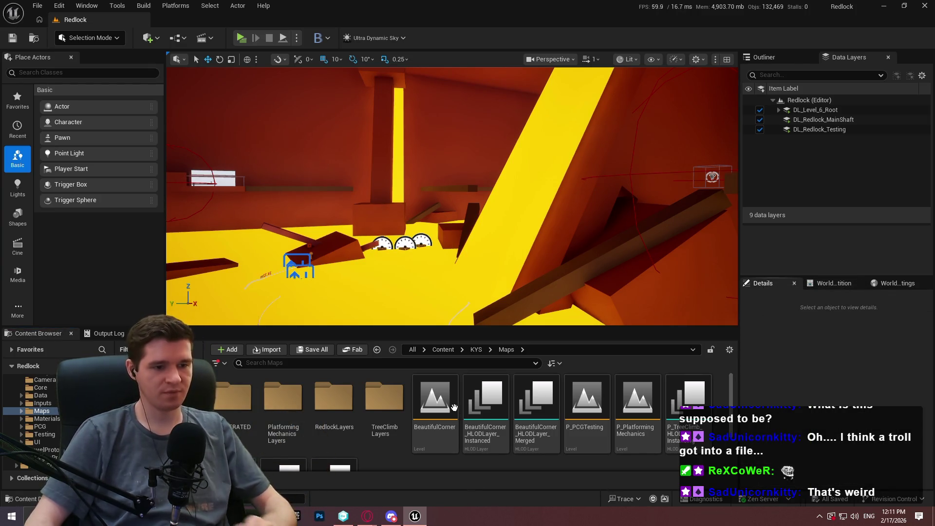
Glance at the In-game Time & Clocks article, then start playing the level again
{"action": "mouse_move", "coordinate": [364, 520]}
{"action": "left_click", "coordinate": [431, 469]}
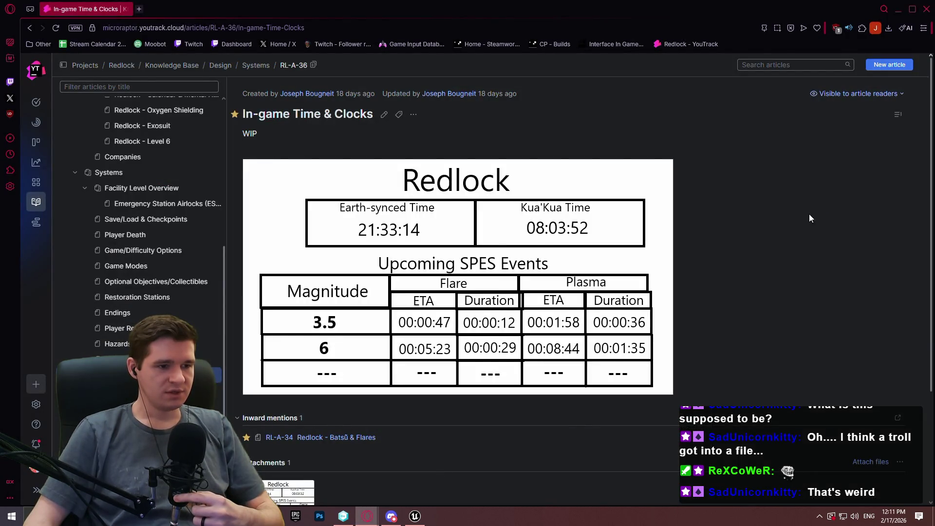
{"action": "left_click", "coordinate": [899, 10]}
{"action": "left_click", "coordinate": [242, 39]}
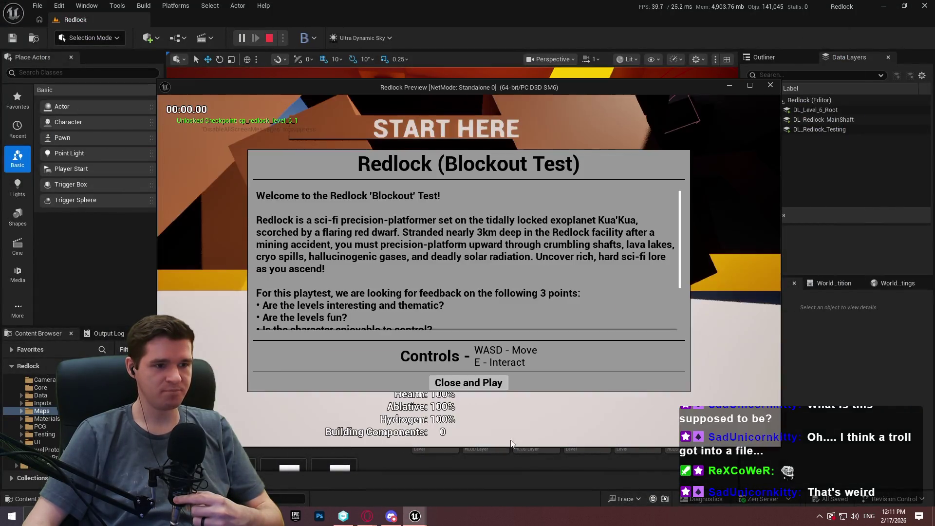
Dismiss the welcome text and maximize the game preview window
{"action": "left_click", "coordinate": [449, 382]}
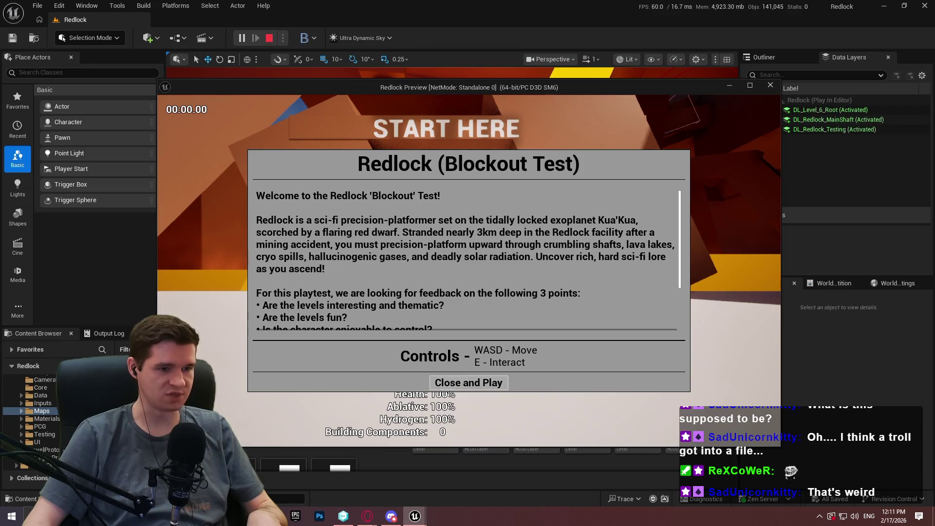
{"action": "key", "text": "Escape"}
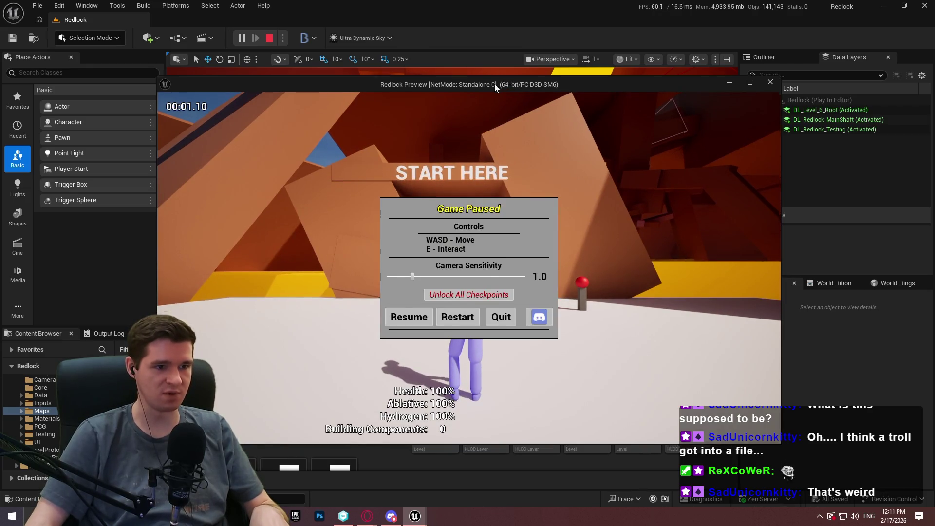
{"action": "double_click", "coordinate": [495, 86]}
{"action": "left_click", "coordinate": [384, 324]}
Run the character through the red tunnels, climbing over the purple beams and ledges
{"action": "key", "text": "w"}
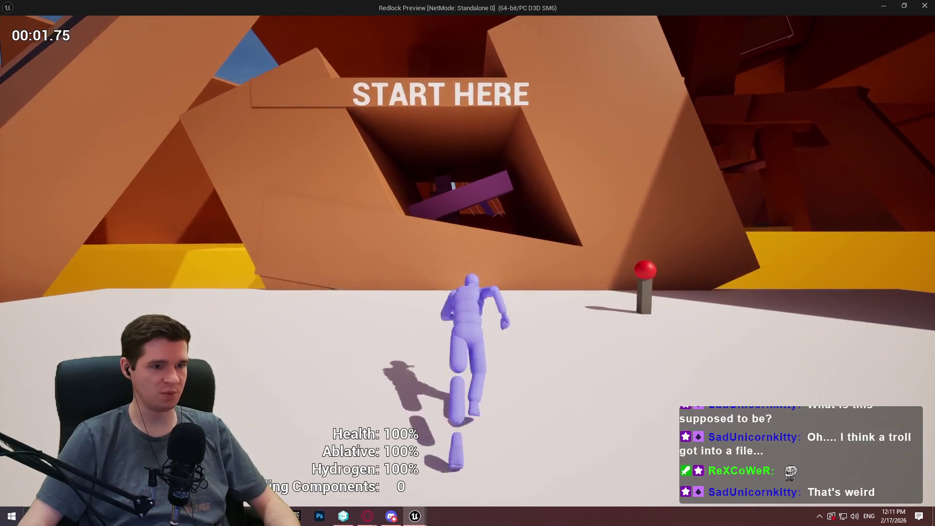
{"action": "key", "text": "w"}
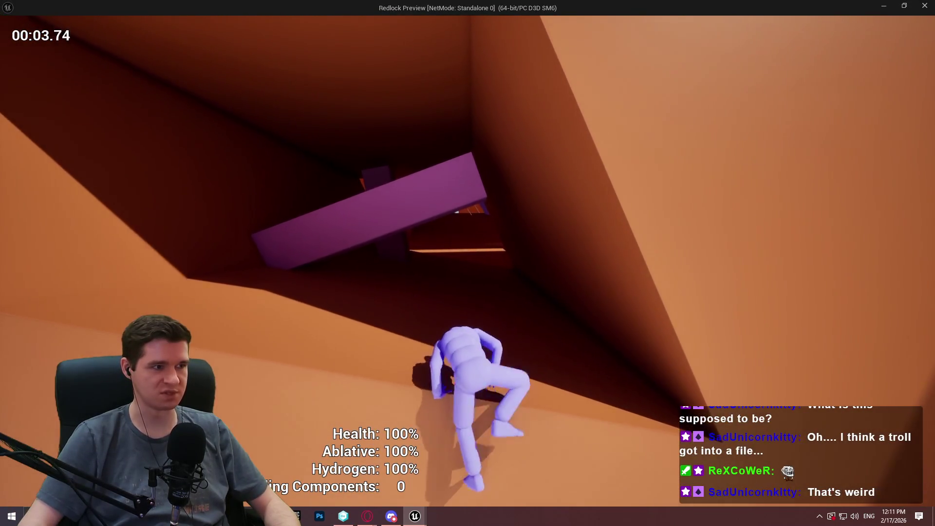
{"action": "key", "text": "w"}
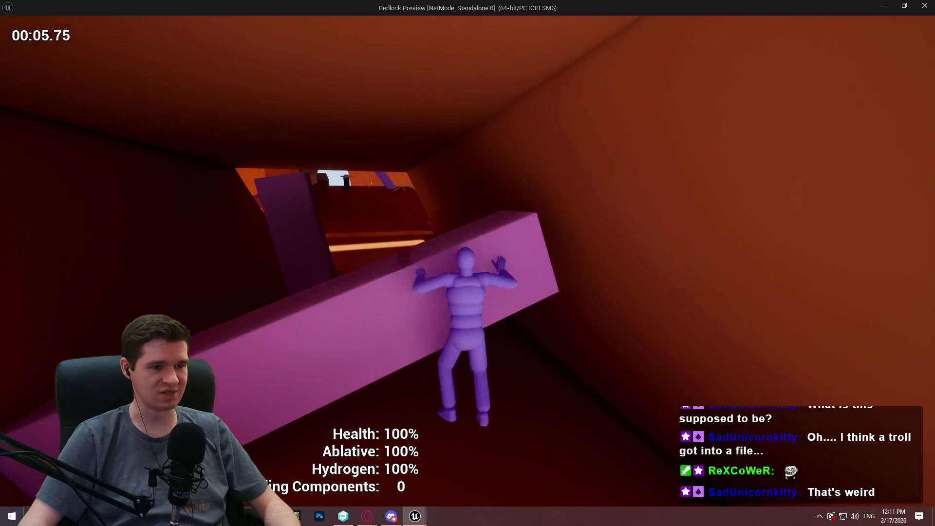
{"action": "key", "text": "w"}
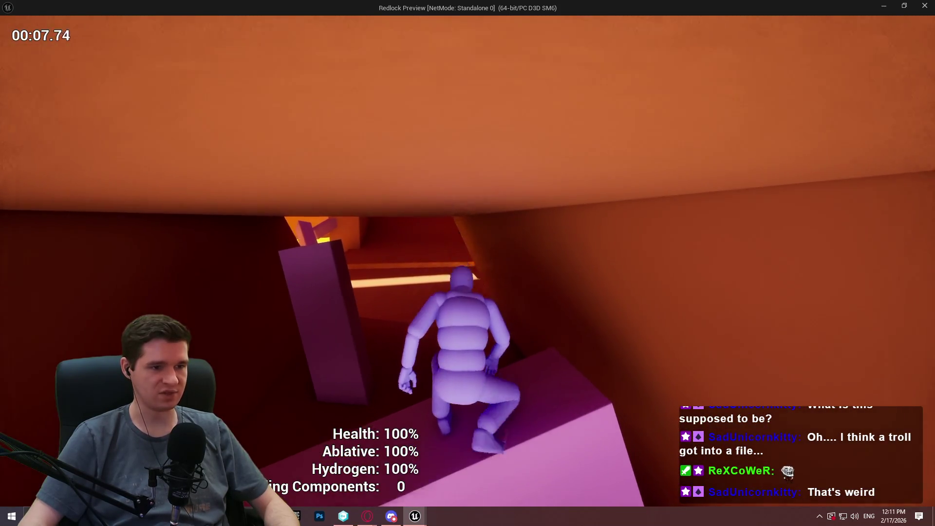
{"action": "key", "text": "w"}
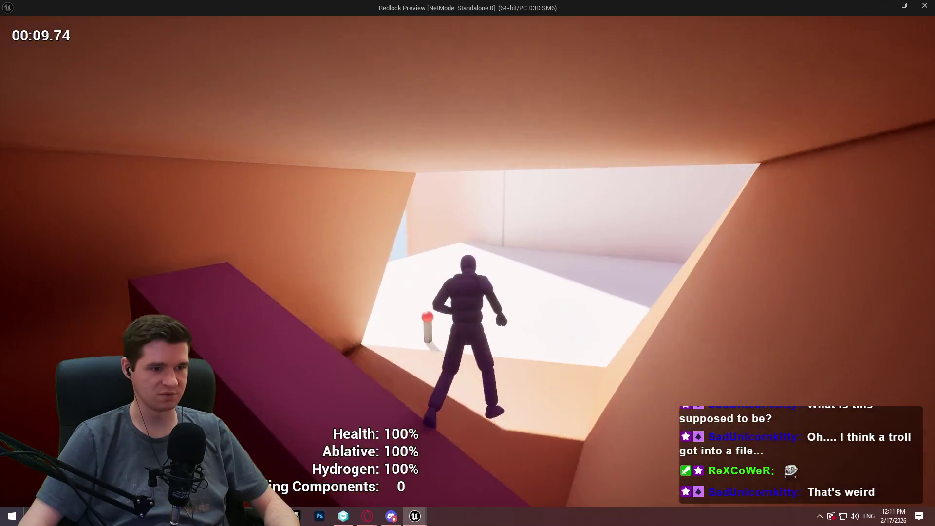
{"action": "key", "text": "w"}
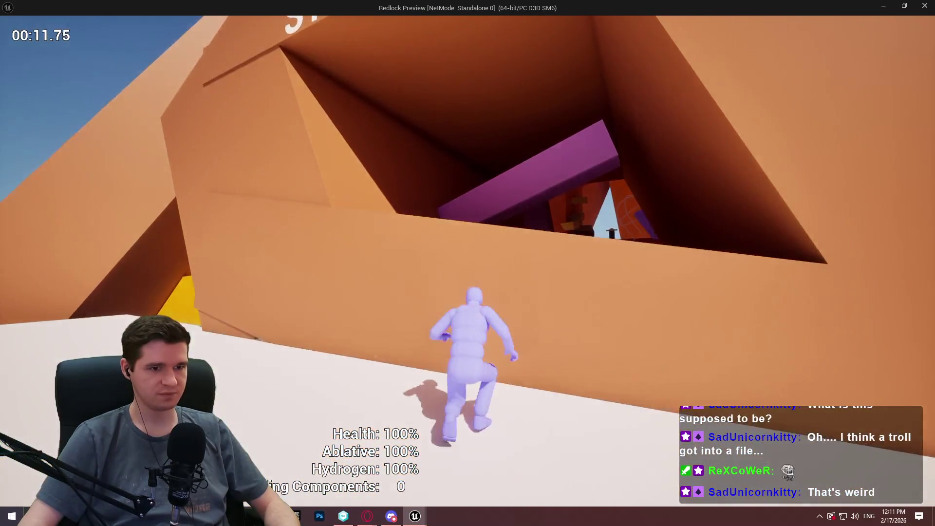
{"action": "key", "text": "w"}
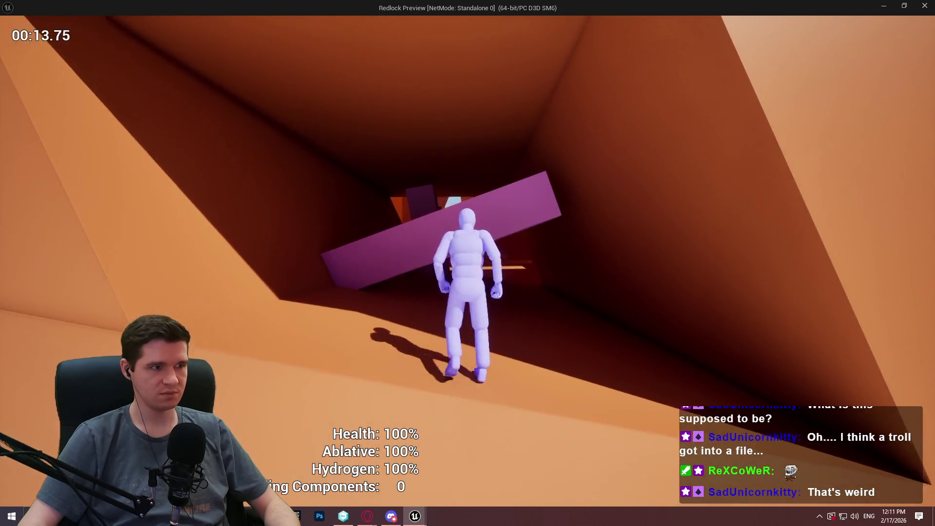
{"action": "key", "text": "w"}
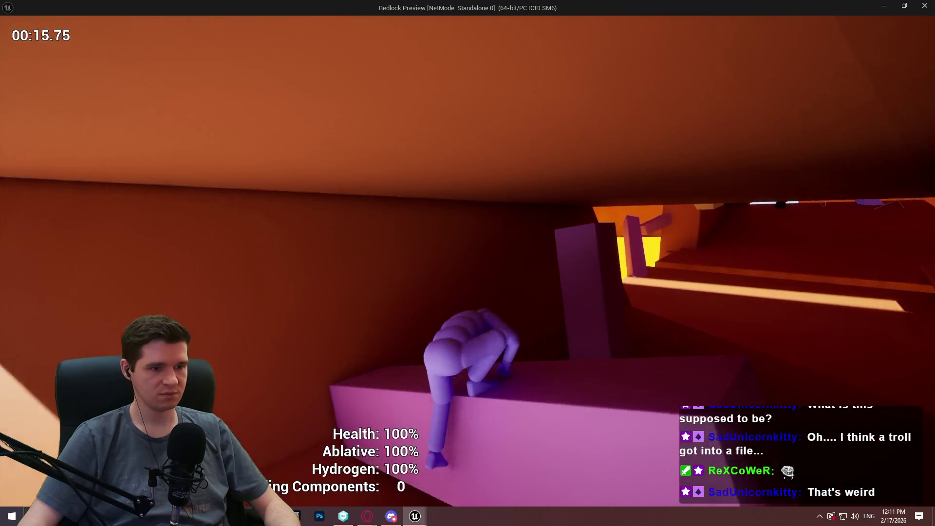
{"action": "key", "text": "w"}
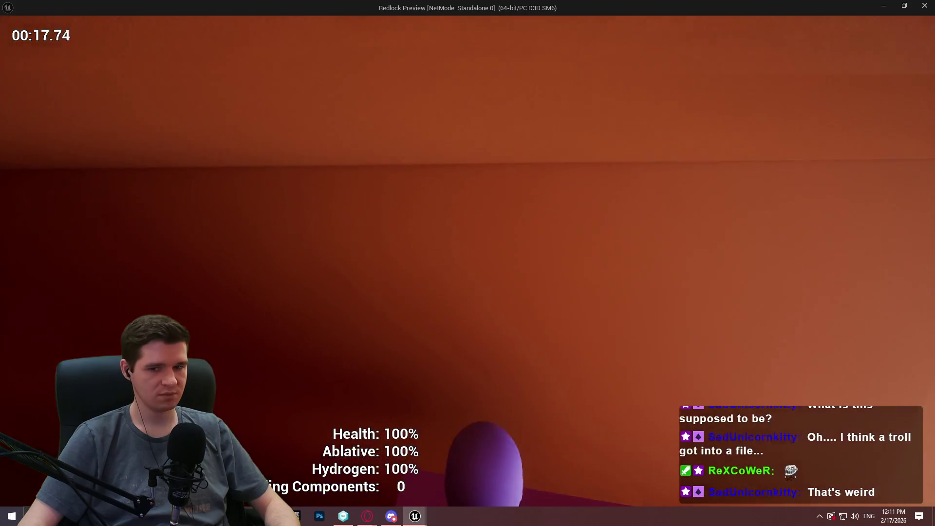
{"action": "key", "text": "w"}
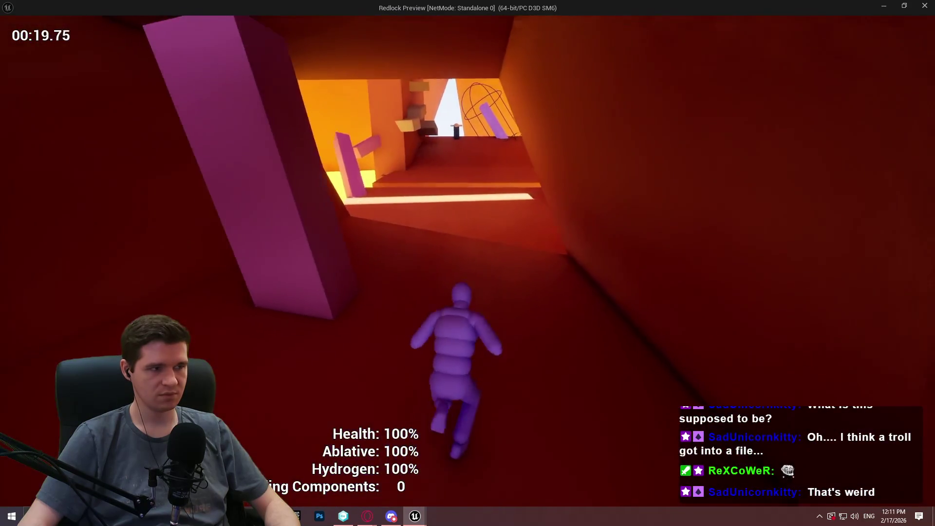
{"action": "key", "text": "w"}
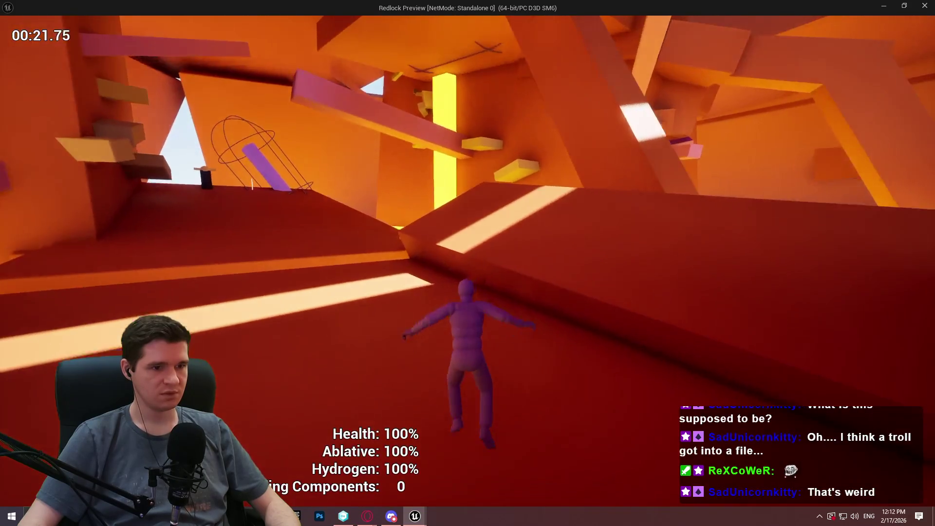
Climb the purple ramp, pillar, orange block and red wall, then return to the editor
{"action": "key", "text": "w"}
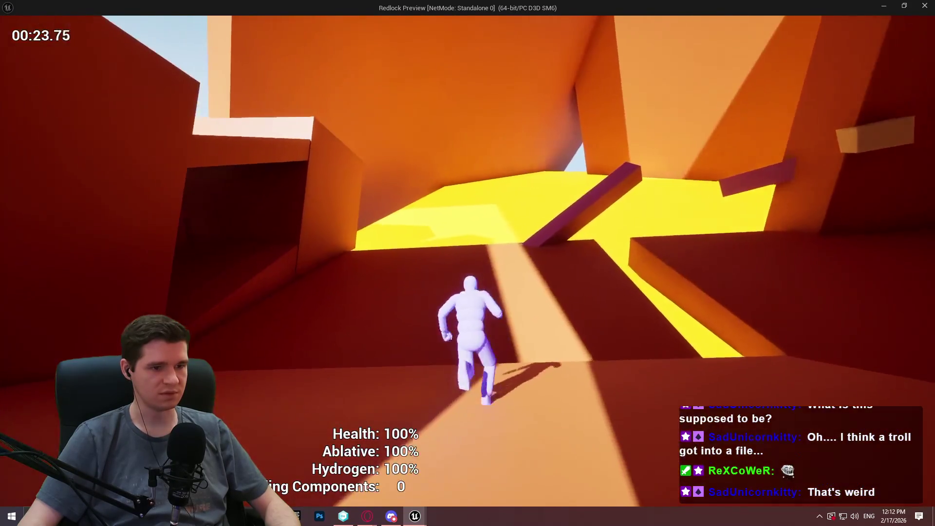
{"action": "key", "text": "w"}
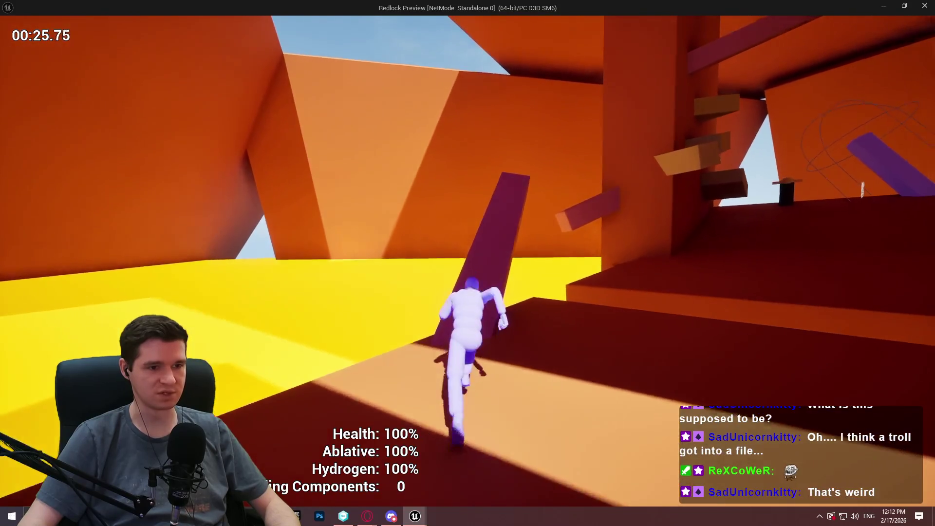
{"action": "key", "text": "w"}
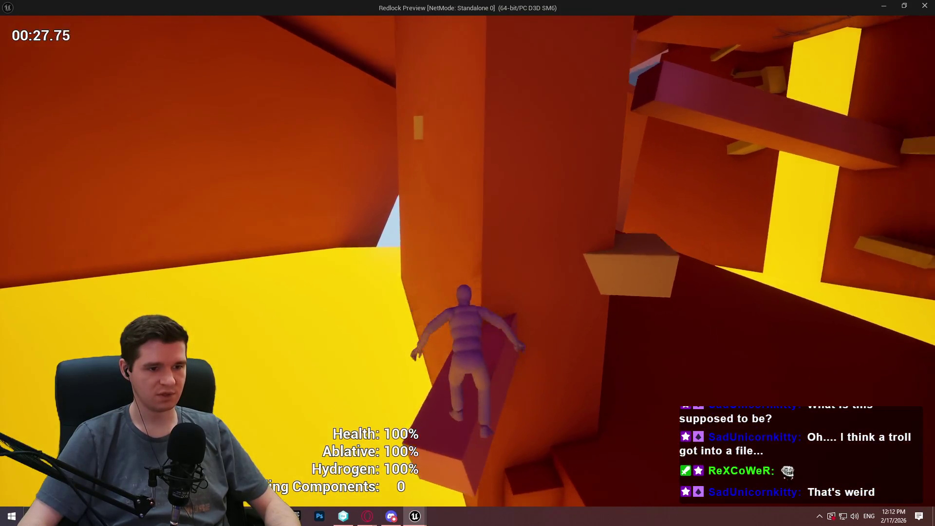
{"action": "key", "text": "w"}
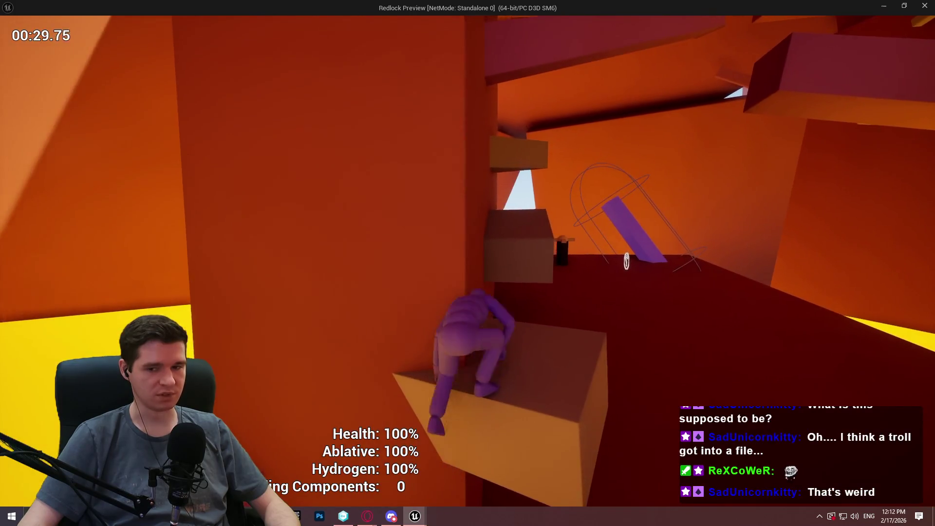
{"action": "key", "text": "w"}
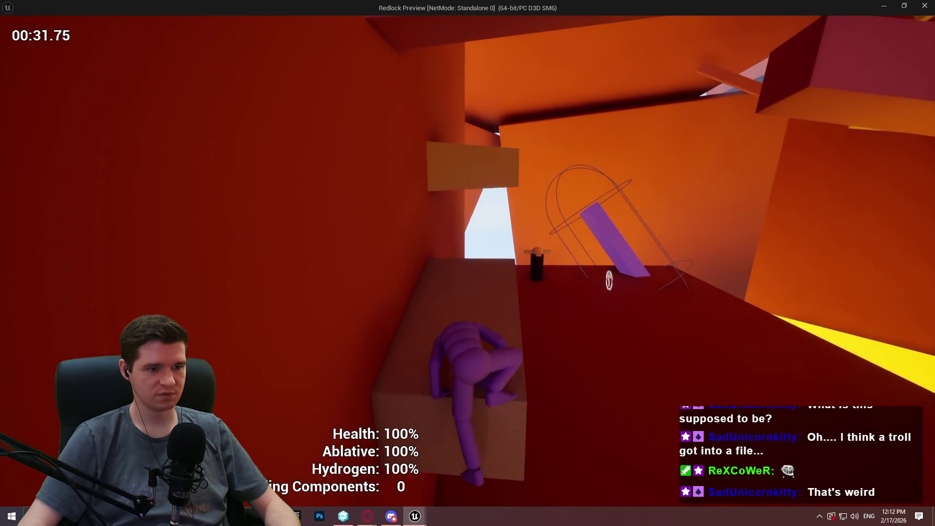
{"action": "key", "text": "w"}
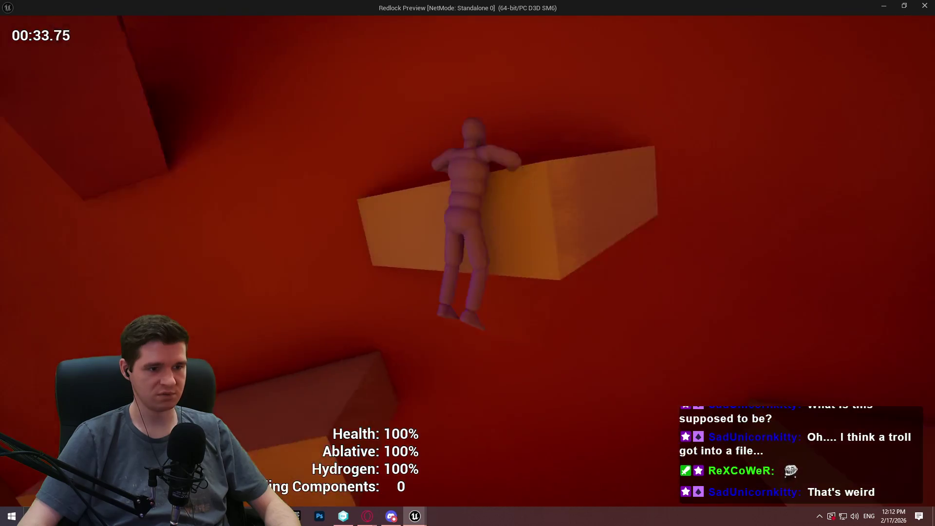
{"action": "key", "text": "w"}
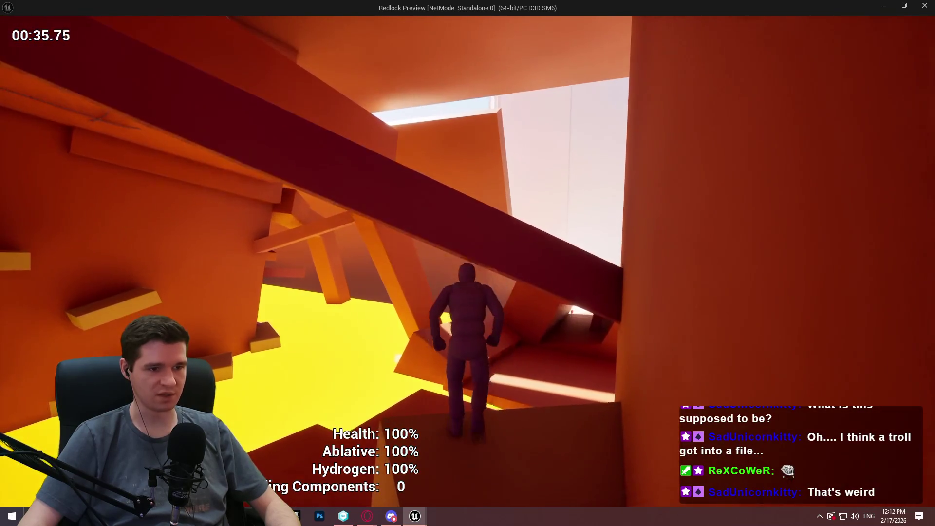
{"action": "key", "text": "w"}
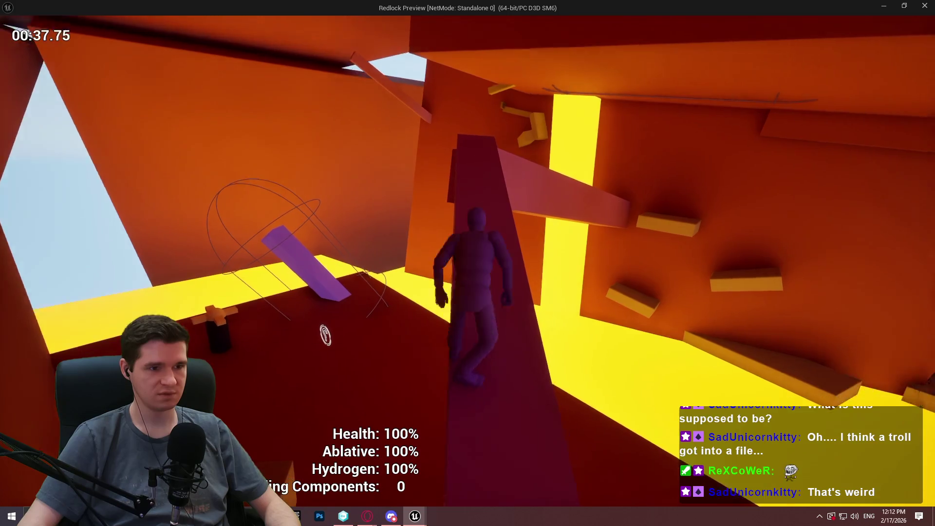
{"action": "key", "text": "w"}
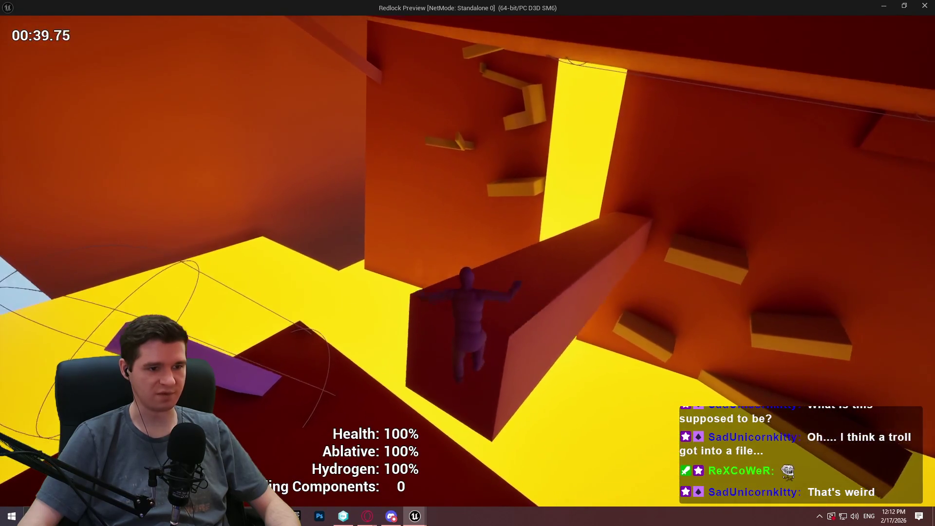
{"action": "key", "text": "w"}
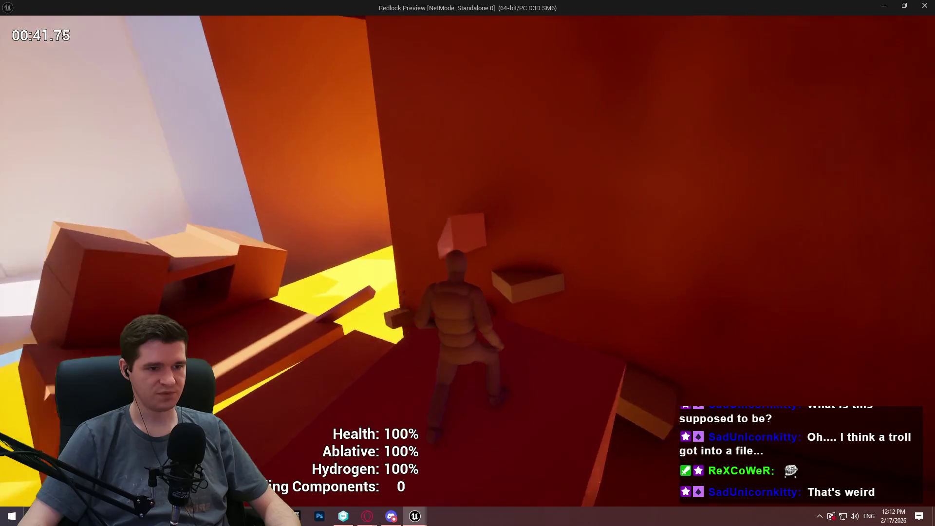
{"action": "key", "text": "w"}
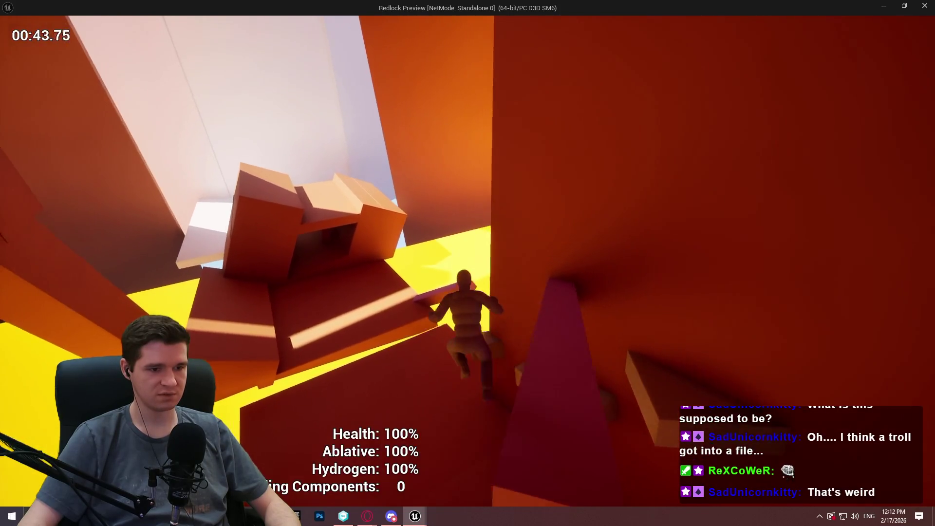
{"action": "key", "text": "alt+Tab"}
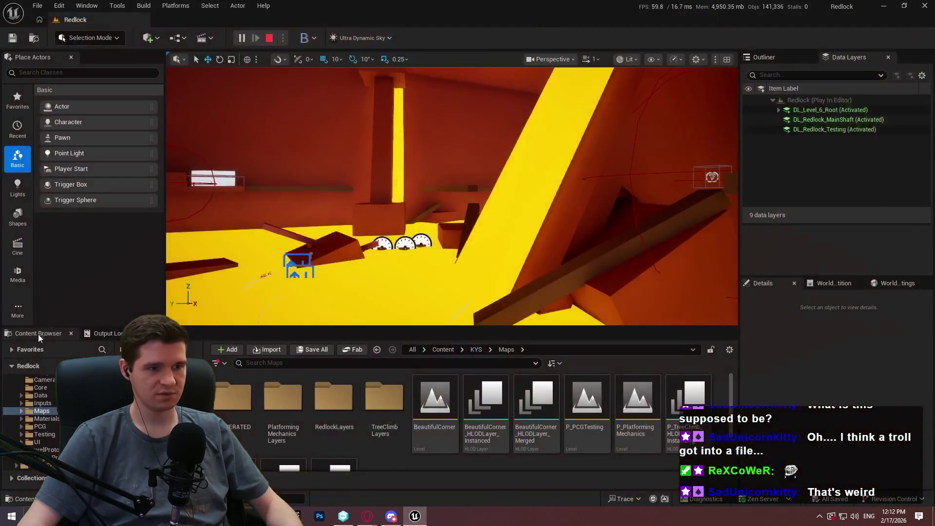
Stop the playtest and browse to Content > KYS > UI
{"action": "key", "text": "Escape"}
{"action": "left_click", "coordinate": [476, 349]}
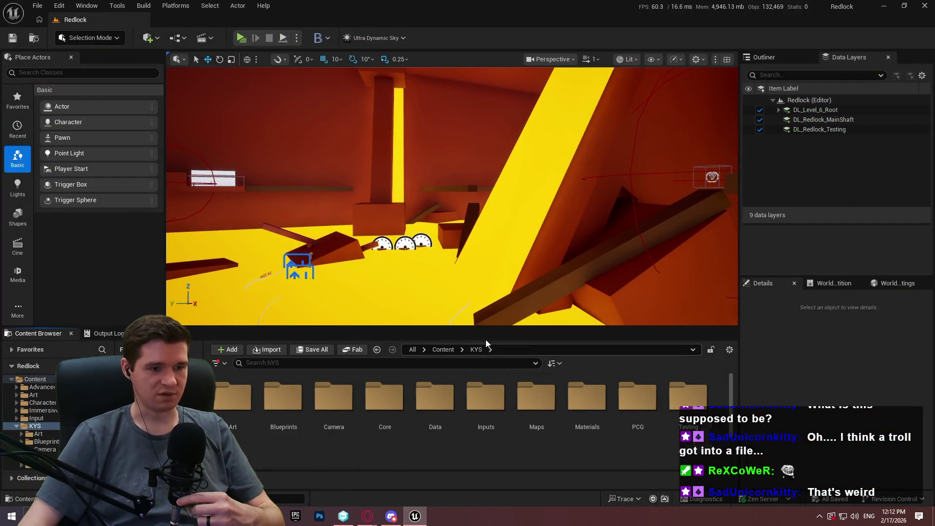
{"action": "left_click_drag", "start_coordinate": [492, 327], "coordinate": [492, 239]}
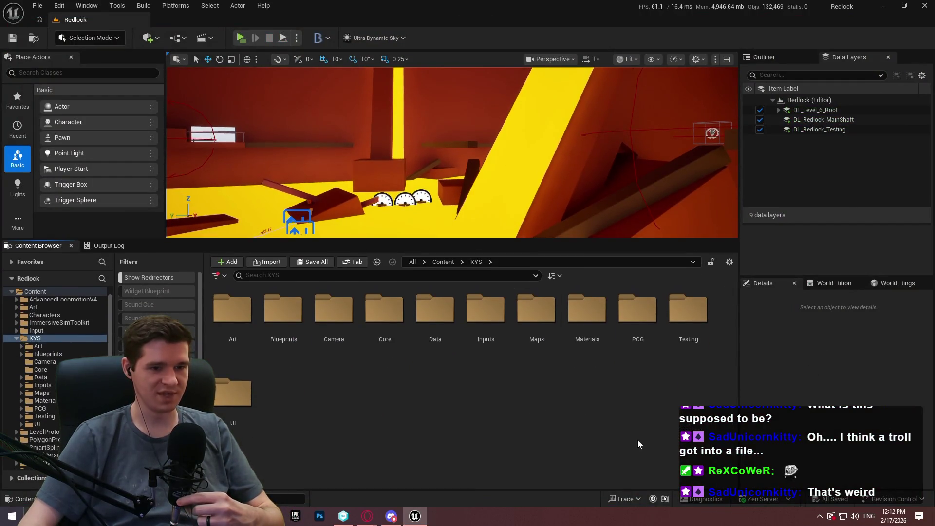
{"action": "double_click", "coordinate": [244, 396]}
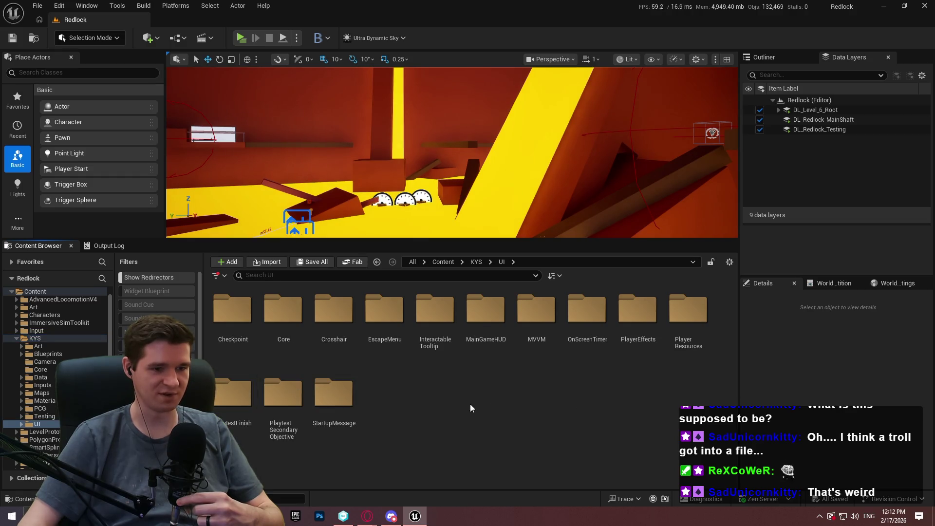
Create a folder named RedlockClock inside UI and open it
{"action": "right_click", "coordinate": [471, 408]}
{"action": "left_click", "coordinate": [508, 189]}
{"action": "type", "text": "RedlockClock"}
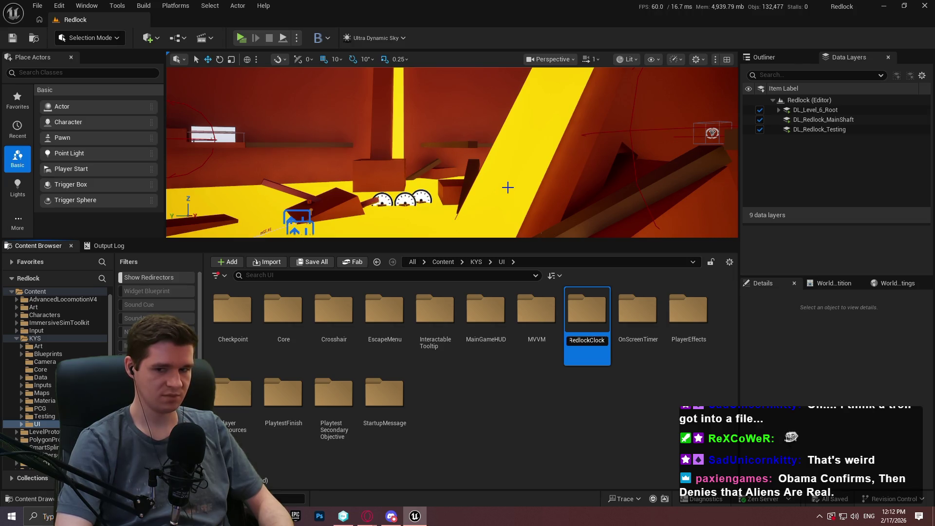
{"action": "key", "text": "Return"}
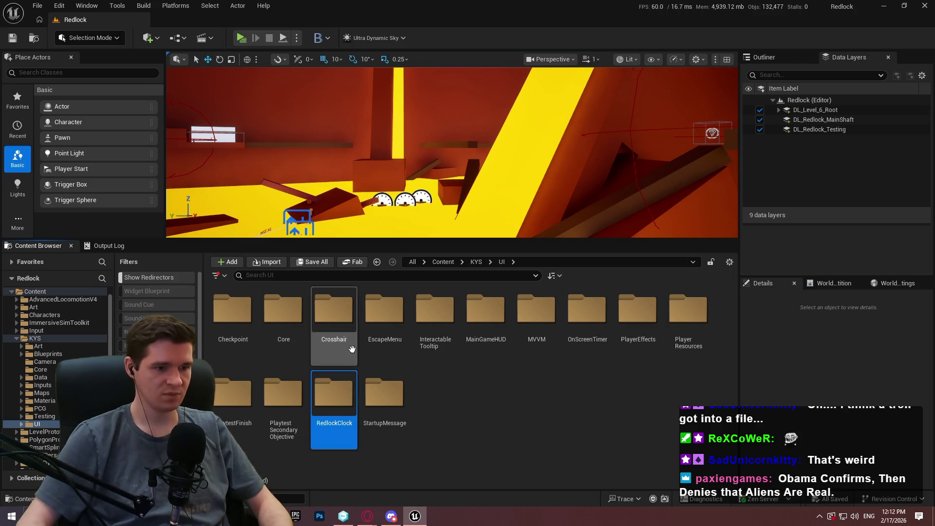
{"action": "left_click", "coordinate": [359, 413]}
{"action": "double_click", "coordinate": [341, 397]}
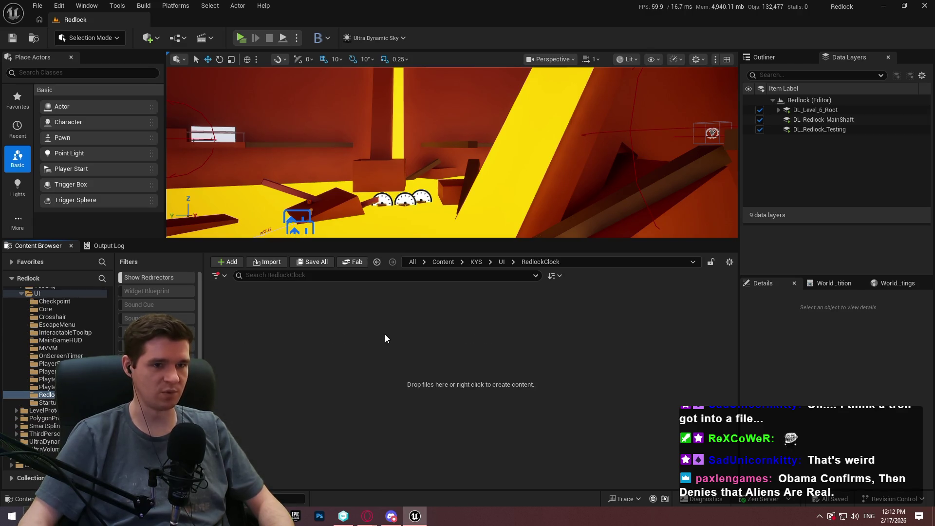
{"action": "left_click_drag", "start_coordinate": [502, 239], "coordinate": [504, 313]}
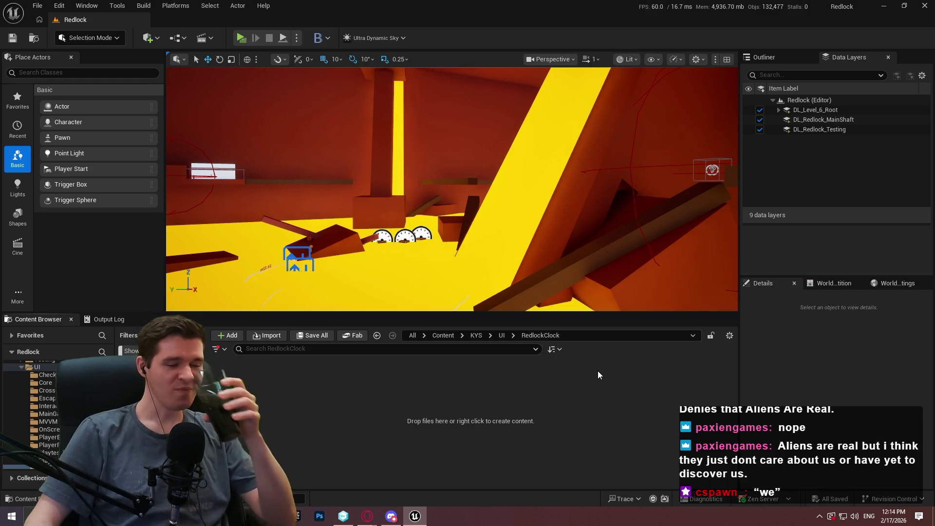
Start a new Widget Blueprint from the RedlockClock folder's context menu
{"action": "mouse_move", "coordinate": [487, 219]}
{"action": "left_mouse_down"}
{"action": "mouse_move", "coordinate": [487, 205]}
{"action": "mouse_move", "coordinate": [487, 254]}
{"action": "mouse_move", "coordinate": [487, 185]}
{"action": "mouse_move", "coordinate": [497, 178]}
{"action": "mouse_move", "coordinate": [506, 195]}
{"action": "mouse_move", "coordinate": [546, 195]}
{"action": "mouse_move", "coordinate": [533, 217]}
{"action": "left_mouse_up"}
{"action": "scroll", "coordinate": [487, 209], "scroll_direction": "up", "scroll_amount": 2}
{"action": "scroll", "coordinate": [488, 233], "scroll_direction": "up", "scroll_amount": 3}
{"action": "scroll", "coordinate": [504, 185], "scroll_direction": "up", "scroll_amount": 1}
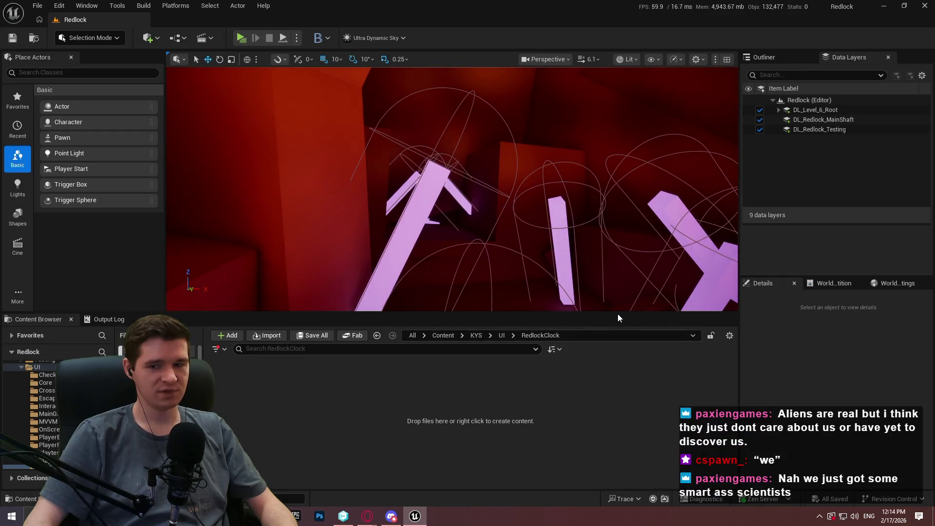
{"action": "left_click_drag", "start_coordinate": [608, 312], "coordinate": [603, 367]}
{"action": "right_click", "coordinate": [596, 441]}
{"action": "mouse_move", "coordinate": [641, 404]}
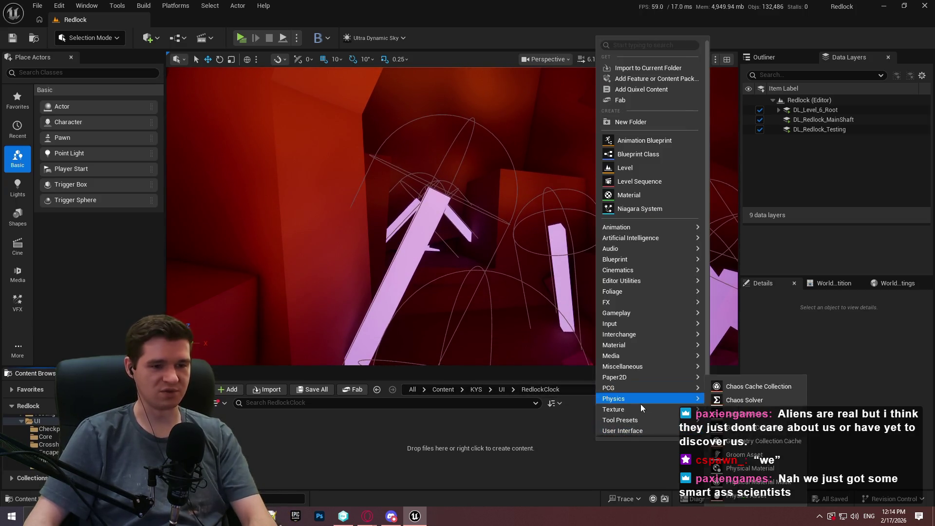
{"action": "scroll", "coordinate": [638, 414], "scroll_direction": "down", "scroll_amount": 2}
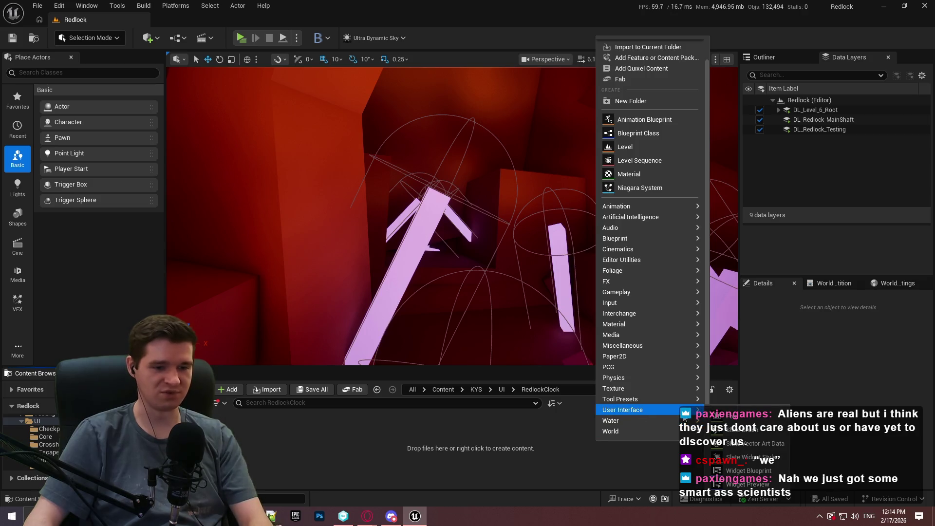
{"action": "left_click", "coordinate": [745, 470]}
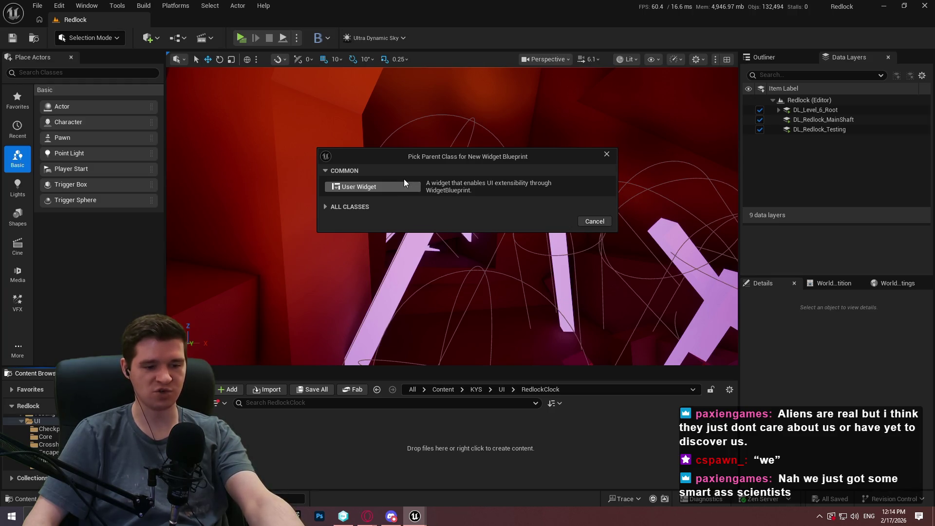
Create WBP_RedlockClock with User Widget as parent class and open it
{"action": "left_click", "coordinate": [405, 185]}
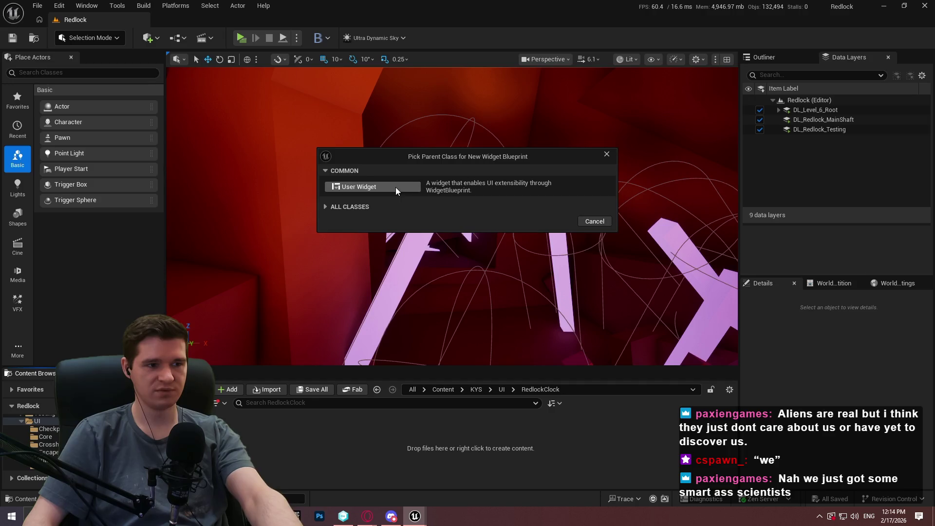
{"action": "left_click", "coordinate": [396, 187]}
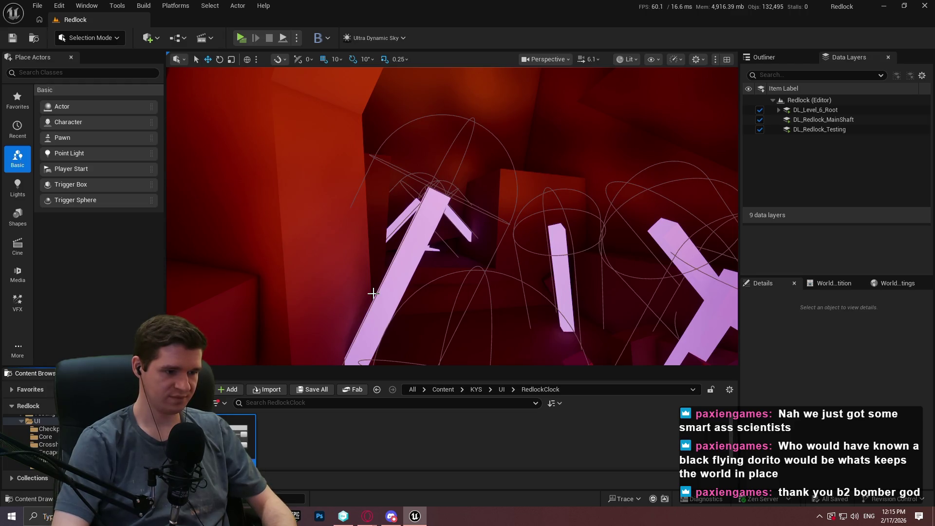
{"action": "scroll", "coordinate": [44, 439], "scroll_direction": "down", "scroll_amount": 3}
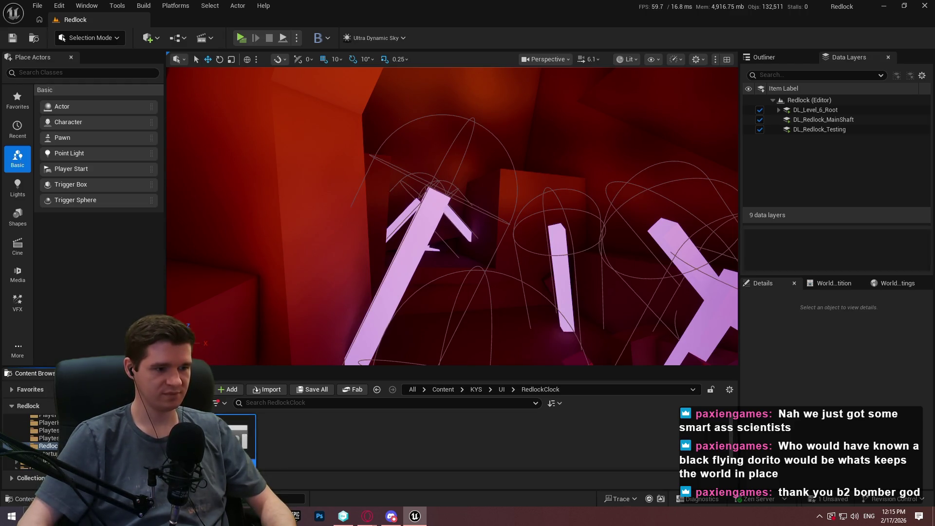
{"action": "double_click", "coordinate": [234, 439]}
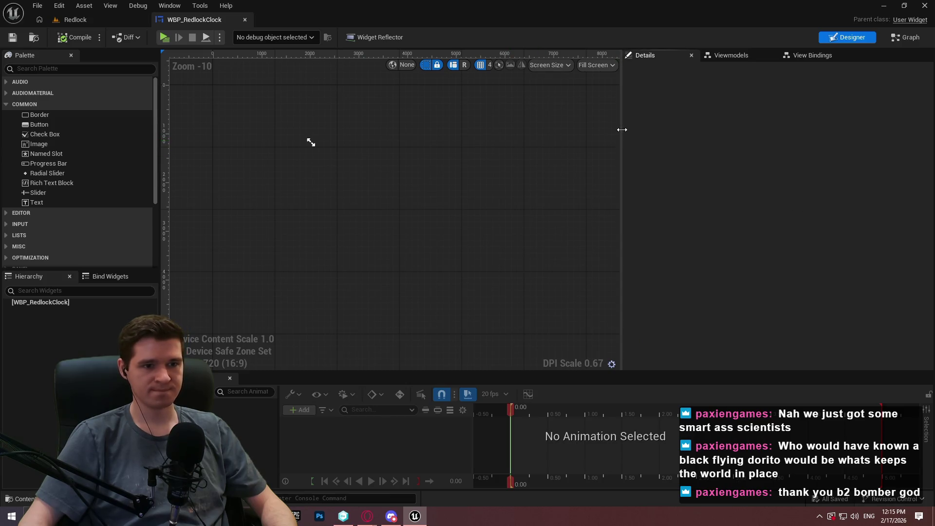
Return to the Redlock tab and open GI_KYS from Content > KYS > Core
{"action": "left_click", "coordinate": [78, 20]}
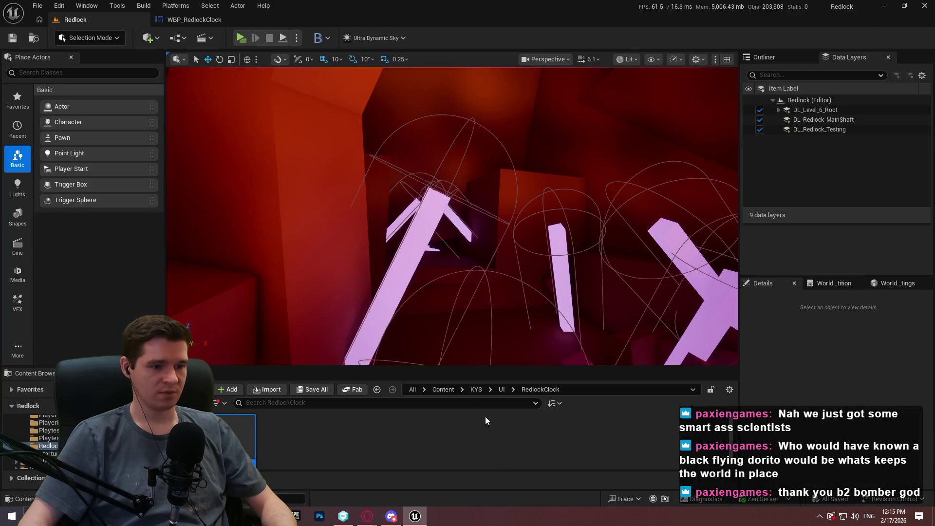
{"action": "left_click", "coordinate": [476, 389]}
{"action": "left_click", "coordinate": [443, 389]}
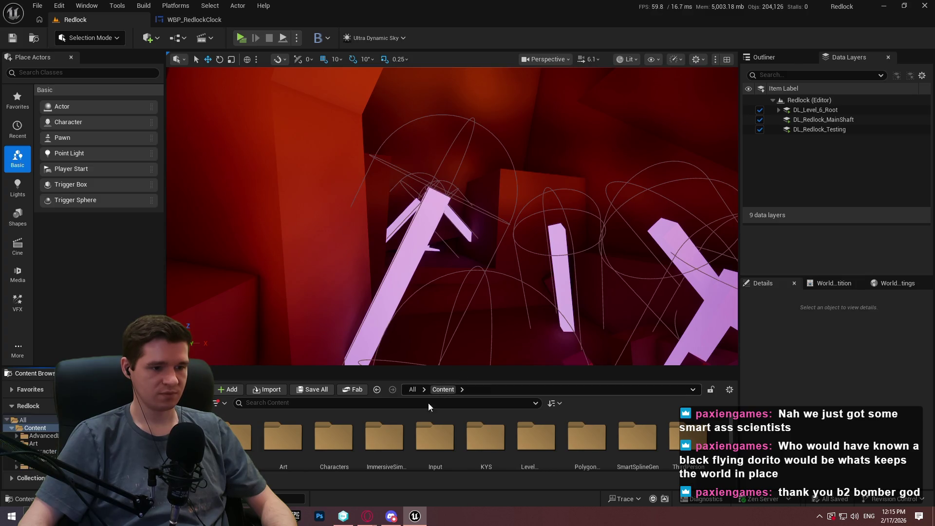
{"action": "double_click", "coordinate": [482, 454]}
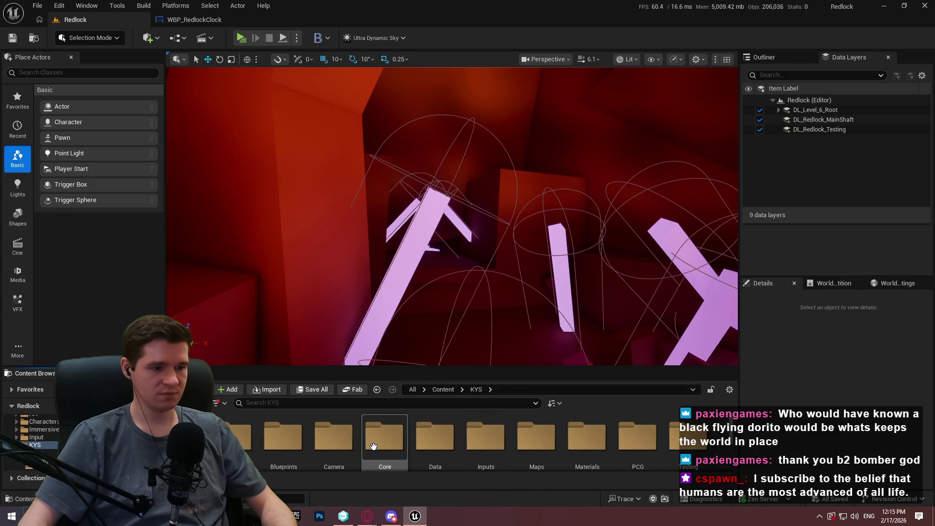
{"action": "double_click", "coordinate": [385, 453]}
{"action": "double_click", "coordinate": [286, 460]}
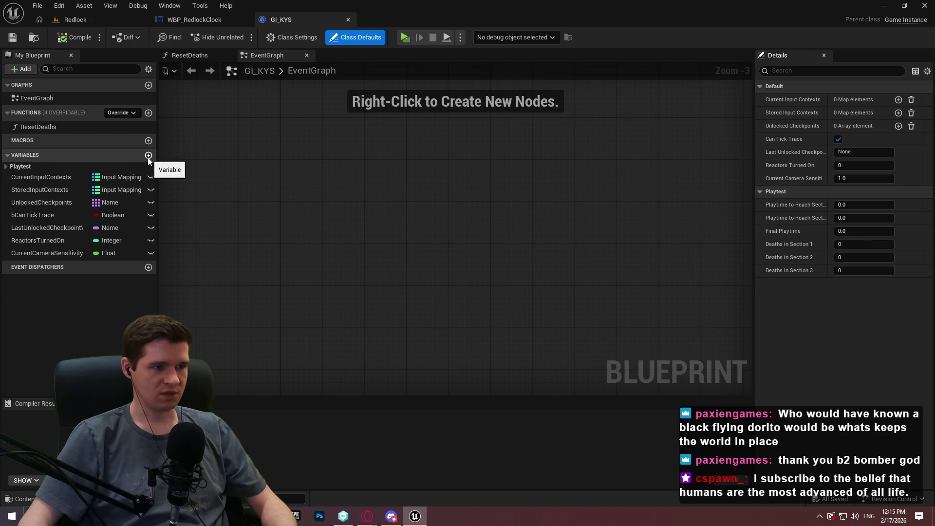
Add a new GI_KYS variable named StartingRedlockTime
{"action": "right_click", "coordinate": [319, 170]}
{"action": "type", "text": "t"}
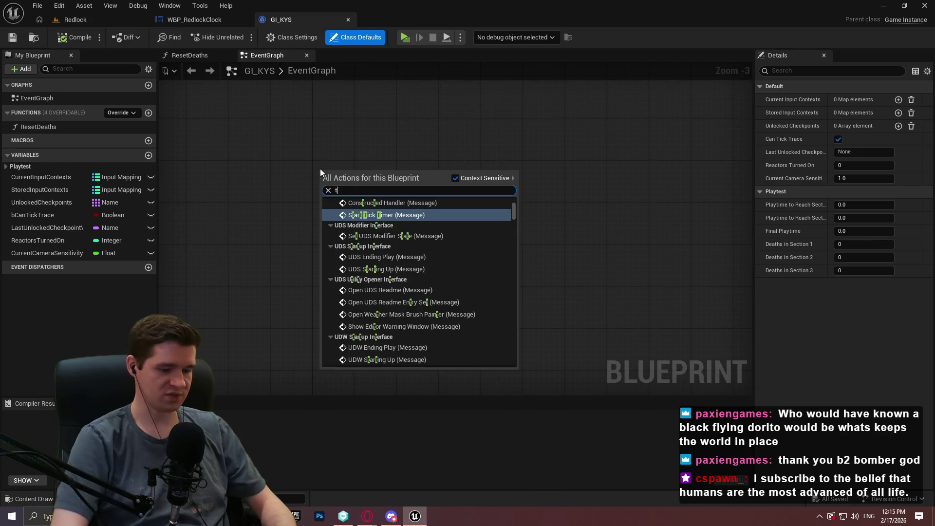
{"action": "type", "text": "ick"}
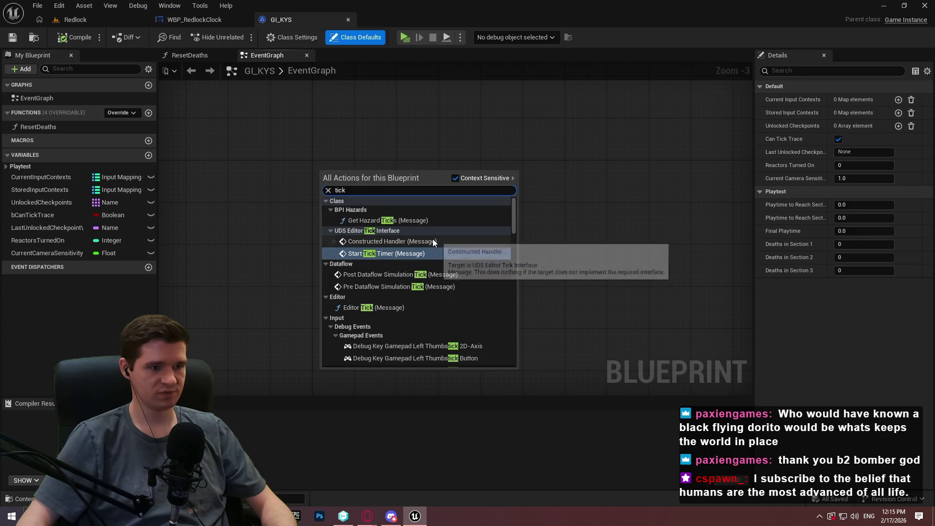
{"action": "left_click", "coordinate": [616, 218]}
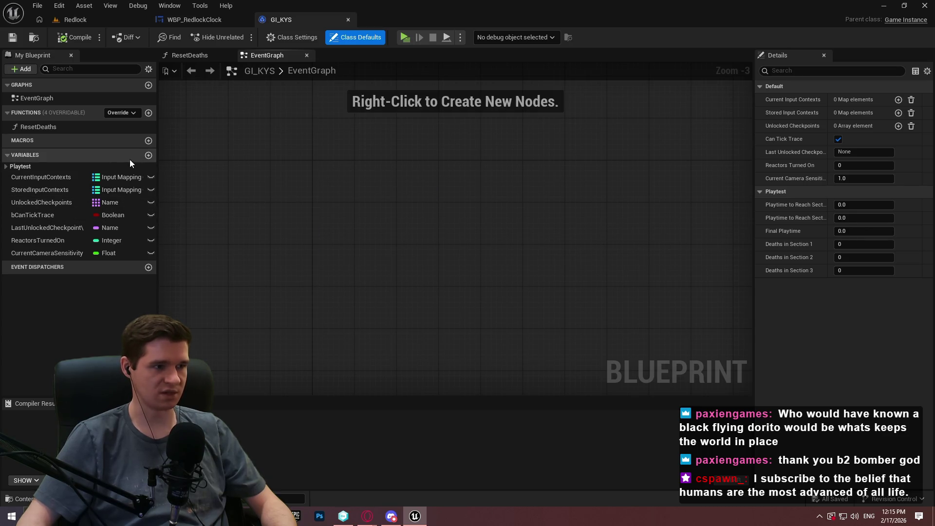
{"action": "left_click", "coordinate": [149, 156]}
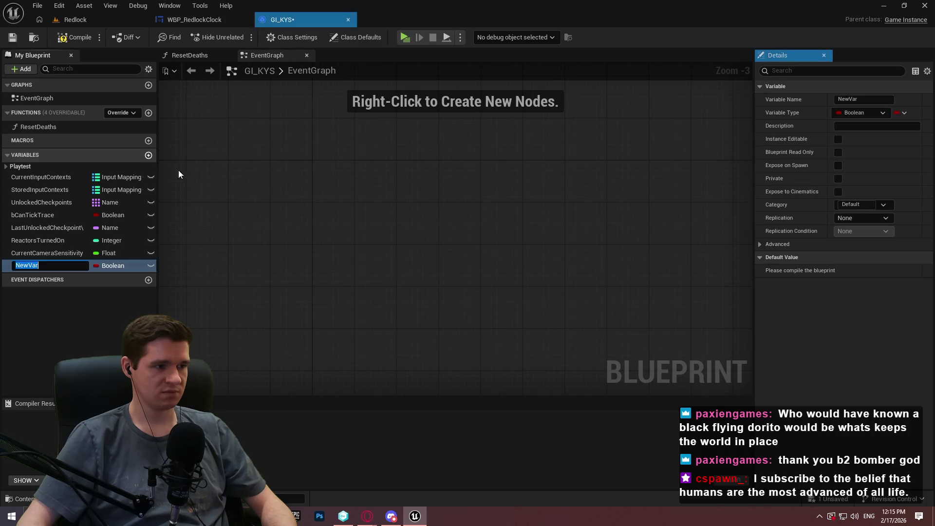
{"action": "type", "text": "Star"}
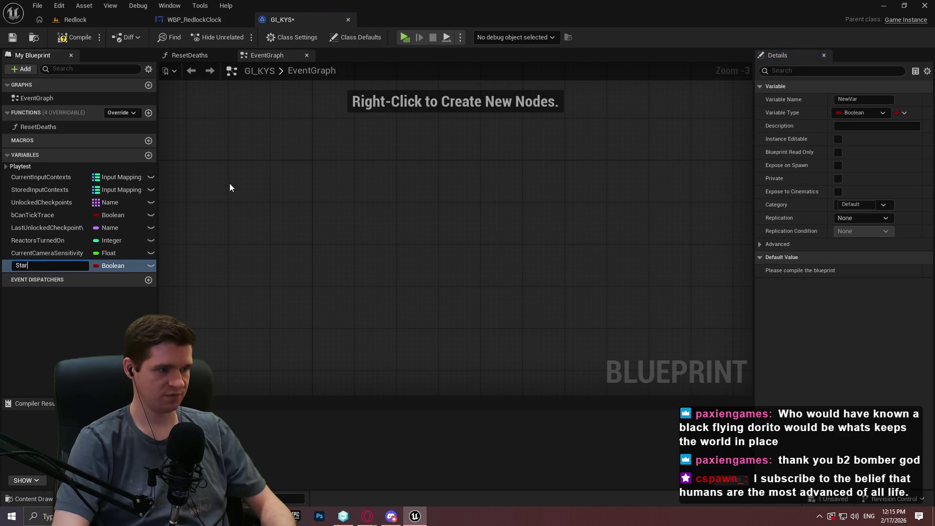
{"action": "type", "text": "tartingRe"}
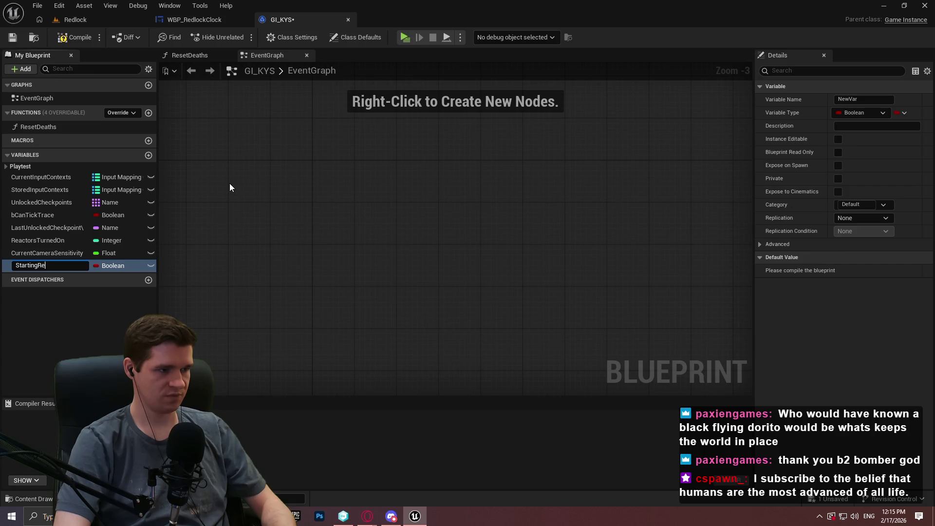
{"action": "type", "text": "dlockTime"}
{"action": "key", "text": "Return"}
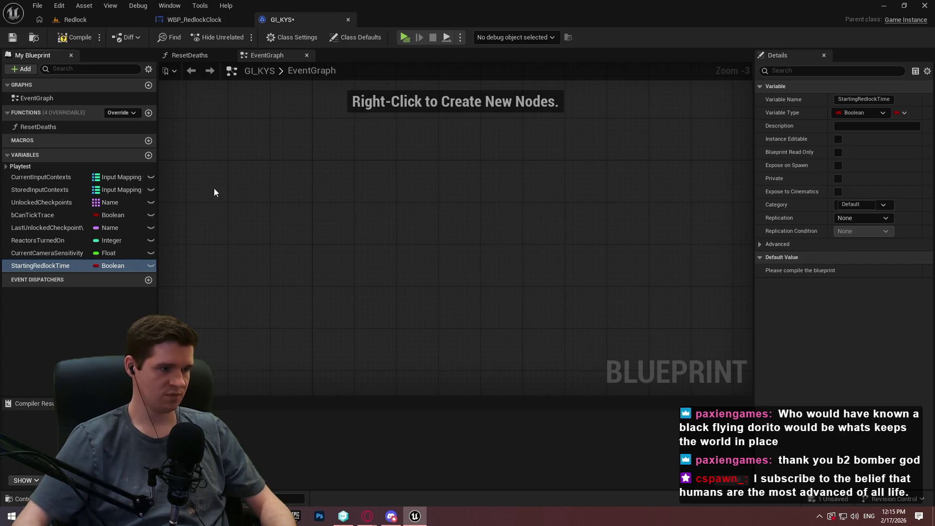
Make the variable a Float and rename it StartingEarthTime
{"action": "left_click", "coordinate": [110, 265]}
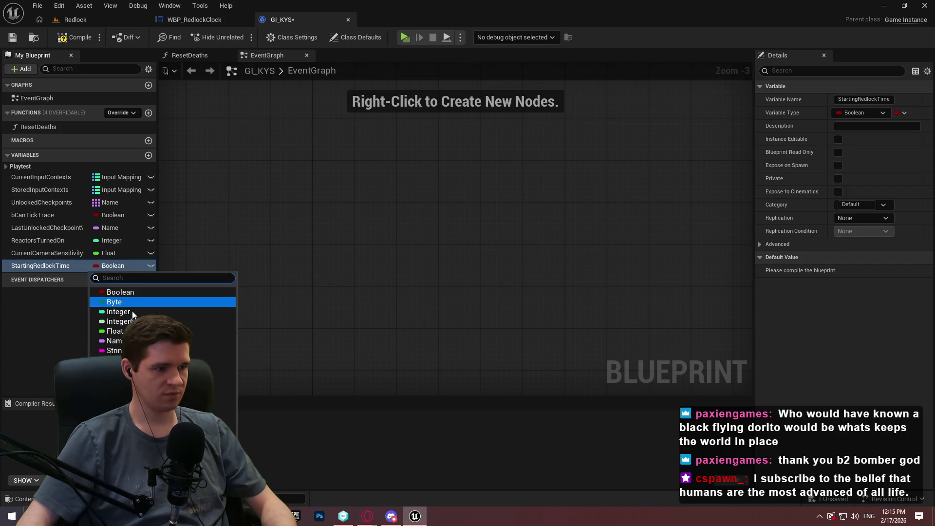
{"action": "left_click", "coordinate": [116, 337]}
{"action": "left_click", "coordinate": [45, 267]}
{"action": "left_click", "coordinate": [44, 267]}
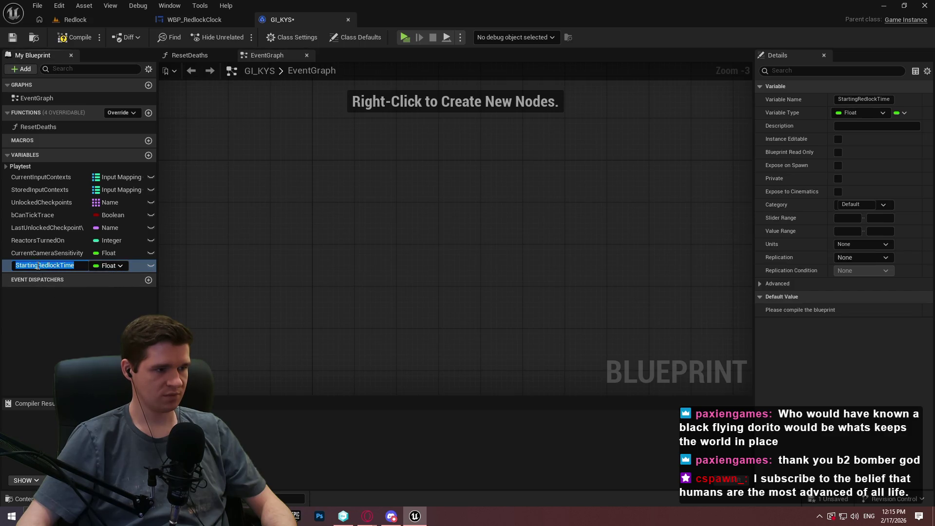
{"action": "left_click_drag", "start_coordinate": [38, 265], "coordinate": [235, 273]}
{"action": "type", "text": "EarthTime"}
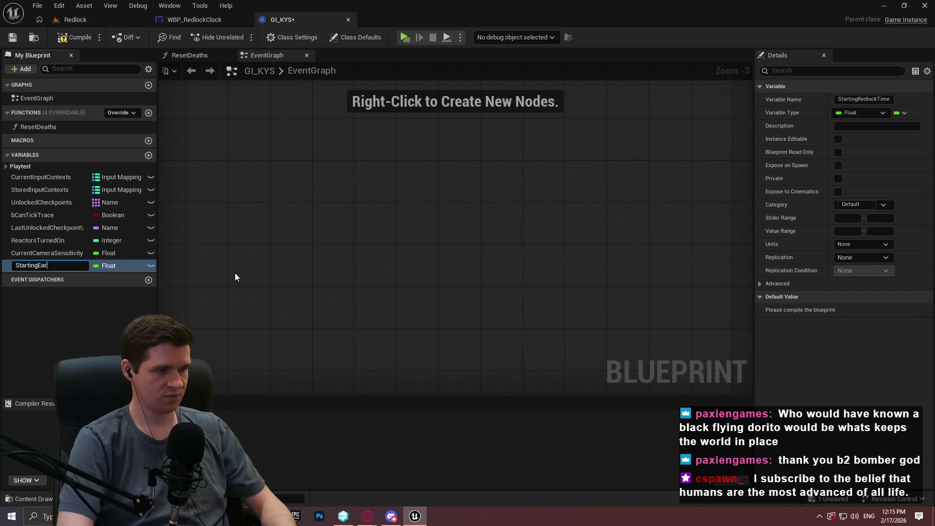
{"action": "key", "text": "Return"}
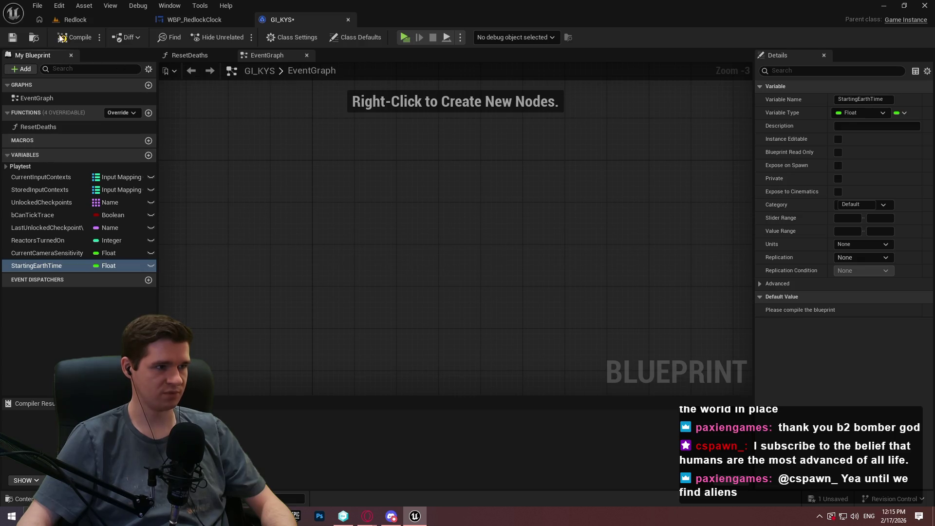
Compile and save GI_KYS, then launch Calculator from Windows search
{"action": "key", "text": "F7"}
{"action": "key", "text": "ctrl+s"}
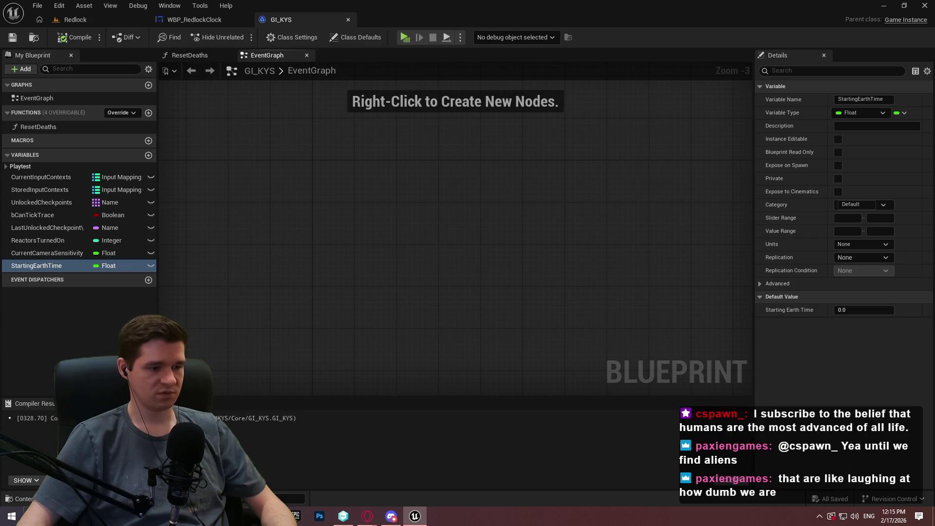
{"action": "left_click", "coordinate": [201, 517]}
{"action": "key", "text": "Return"}
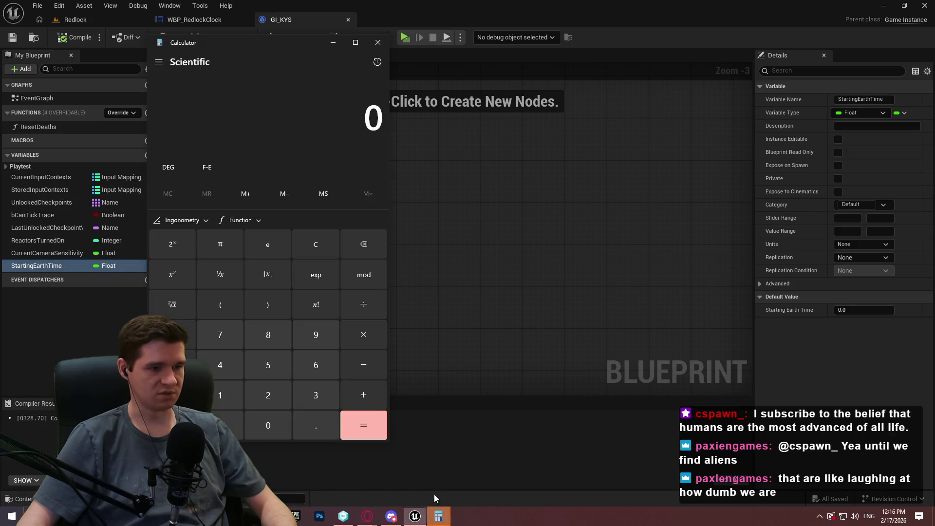
Compute 24 × 60 × 60 = 86,400 seconds per day, then move Calculator aside
{"action": "left_click", "coordinate": [259, 388]}
{"action": "left_click", "coordinate": [220, 365]}
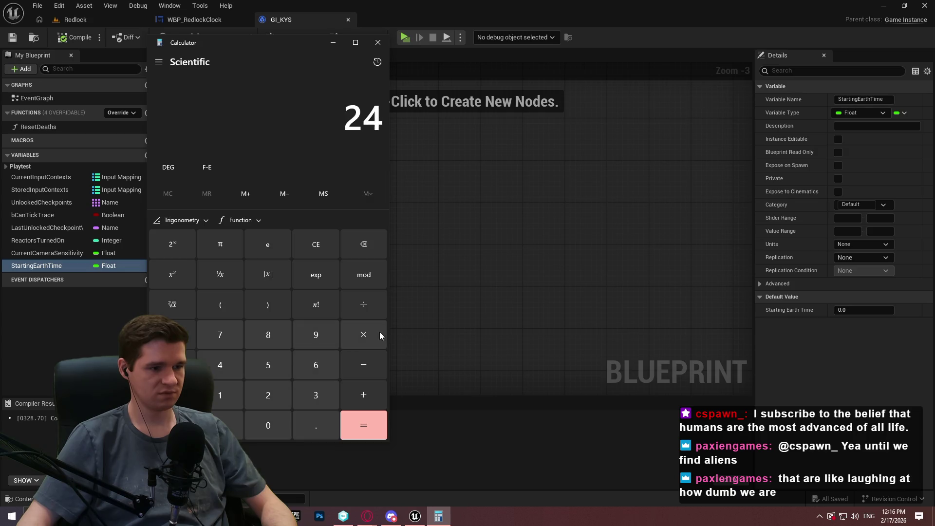
{"action": "left_click", "coordinate": [378, 334]}
{"action": "left_click", "coordinate": [318, 365]}
{"action": "left_click", "coordinate": [258, 423]}
{"action": "left_click", "coordinate": [357, 338]}
{"action": "left_click", "coordinate": [316, 365]}
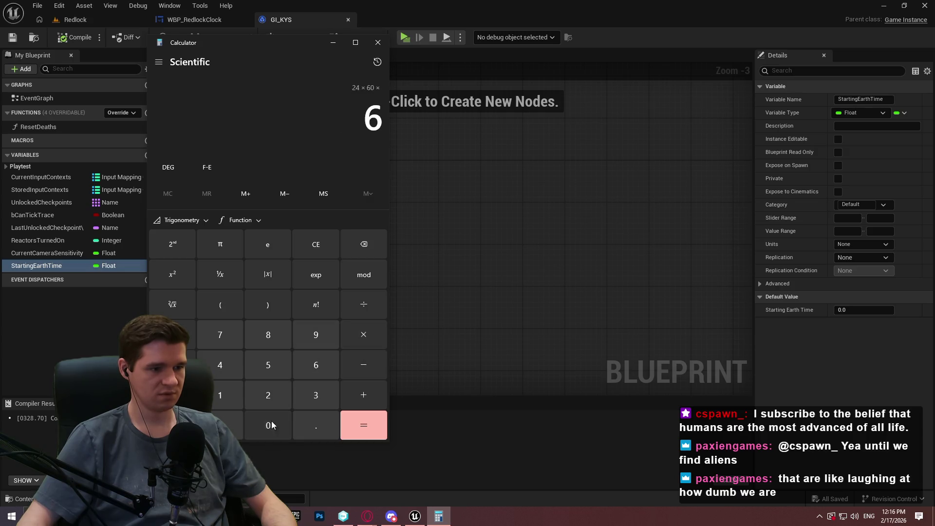
{"action": "left_click", "coordinate": [268, 425]}
{"action": "left_click", "coordinate": [376, 420]}
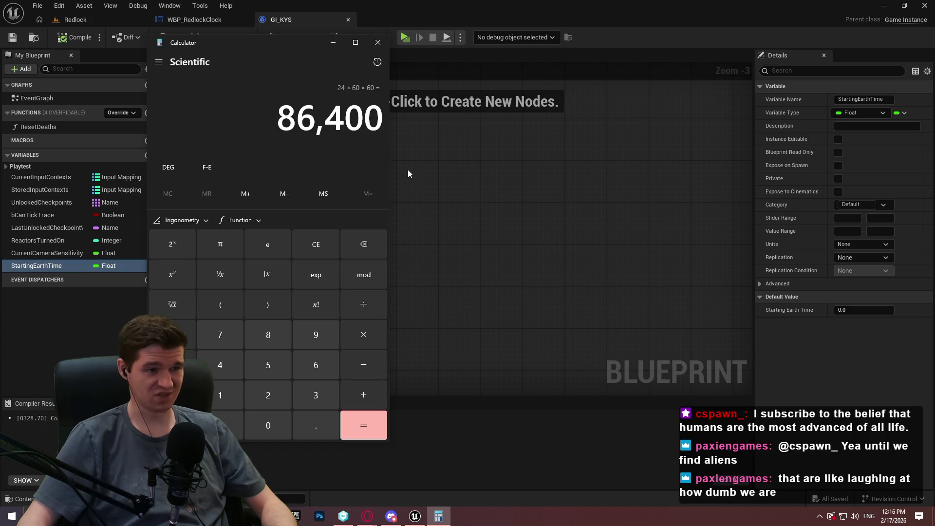
{"action": "mouse_move", "coordinate": [312, 42]}
{"action": "left_mouse_down"}
{"action": "mouse_move", "coordinate": [453, 24]}
{"action": "mouse_move", "coordinate": [934, 29]}
{"action": "left_mouse_up"}
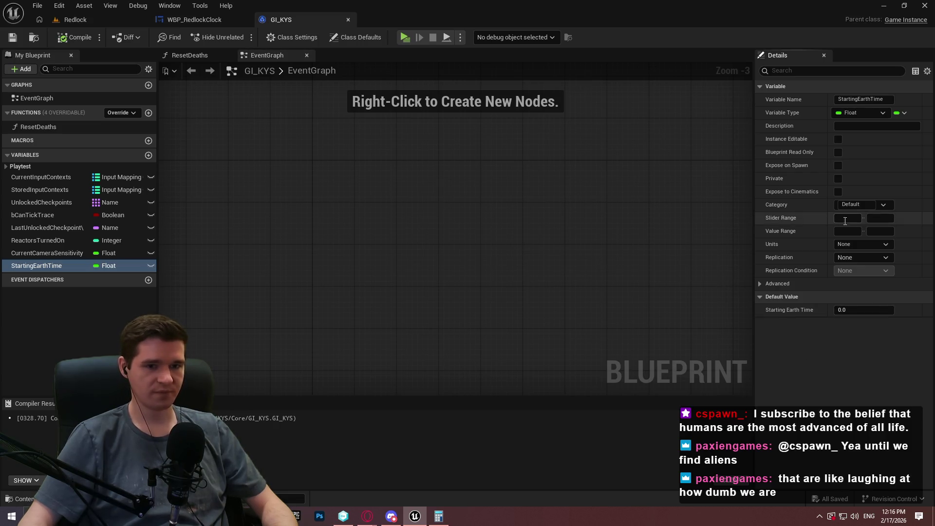
Add a function named UpdateEarthTime to the BPFL_KYS function library, then compile and save it
{"action": "left_click", "coordinate": [194, 22]}
{"action": "left_click", "coordinate": [85, 19]}
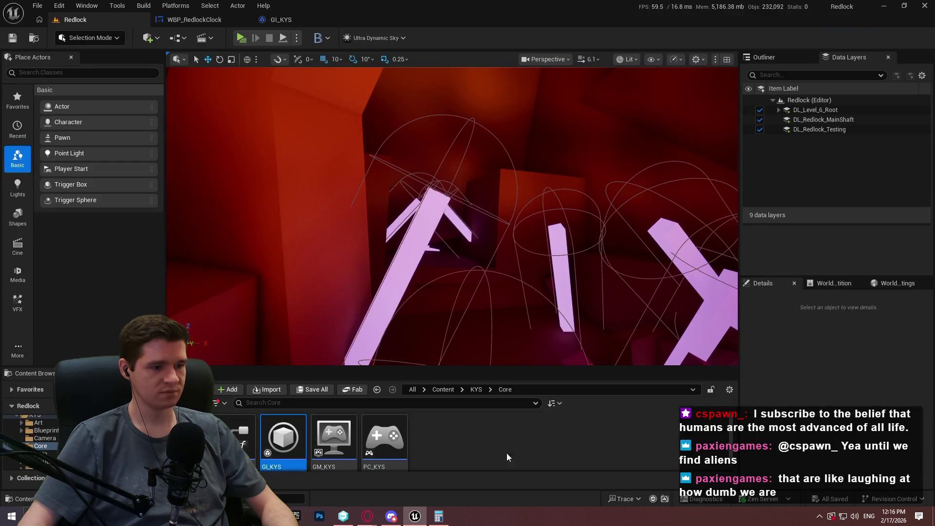
{"action": "double_click", "coordinate": [239, 438]}
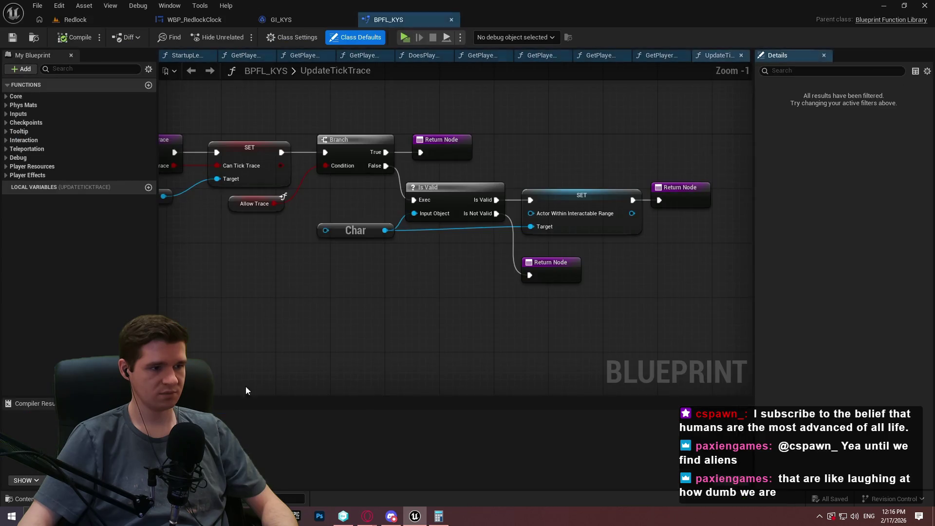
{"action": "left_click", "coordinate": [148, 85]}
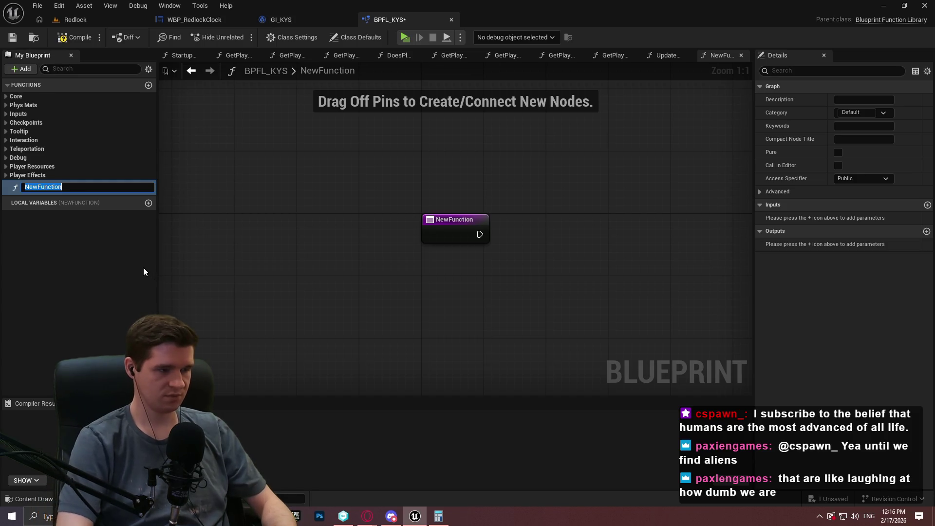
{"action": "type", "text": "Update"}
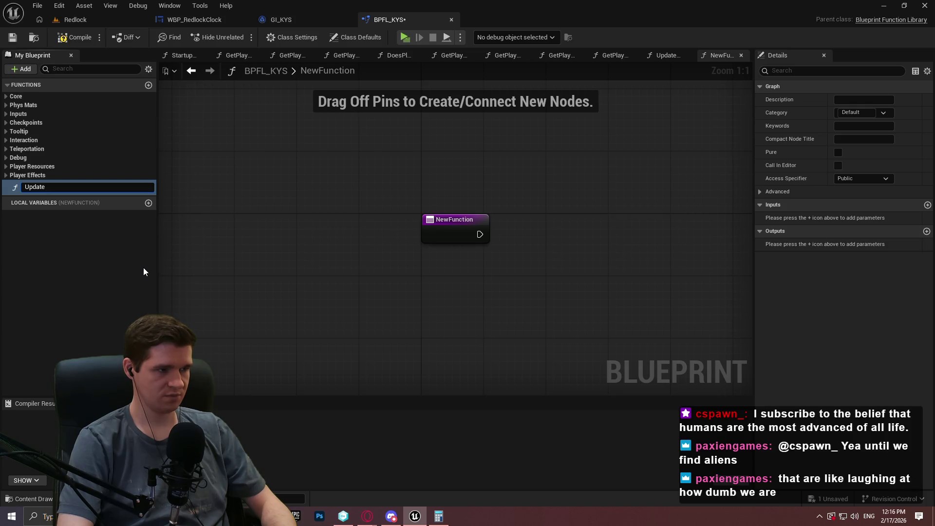
{"action": "type", "text": "EarthTime"}
{"action": "key", "text": "Return"}
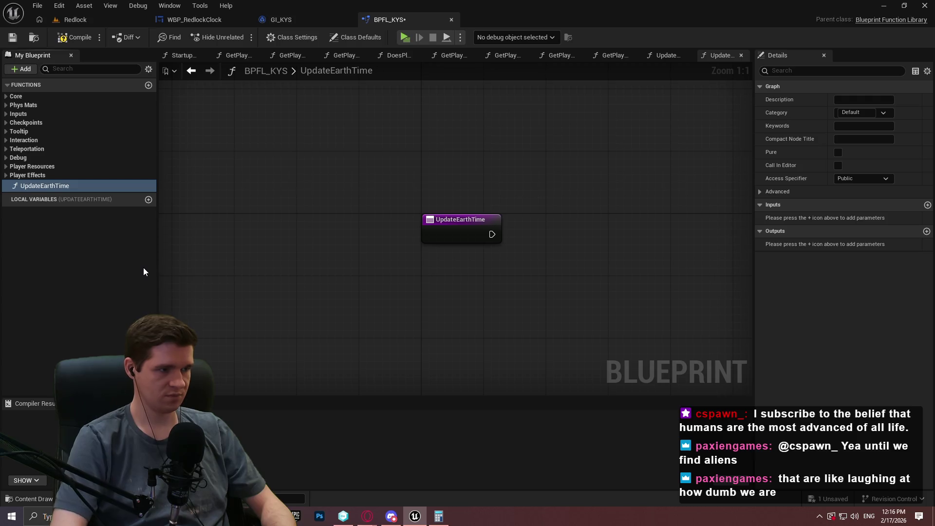
{"action": "key", "text": "F7"}
{"action": "key", "text": "ctrl+s"}
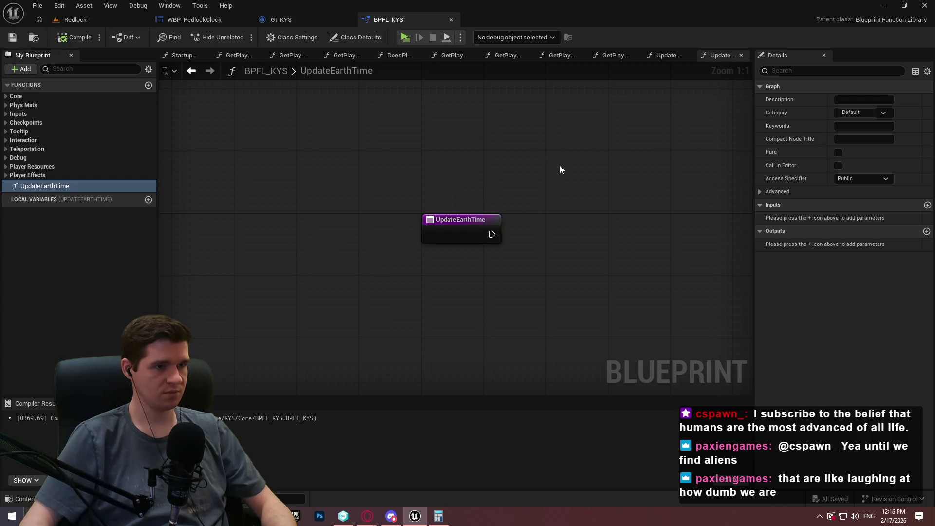
Place the compact GI game-instance node just below the UpdateEarthTime entry
{"action": "left_click_drag", "start_coordinate": [560, 169], "coordinate": [499, 194]}
{"action": "right_click", "coordinate": [394, 287]}
{"action": "type", "text": "game instance"}
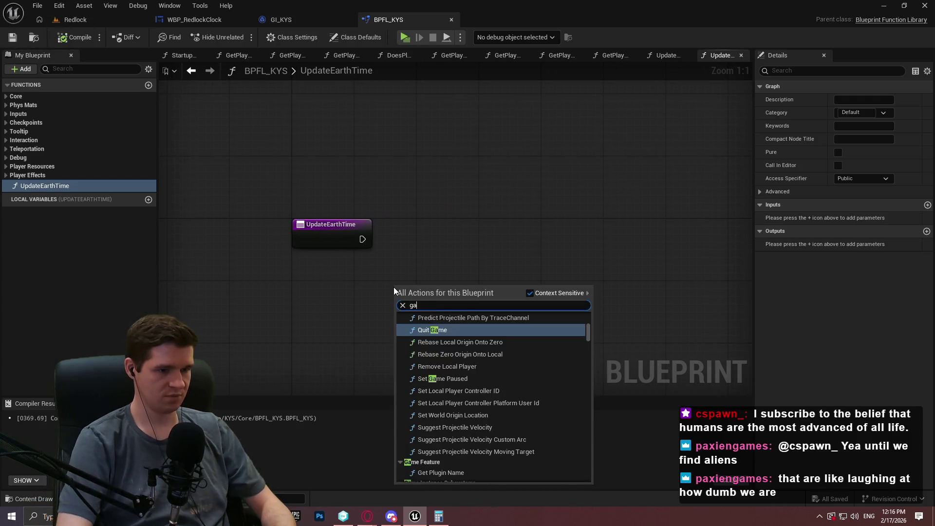
{"action": "key", "text": "Return"}
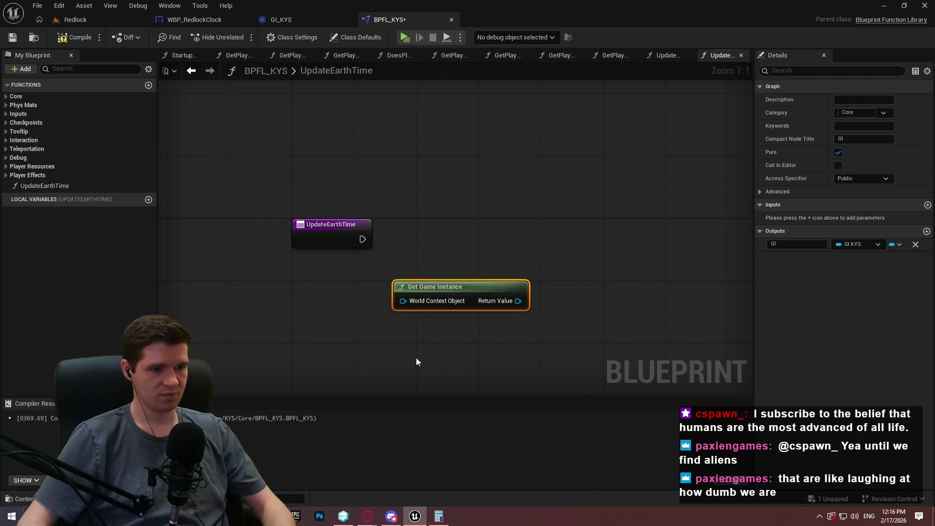
{"action": "key", "text": "Delete"}
{"action": "right_click", "coordinate": [424, 293]}
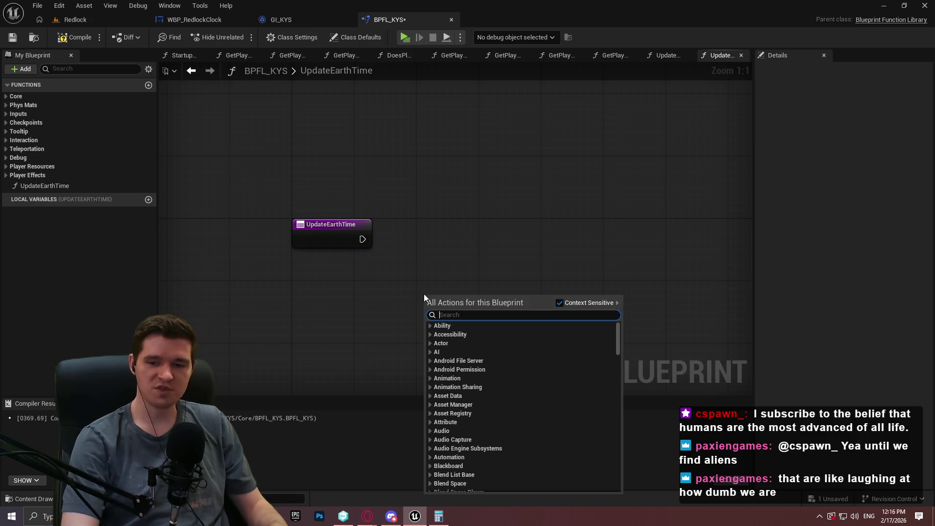
{"action": "type", "text": "game instance"}
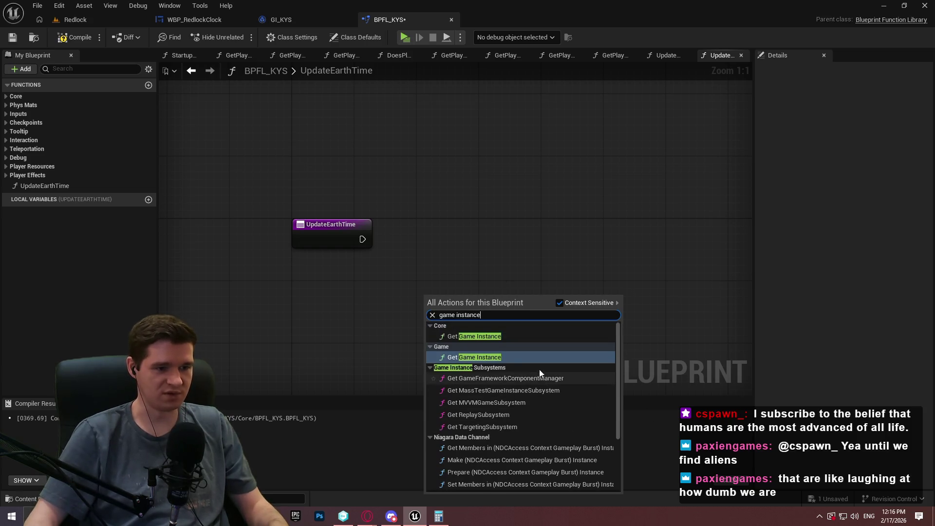
{"action": "left_click", "coordinate": [489, 339]}
{"action": "mouse_move", "coordinate": [453, 298]}
{"action": "left_mouse_down"}
{"action": "mouse_move", "coordinate": [343, 291]}
{"action": "mouse_move", "coordinate": [452, 261]}
{"action": "left_mouse_up"}
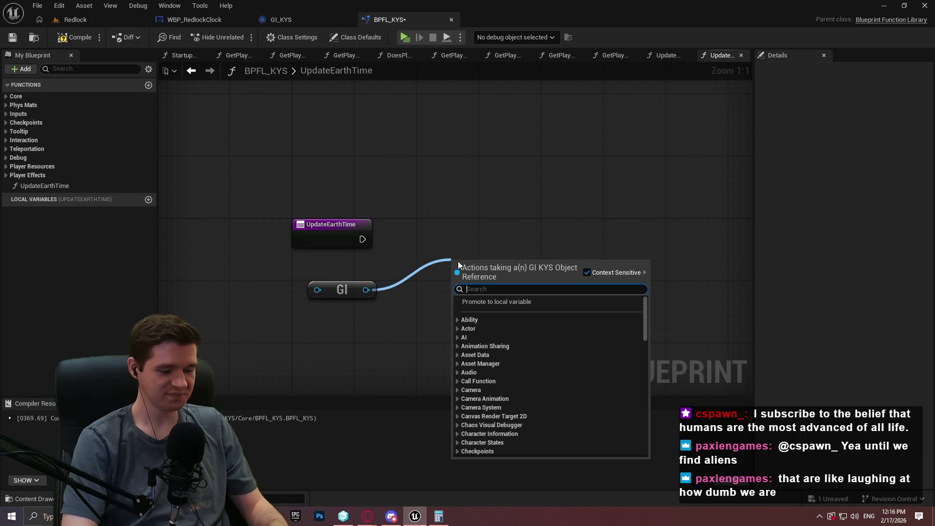
Add a Get Starting Earth Time getter wired from GI, positioned beside the GI node
{"action": "type", "text": "earth tim"}
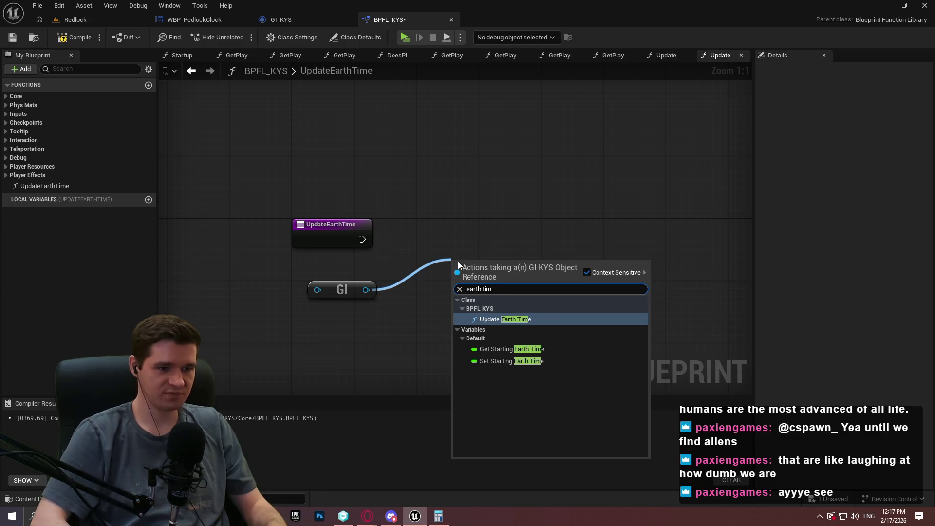
{"action": "key", "text": "Down"}
{"action": "key", "text": "Return"}
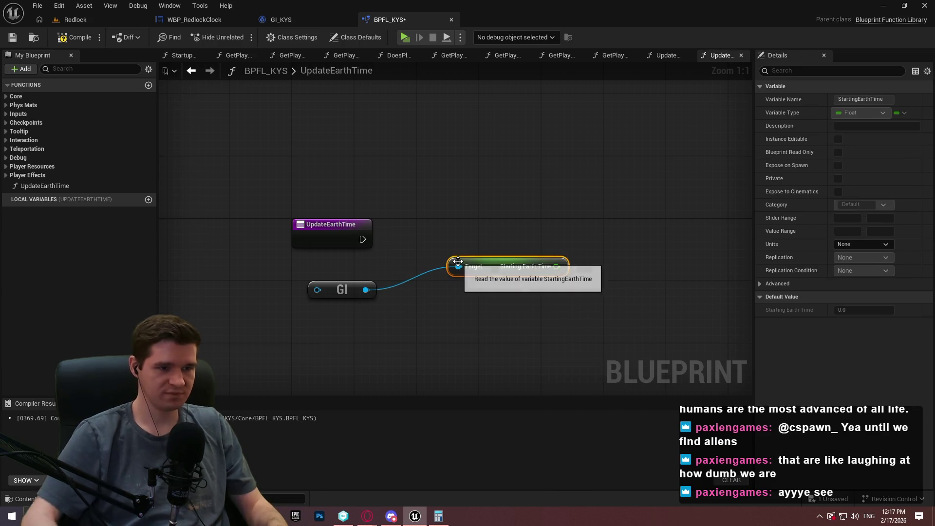
{"action": "mouse_move", "coordinate": [493, 264]}
{"action": "left_mouse_down"}
{"action": "mouse_move", "coordinate": [404, 289]}
{"action": "mouse_move", "coordinate": [429, 291]}
{"action": "left_mouse_up"}
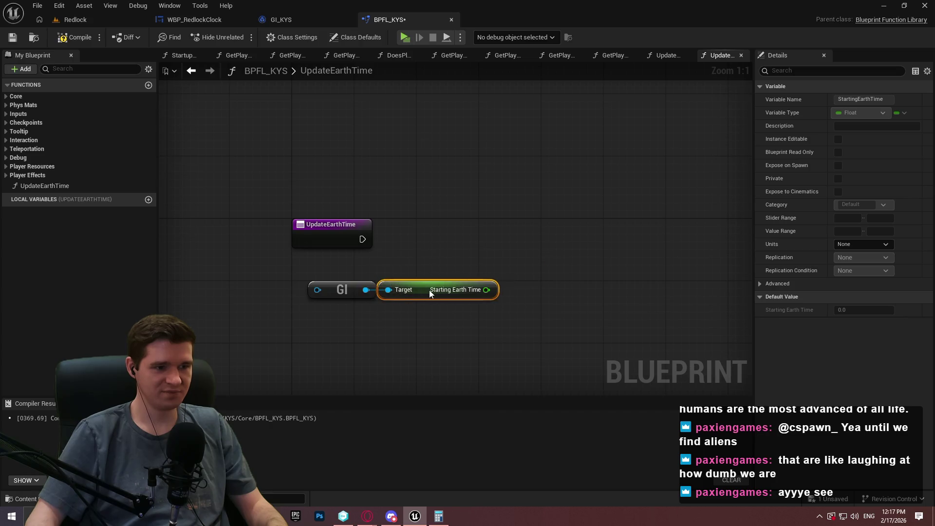
{"action": "left_click", "coordinate": [548, 292]}
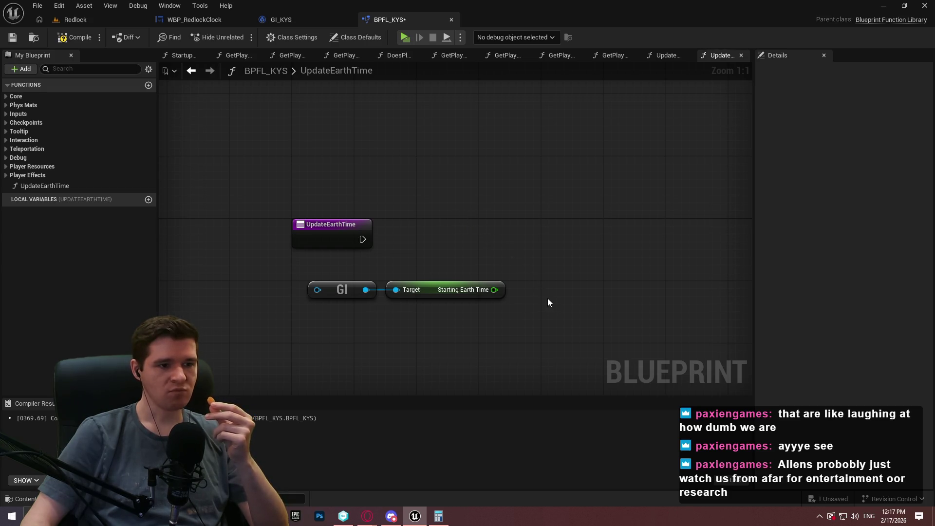
Inspect the UpdateEarthTime entry node's details, then bring up the In-game Time & Clocks article
{"action": "right_click", "coordinate": [572, 243]}
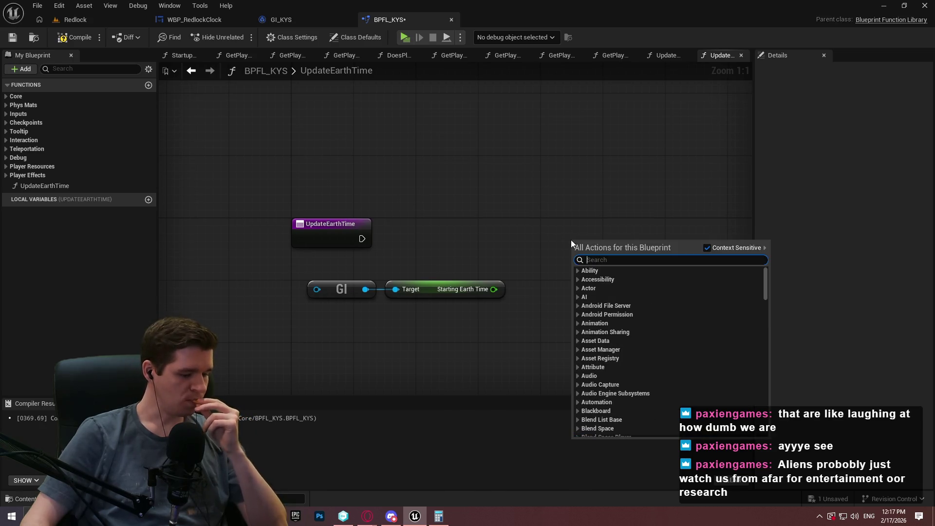
{"action": "type", "text": "clma"}
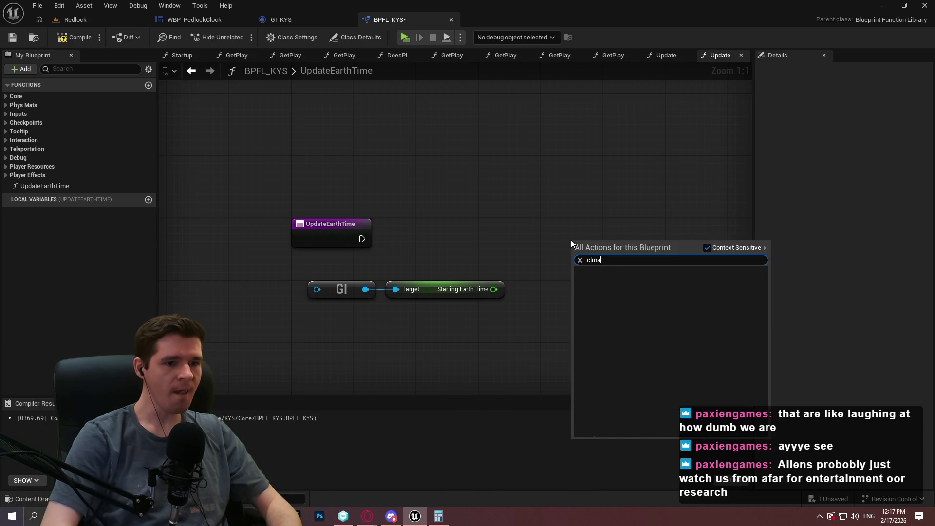
{"action": "key", "text": "BackSpace"}
{"action": "key", "text": "BackSpace"}
{"action": "key", "text": "BackSpace"}
{"action": "key", "text": "Escape"}
{"action": "left_click", "coordinate": [322, 222]}
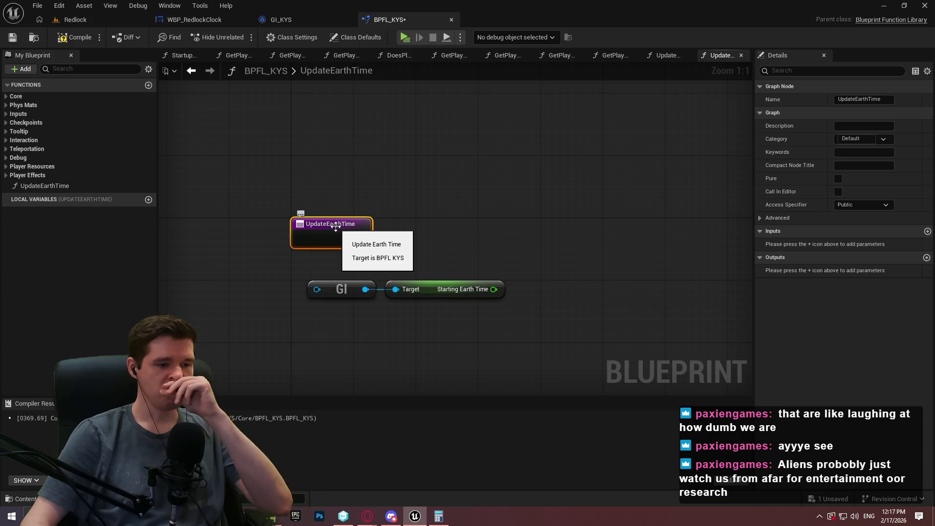
{"action": "mouse_move", "coordinate": [367, 516]}
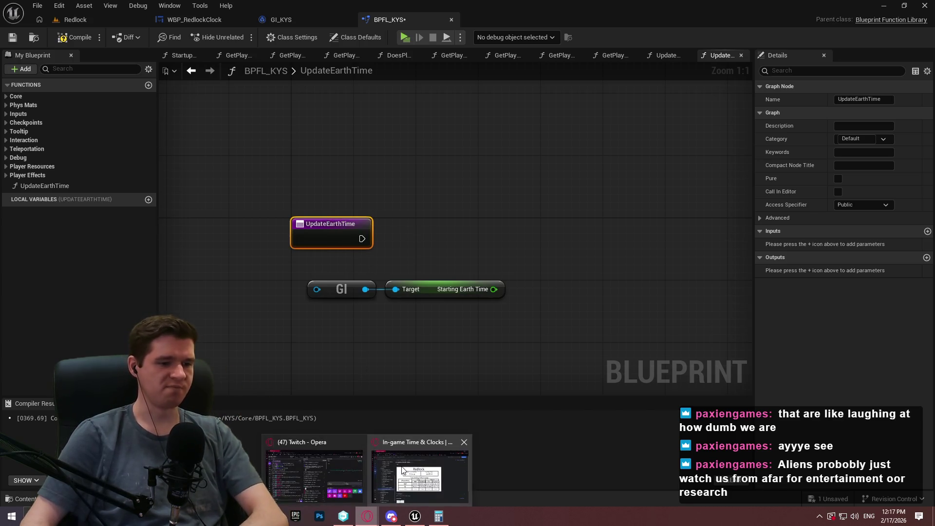
{"action": "left_click", "coordinate": [414, 467]}
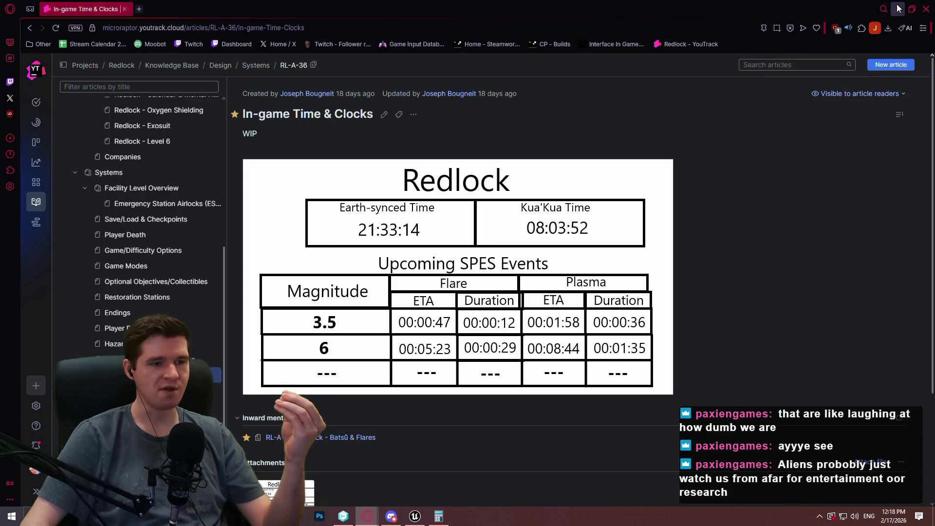
Leave the In-game Time & Clocks article and return to Unreal's Redlock level editor
{"action": "key", "text": "alt+Tab"}
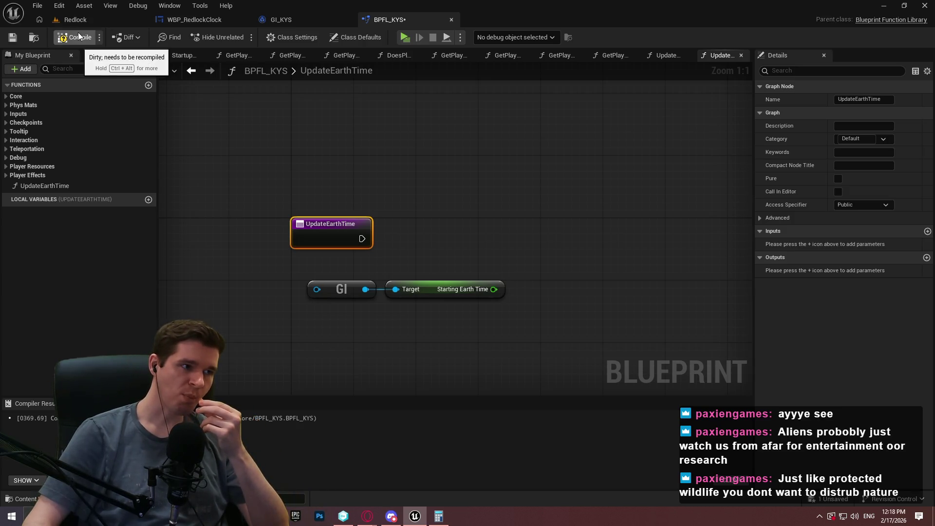
{"action": "left_click", "coordinate": [85, 22]}
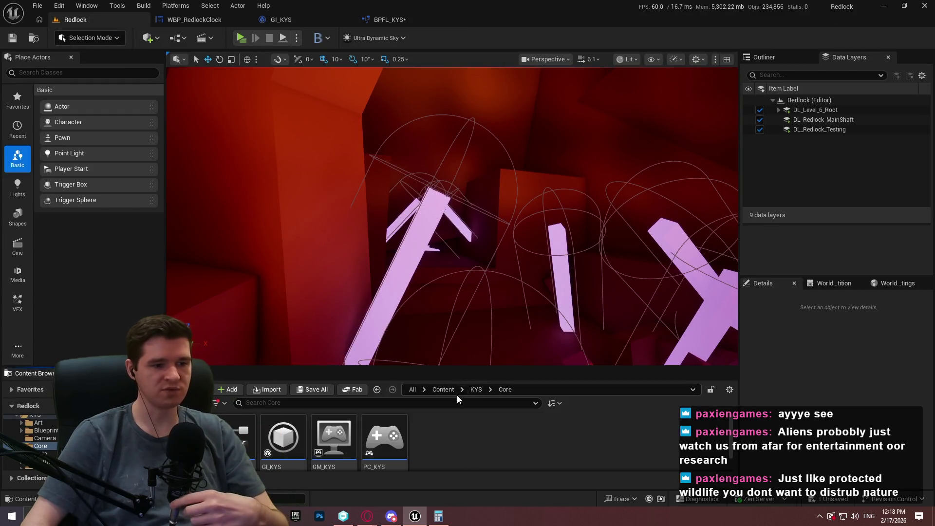
Create a TimescaleComponent folder under KYS/Blueprints and open it
{"action": "left_click", "coordinate": [475, 389]}
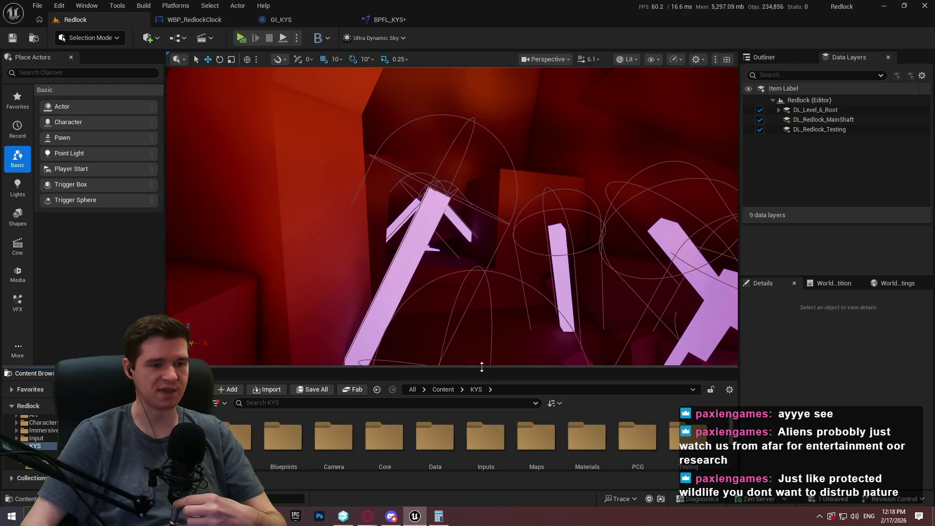
{"action": "left_click_drag", "start_coordinate": [485, 366], "coordinate": [478, 251]}
{"action": "double_click", "coordinate": [285, 331]}
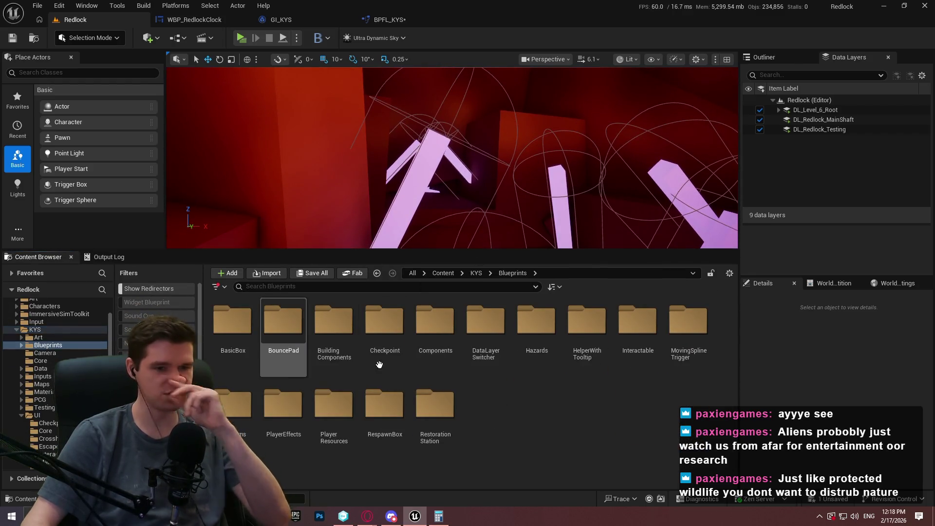
{"action": "double_click", "coordinate": [451, 349]}
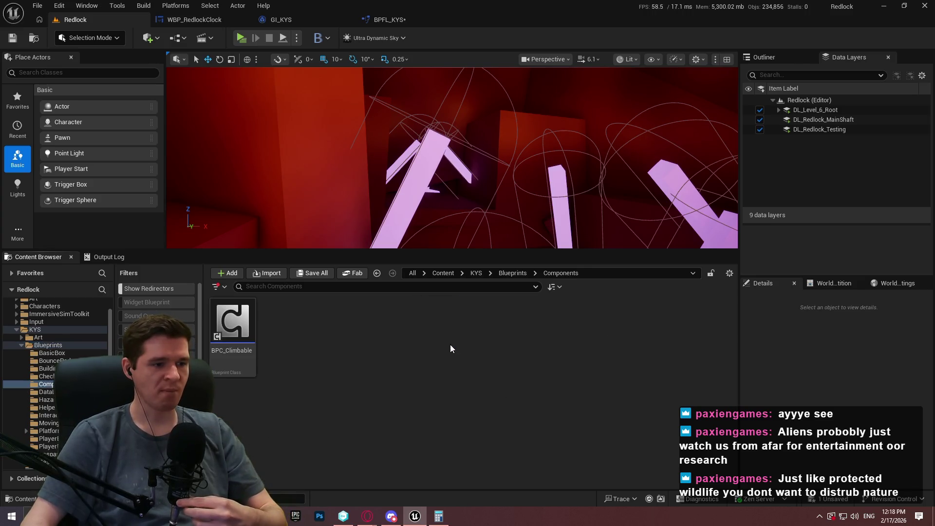
{"action": "left_click", "coordinate": [514, 273]}
{"action": "right_click", "coordinate": [520, 408]}
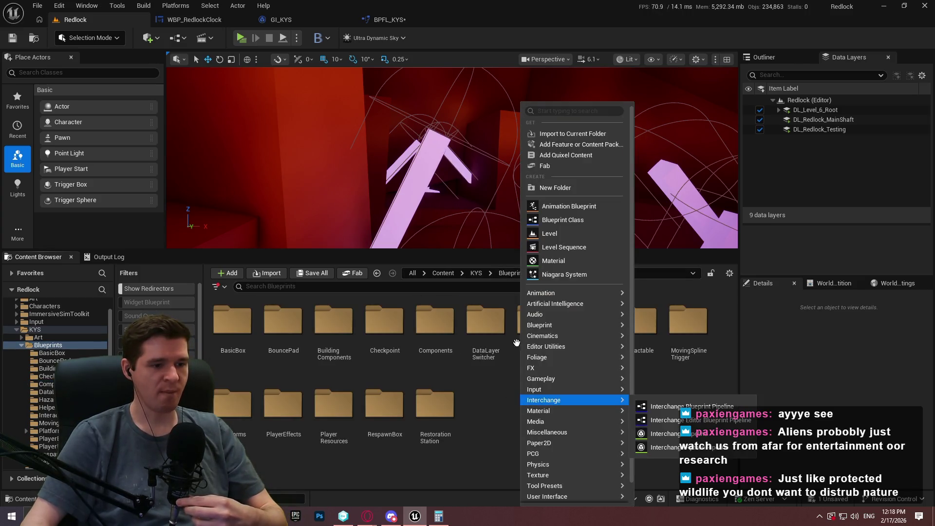
{"action": "left_click", "coordinate": [558, 187]}
{"action": "type", "text": "Compo"}
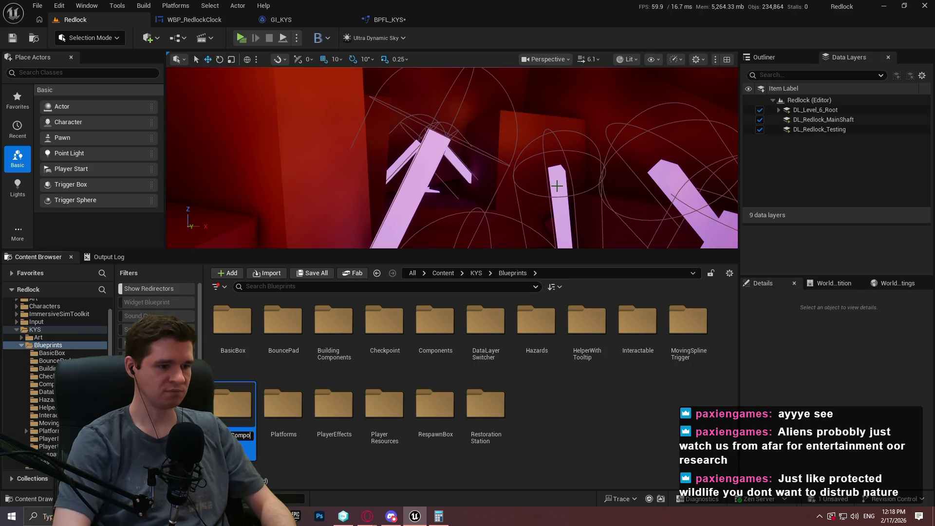
{"action": "type", "text": "nent"}
{"action": "key", "text": "Return"}
{"action": "double_click", "coordinate": [493, 416]}
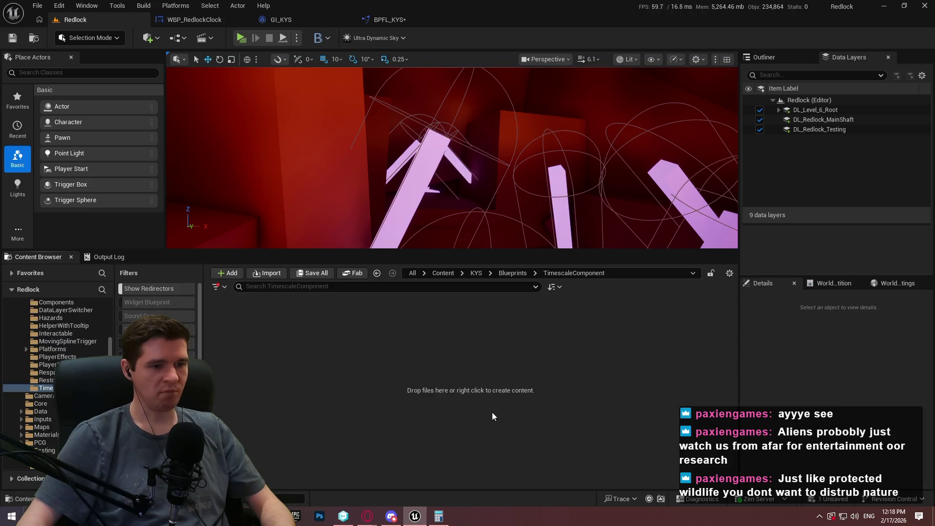
Create and save an Actor Component blueprint named BPC_TimescaleComponent, opening it in its own editor
{"action": "right_click", "coordinate": [493, 416]}
{"action": "left_click", "coordinate": [485, 223]}
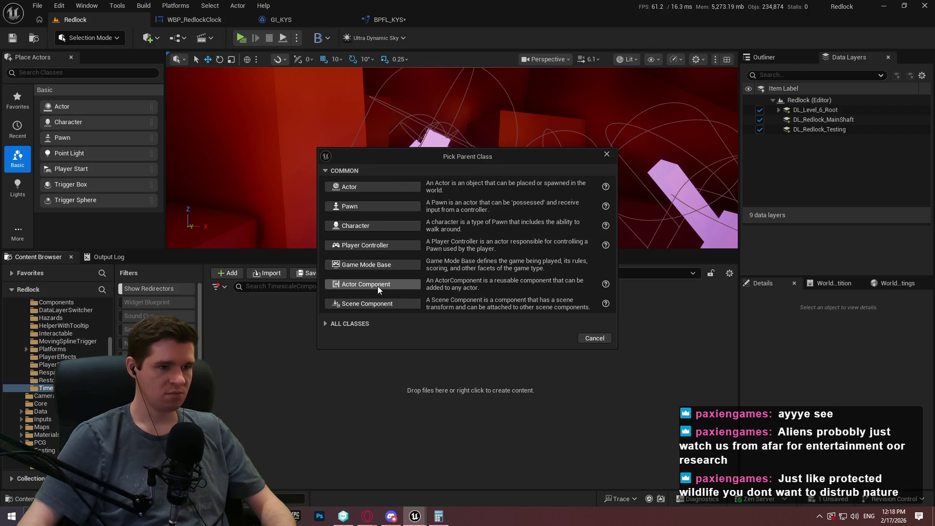
{"action": "left_click", "coordinate": [378, 284]}
{"action": "type", "text": "B"}
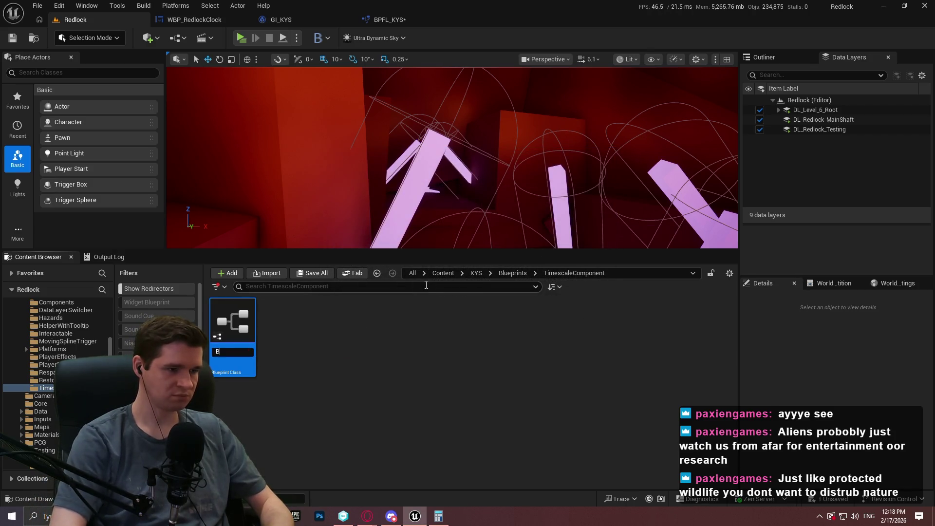
{"action": "type", "text": "P"}
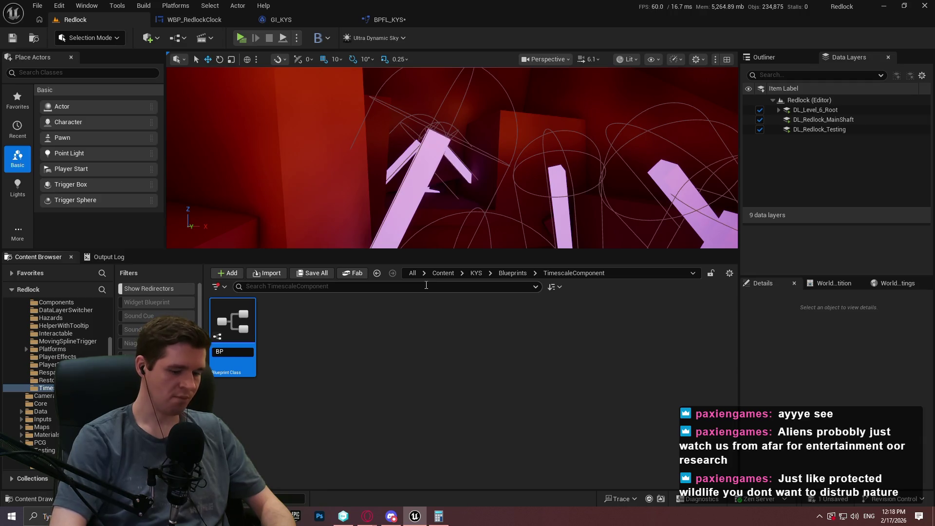
{"action": "type", "text": "C_Timescale"}
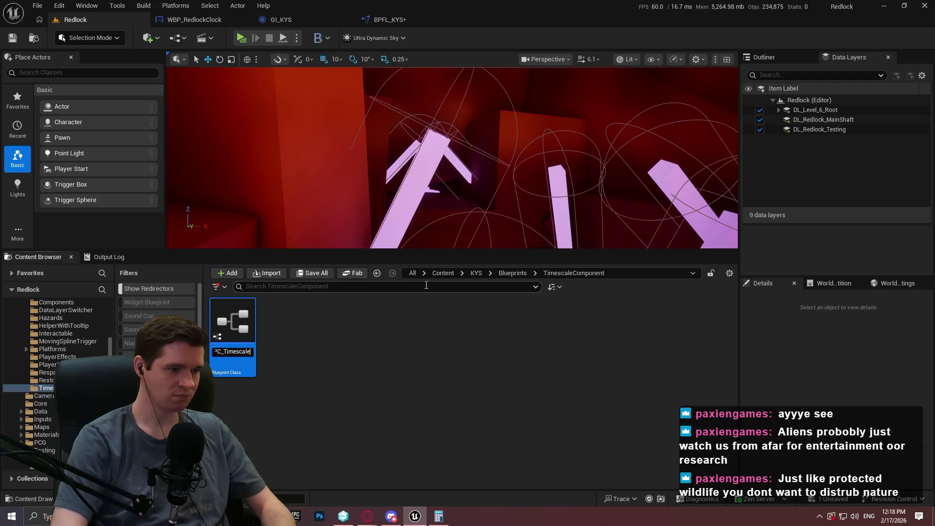
{"action": "type", "text": "Component"}
{"action": "key", "text": "Return"}
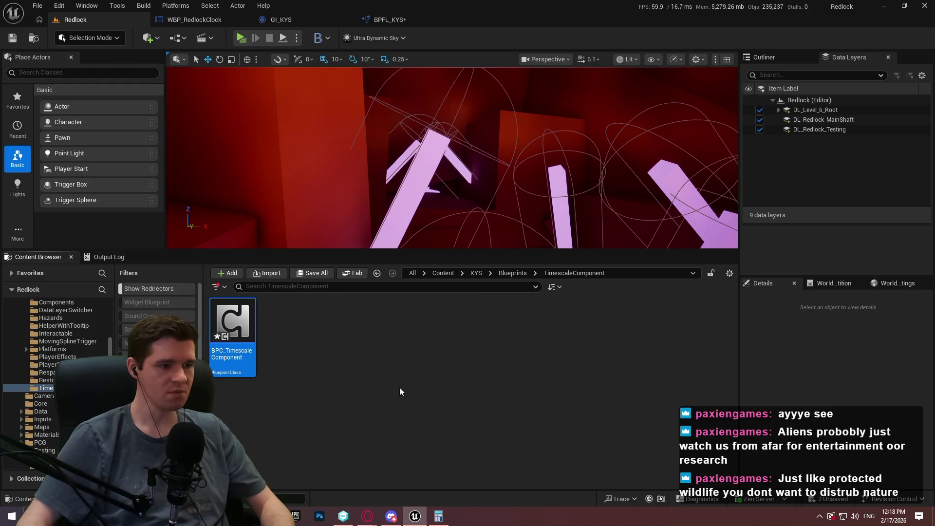
{"action": "key", "text": "ctrl+s"}
{"action": "left_click", "coordinate": [358, 376]}
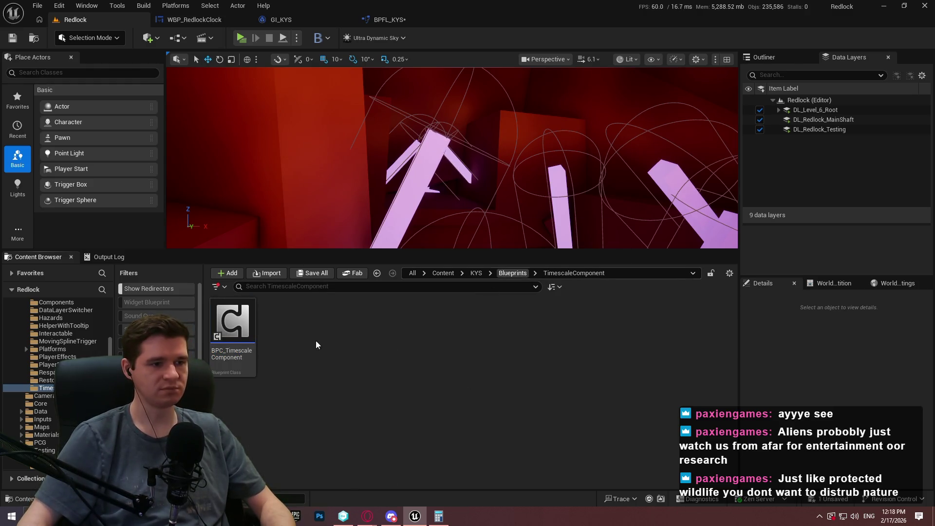
{"action": "double_click", "coordinate": [229, 345]}
{"action": "left_click", "coordinate": [70, 21]}
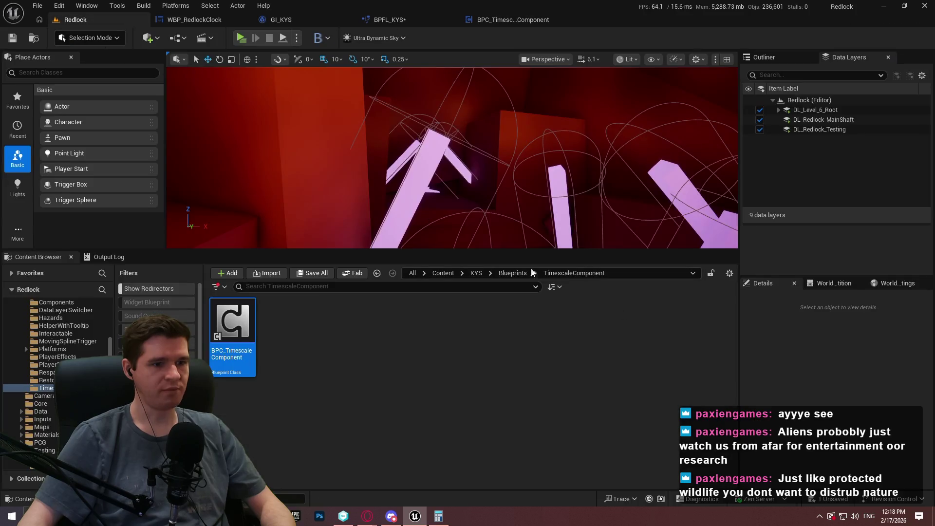
Open ALS_AnimMan_CharacterBP from AdvancedLocomotionV4/Blueprints/CharacterLogic
{"action": "left_click", "coordinate": [445, 275]}
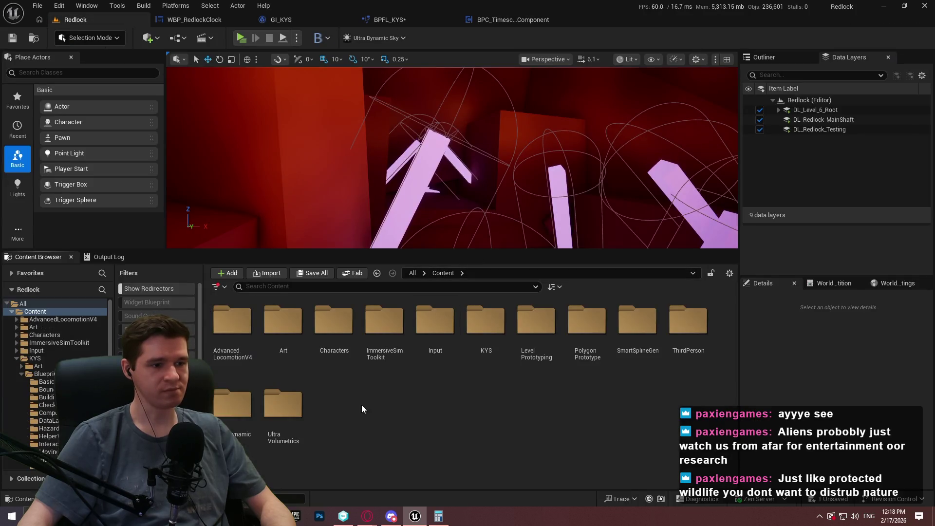
{"action": "double_click", "coordinate": [232, 329]}
{"action": "double_click", "coordinate": [283, 324]}
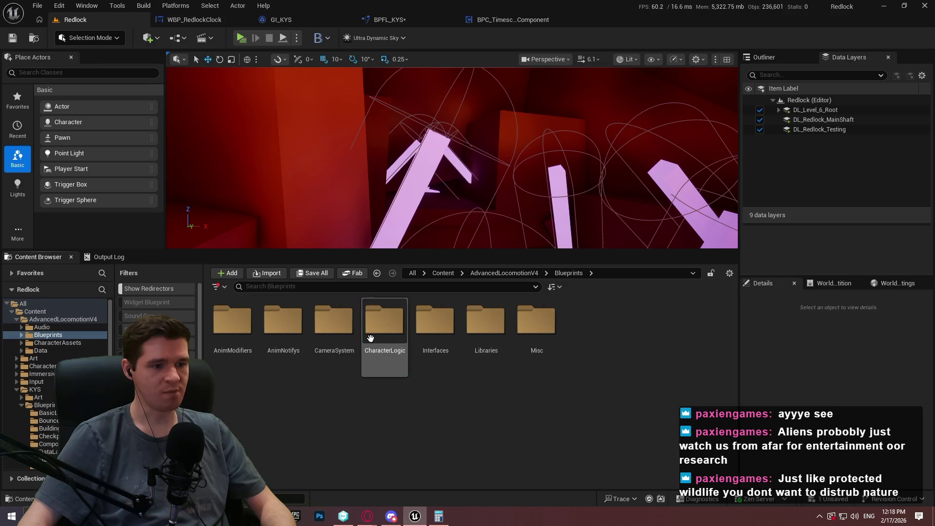
{"action": "double_click", "coordinate": [383, 326]}
{"action": "double_click", "coordinate": [292, 349]}
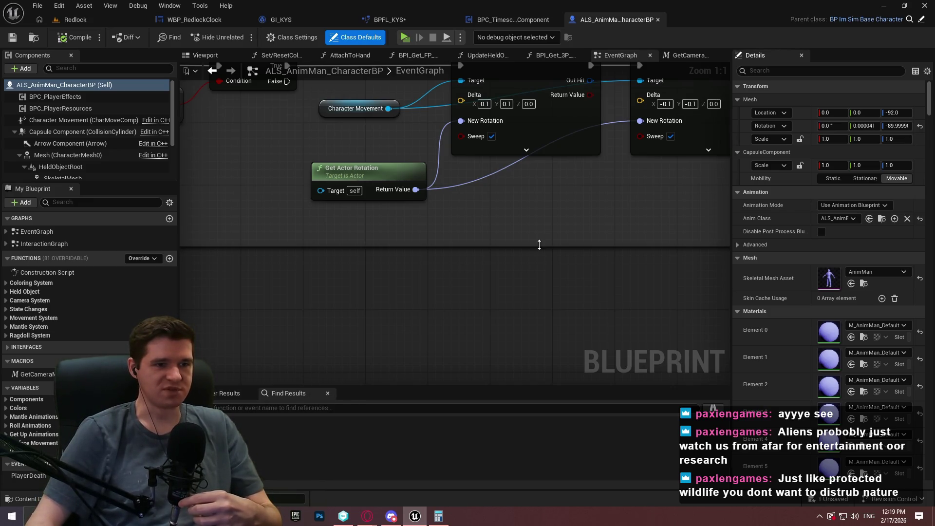
{"action": "scroll", "coordinate": [539, 244], "scroll_direction": "down", "scroll_amount": 3}
{"action": "left_click_drag", "start_coordinate": [198, 192], "coordinate": [367, 196]}
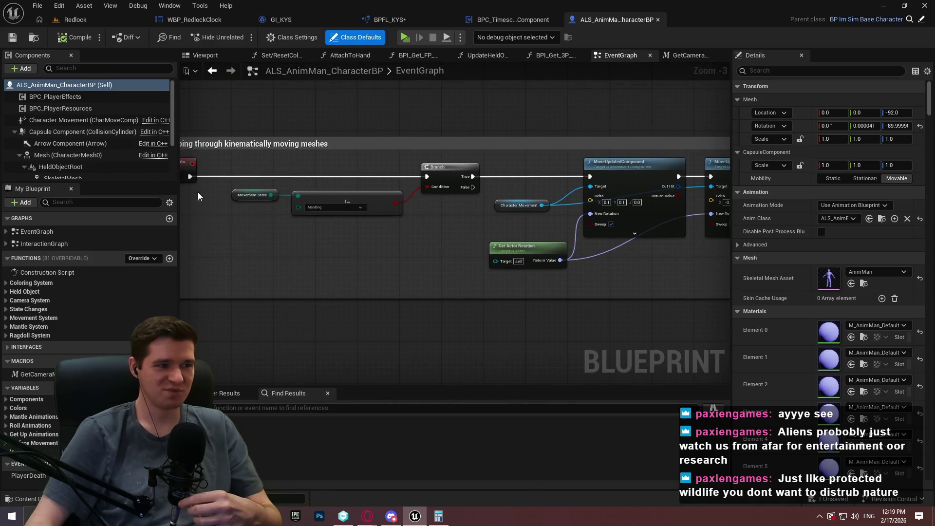
{"action": "scroll", "coordinate": [81, 148], "scroll_direction": "down", "scroll_amount": 3}
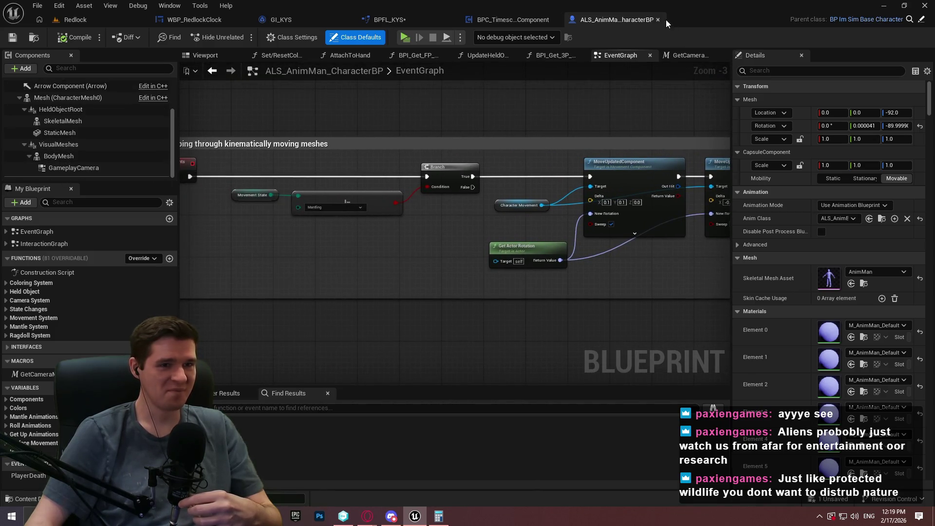
{"action": "key", "text": "alt+Left"}
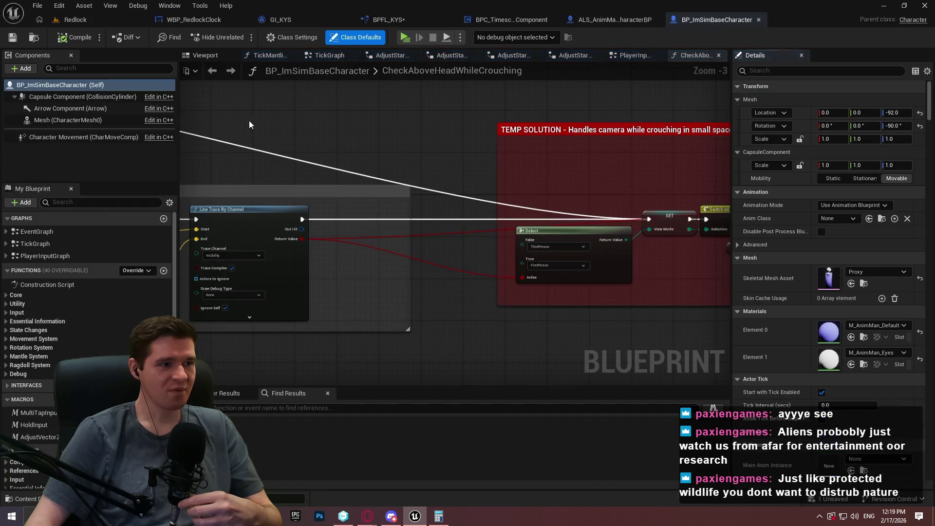
{"action": "left_click", "coordinate": [759, 20]}
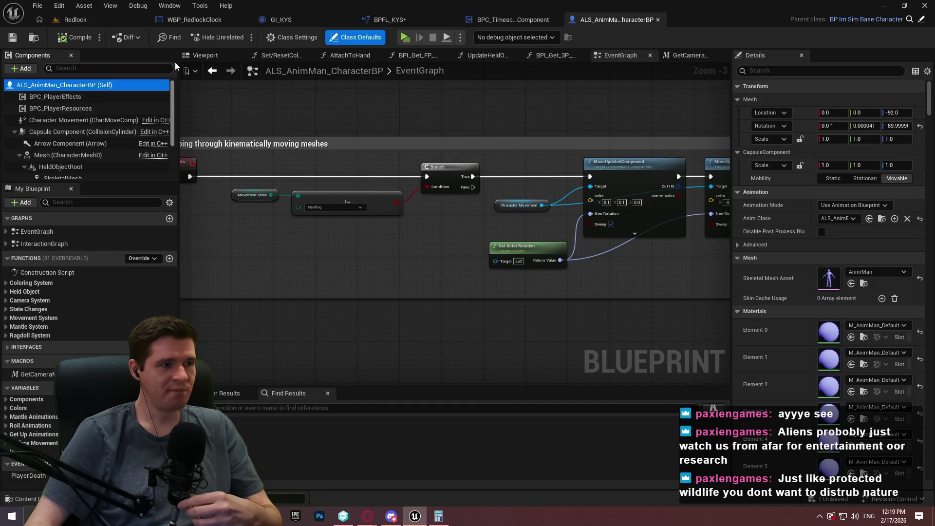
Add a BPC_TimescaleComponent to ALS_AnimMan_CharacterBP and save the character blueprint
{"action": "left_click", "coordinate": [21, 68]}
{"action": "type", "text": "tim"}
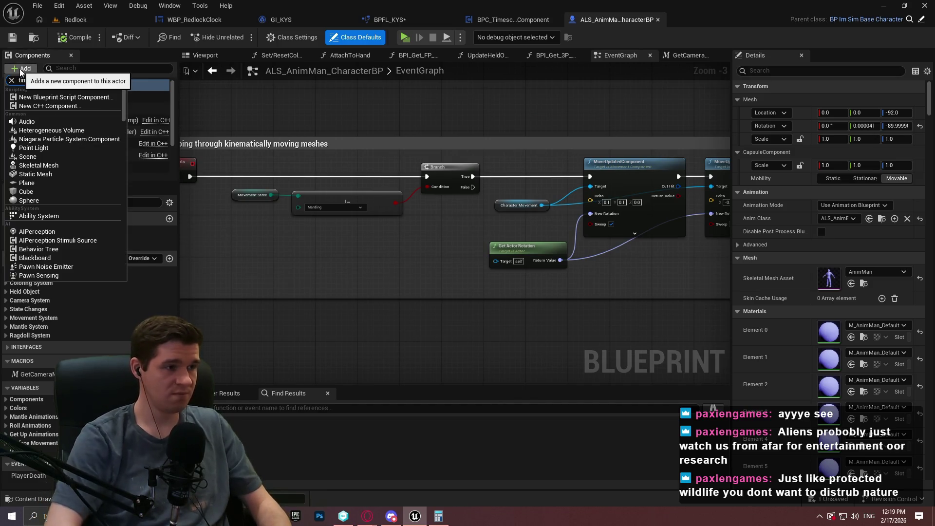
{"action": "key", "text": "Return"}
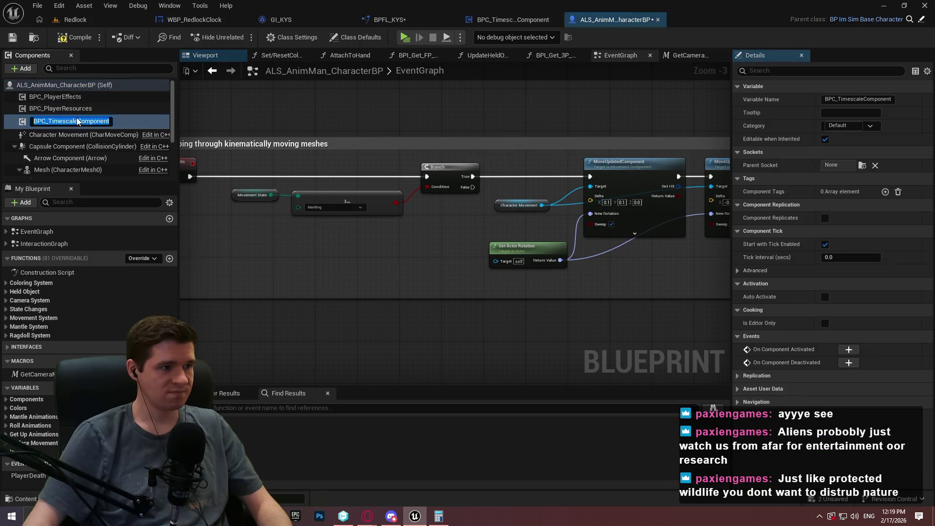
{"action": "key", "text": "Return"}
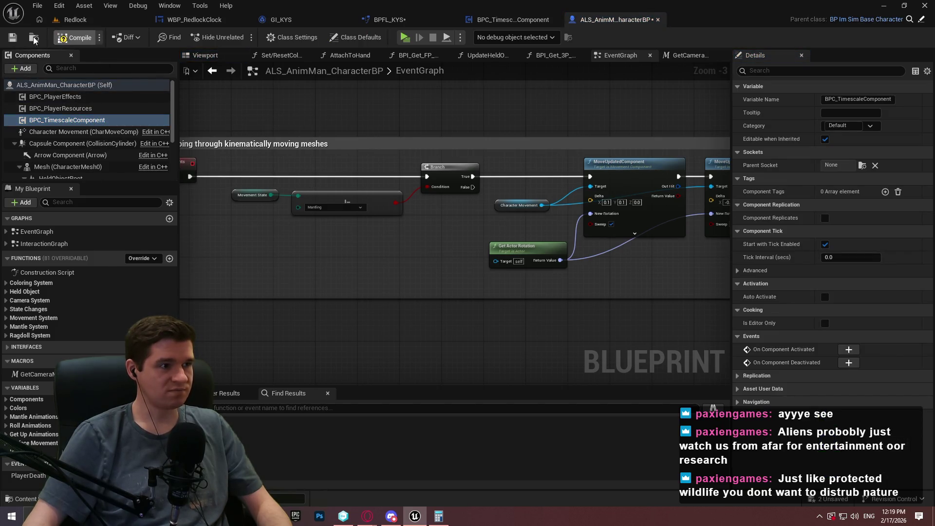
{"action": "left_click", "coordinate": [13, 38]}
{"action": "left_click", "coordinate": [497, 20]}
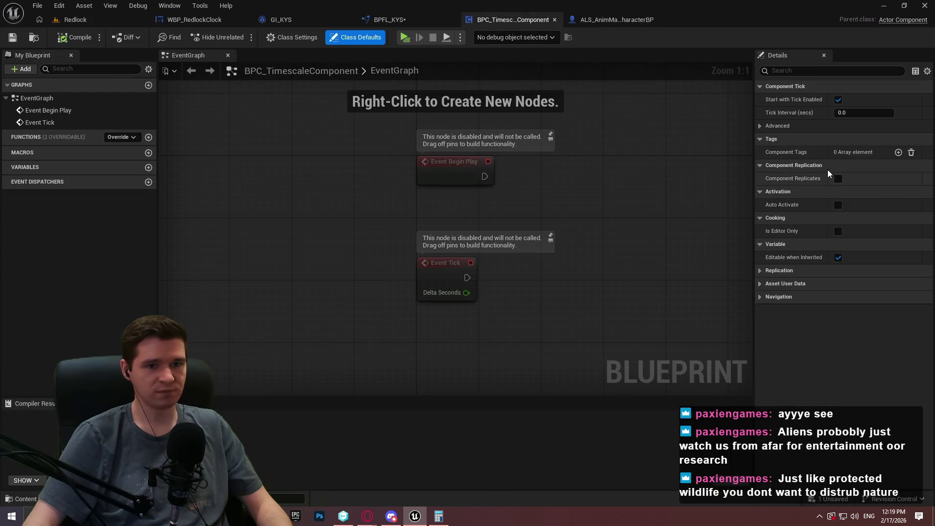
Set the component's Tick Interval to 1.0 and Tick Group to Pre Physics, then compile and save
{"action": "left_click", "coordinate": [857, 113]}
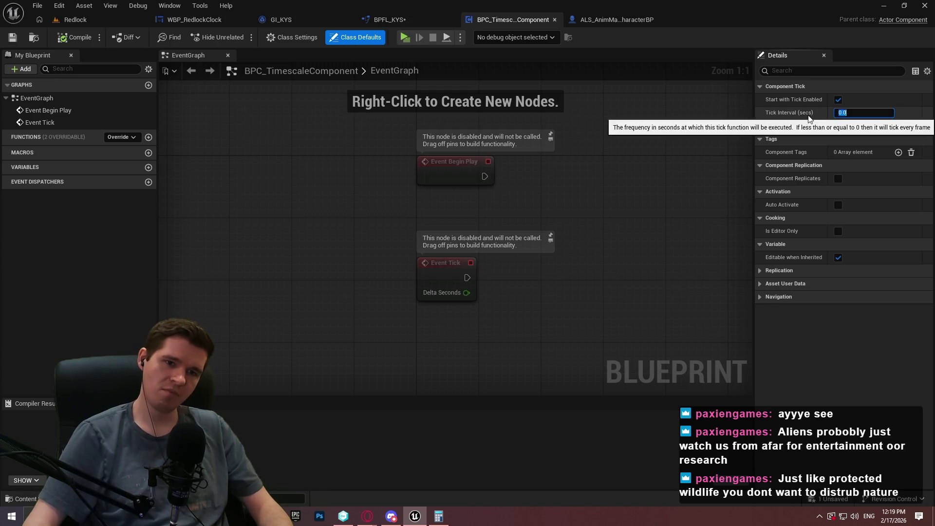
{"action": "left_click", "coordinate": [763, 126]}
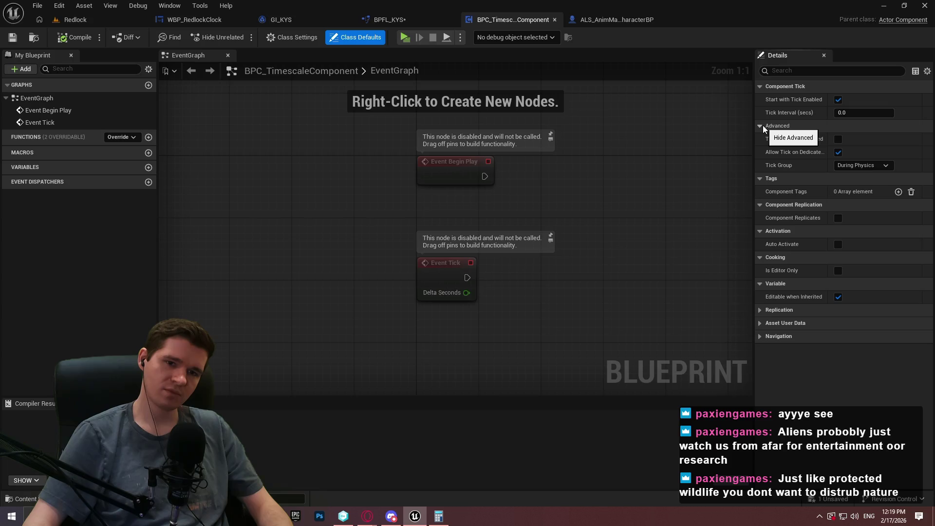
{"action": "left_click", "coordinate": [878, 166]}
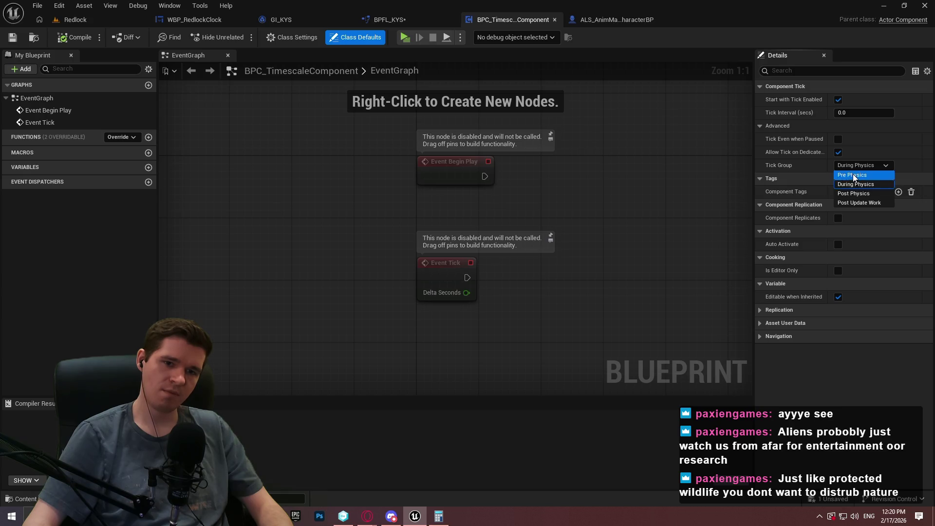
{"action": "left_click", "coordinate": [854, 175]}
{"action": "left_click", "coordinate": [857, 112]}
{"action": "type", "text": "1"}
{"action": "key", "text": "Return"}
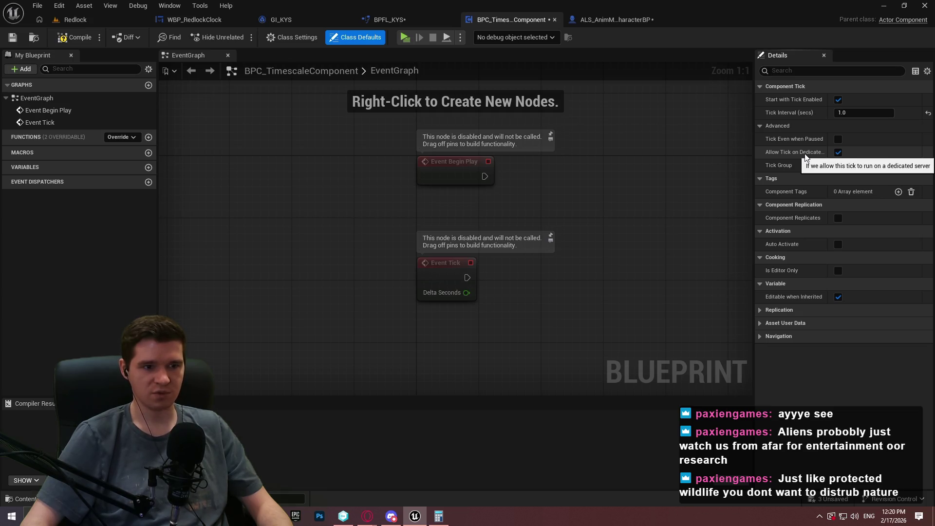
{"action": "left_click", "coordinate": [75, 37]}
{"action": "left_click", "coordinate": [13, 37]}
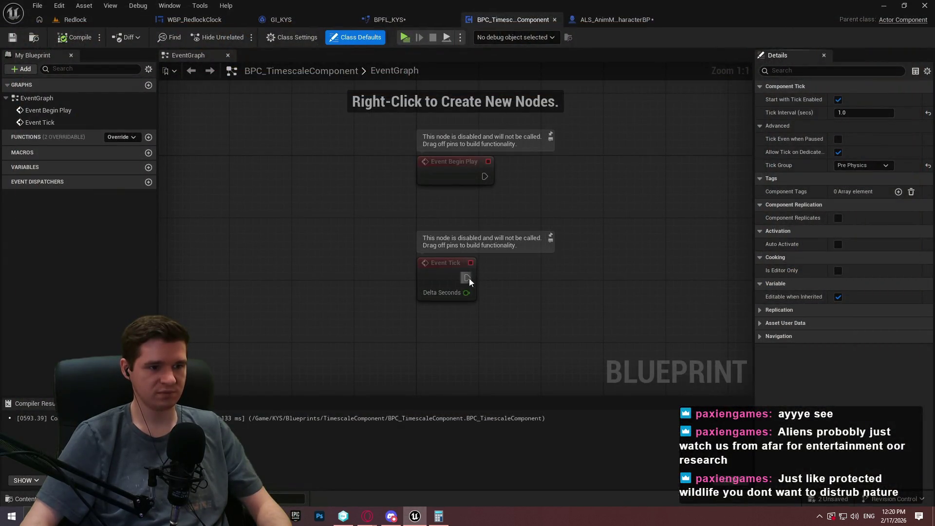
Connect a Print String node printing Hello after Event Tick and compile
{"action": "left_click_drag", "start_coordinate": [467, 274], "coordinate": [521, 276]}
{"action": "type", "text": "prin"}
{"action": "key", "text": "Return"}
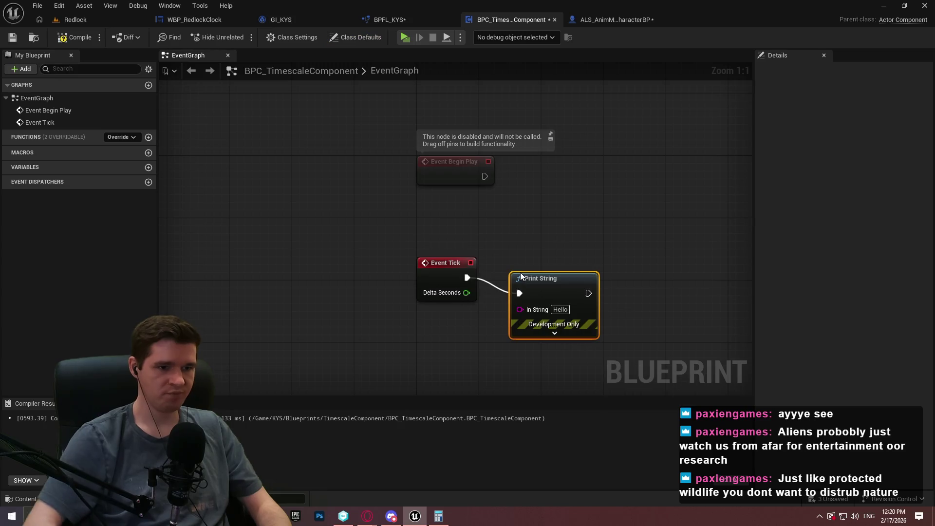
{"action": "left_click", "coordinate": [76, 38]}
Play the game and debug the spawned character's timescale component
{"action": "left_click", "coordinate": [406, 38]}
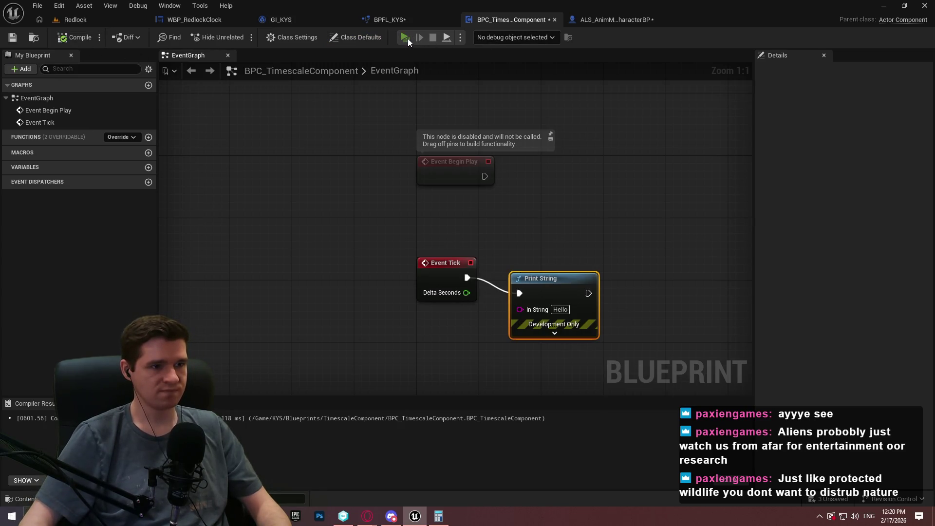
{"action": "key", "text": "w"}
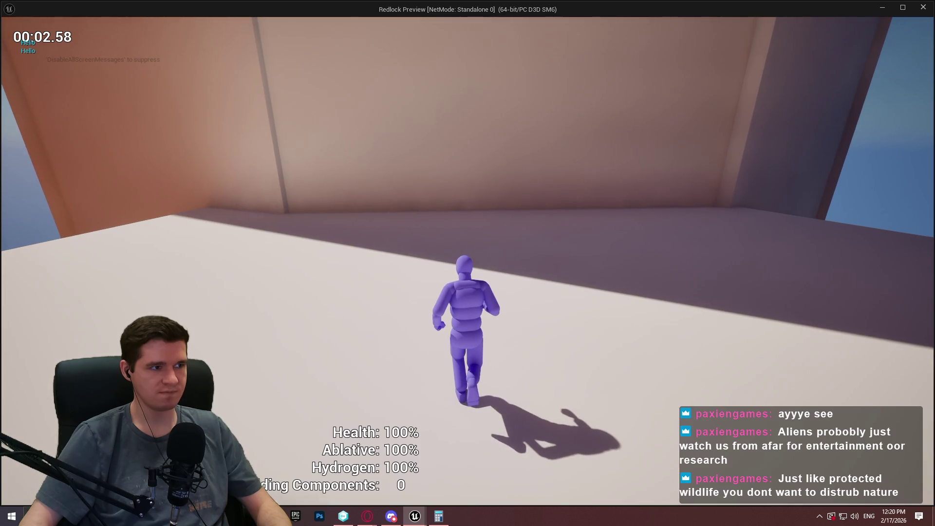
{"action": "key", "text": "super"}
{"action": "key", "text": "alt+Tab"}
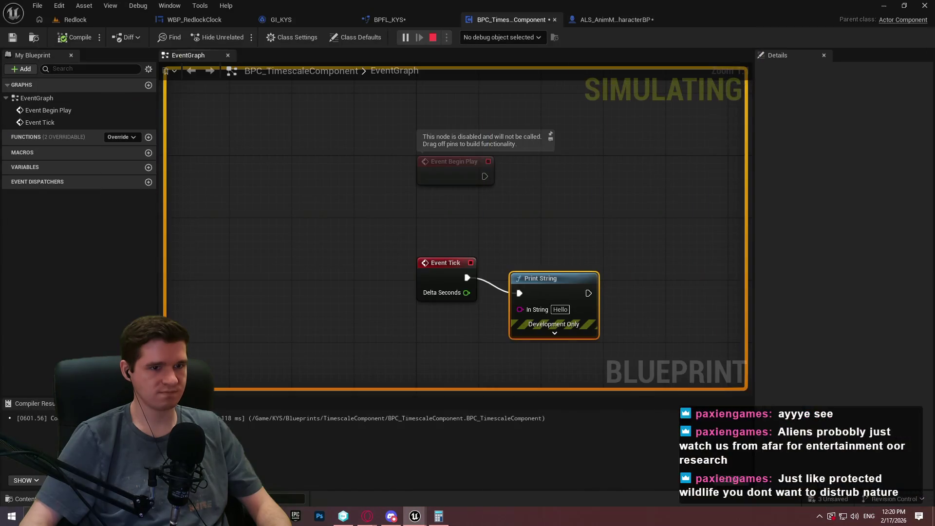
{"action": "left_click", "coordinate": [614, 254]}
{"action": "left_click", "coordinate": [519, 39]}
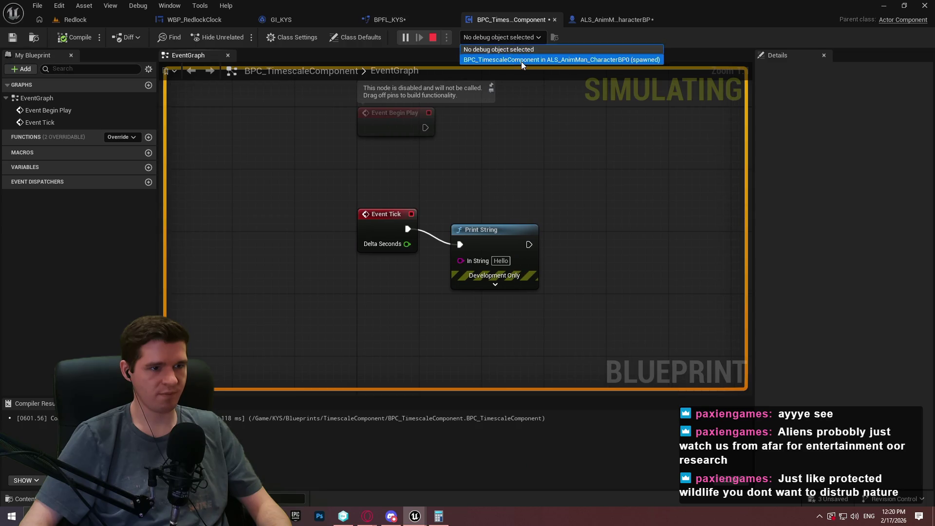
{"action": "left_click", "coordinate": [522, 61]}
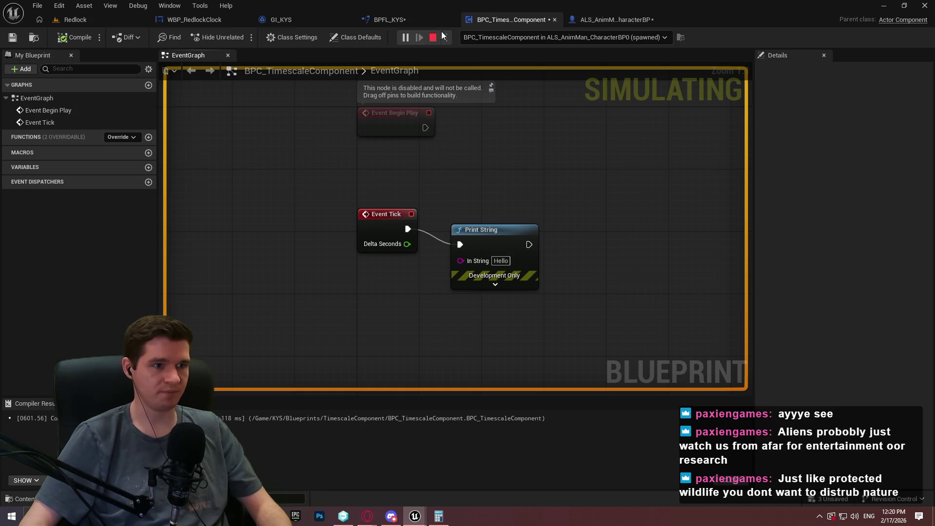
Stop the game, delete the test Print String node, and save the component
{"action": "key", "text": "Escape"}
{"action": "left_click", "coordinate": [507, 263]}
{"action": "key", "text": "Delete"}
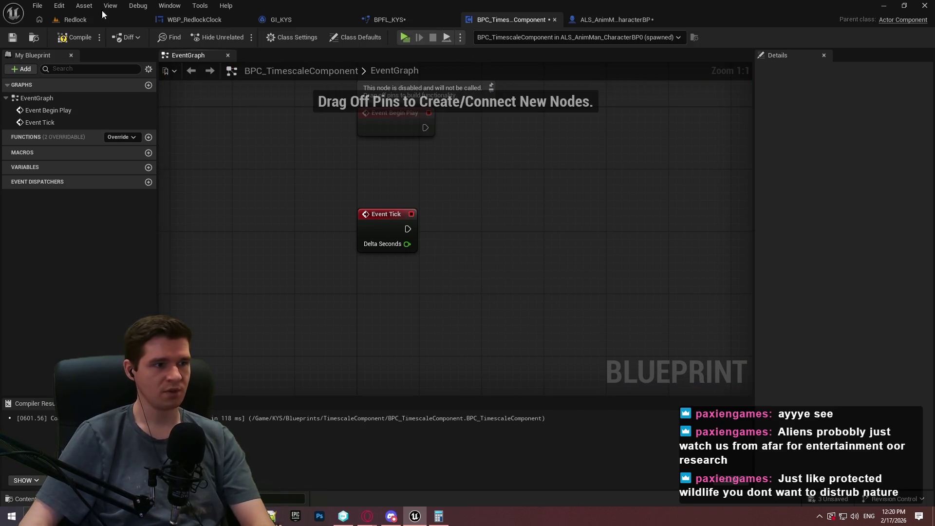
{"action": "left_click", "coordinate": [12, 38]}
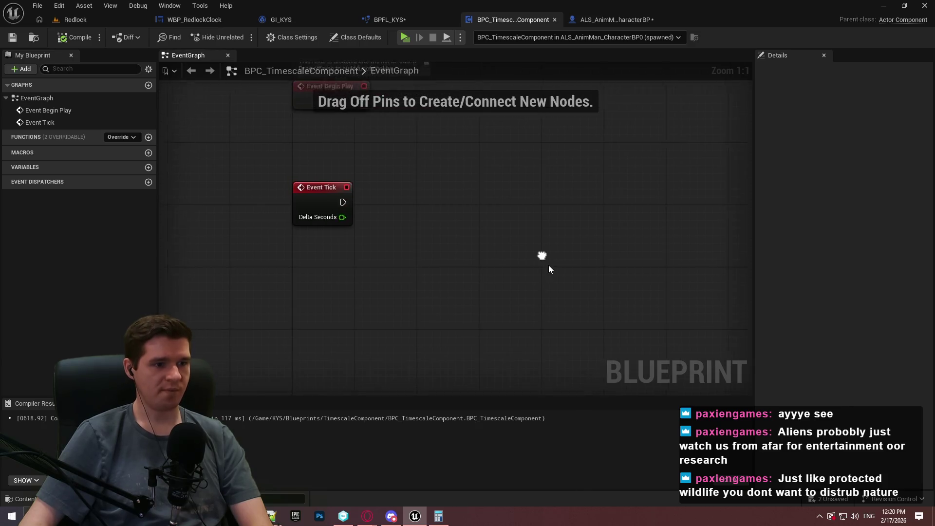
Add a Get Game Time in Seconds node positioned below Event Tick
{"action": "right_click", "coordinate": [337, 222]}
{"action": "key", "text": "Escape"}
{"action": "right_click", "coordinate": [285, 245]}
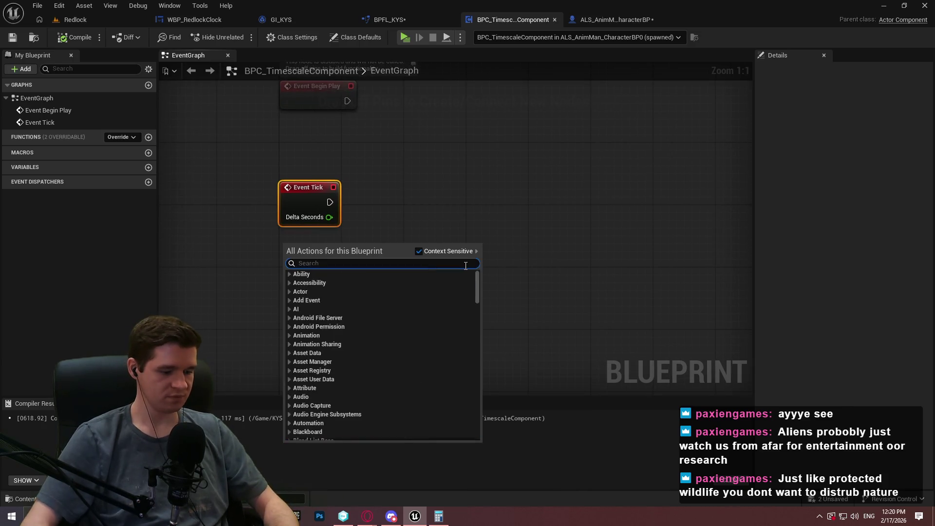
{"action": "type", "text": "get elapsed"}
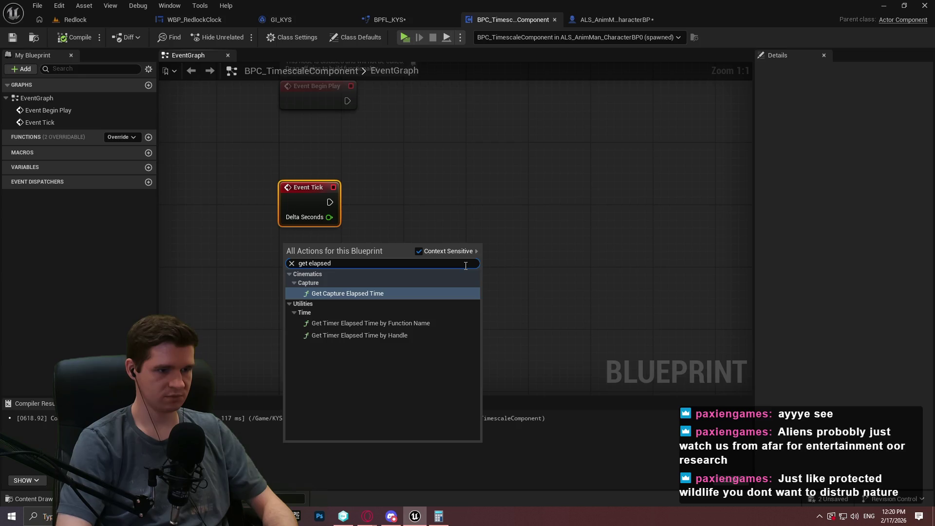
{"action": "key", "text": "ctrl+a"}
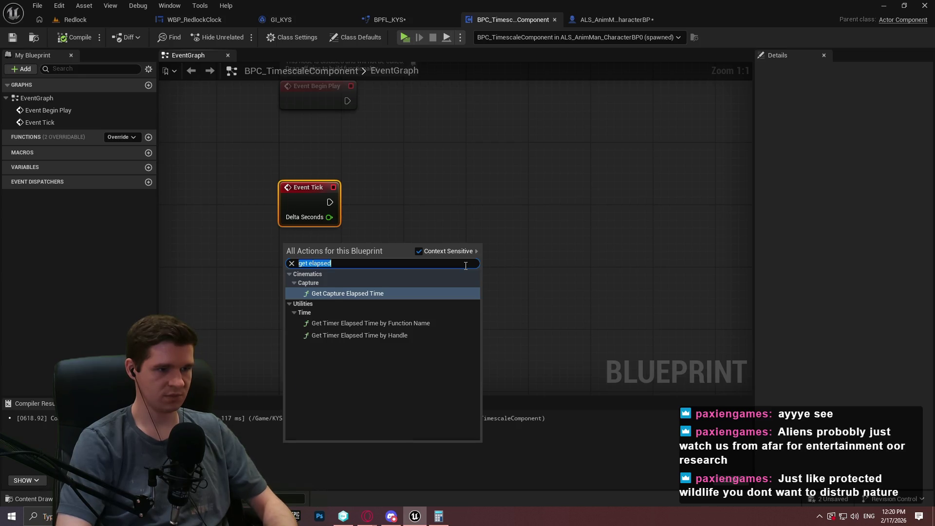
{"action": "type", "text": "get game time"}
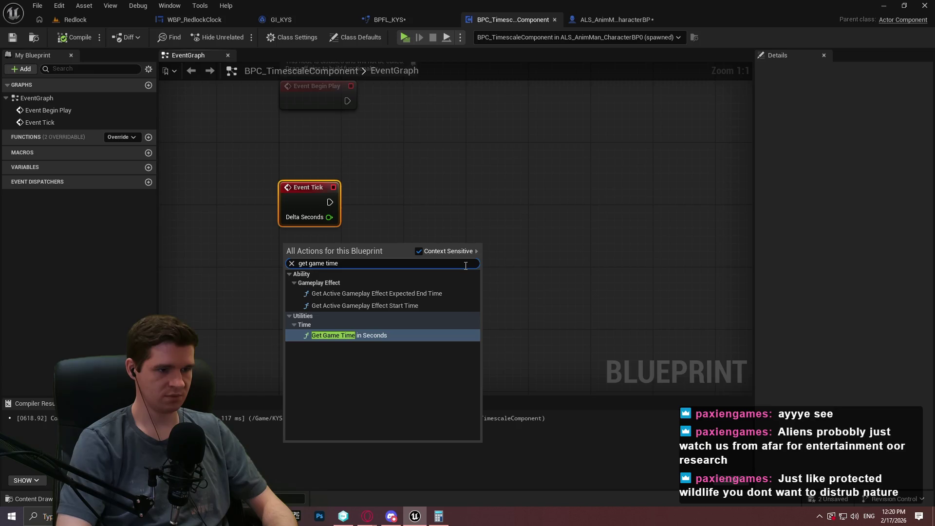
{"action": "key", "text": "Return"}
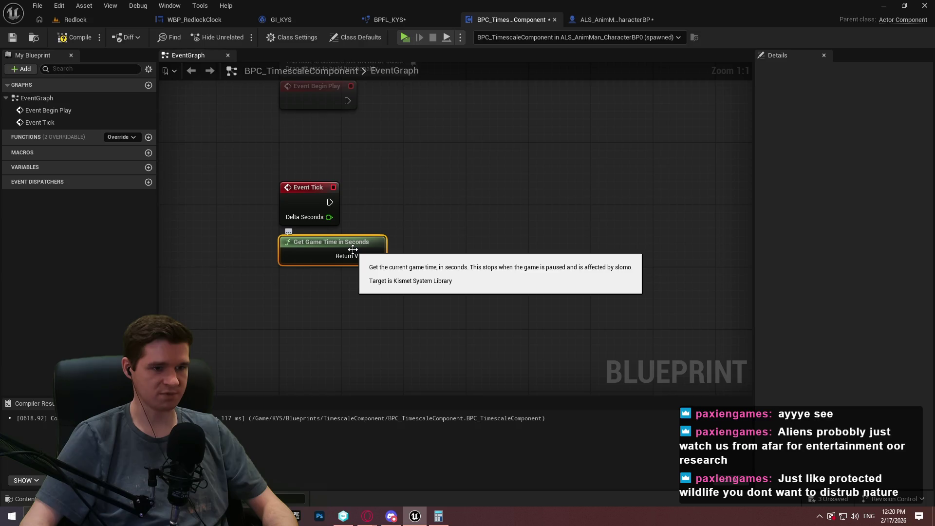
{"action": "left_click_drag", "start_coordinate": [352, 246], "coordinate": [351, 262]}
{"action": "left_click", "coordinate": [399, 226]}
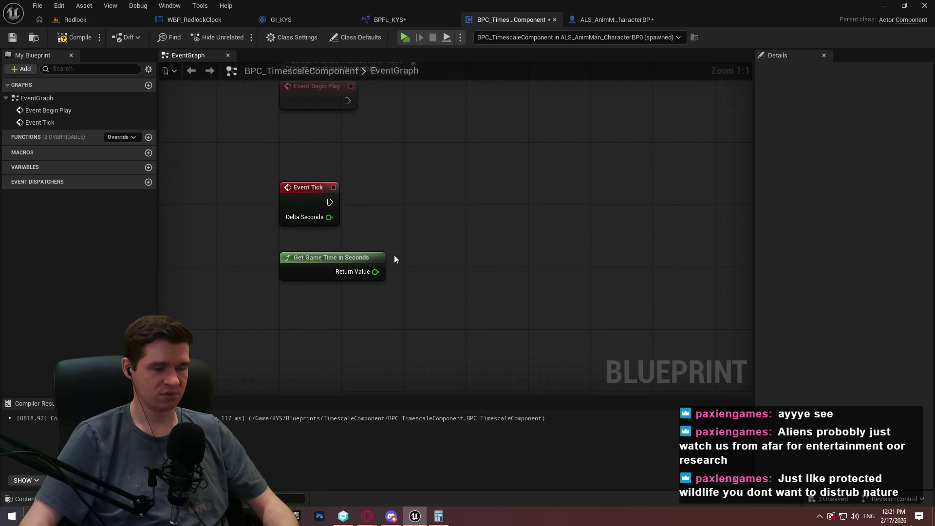
{"action": "left_click", "coordinate": [365, 269]}
{"action": "left_click_drag", "start_coordinate": [364, 256], "coordinate": [353, 268]}
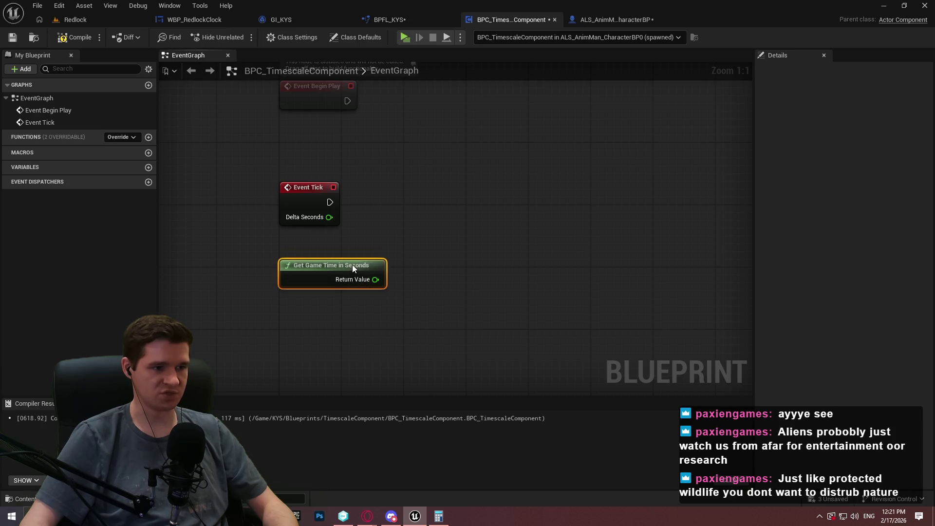
{"action": "key", "text": "ctrl+z"}
{"action": "left_click", "coordinate": [369, 241]}
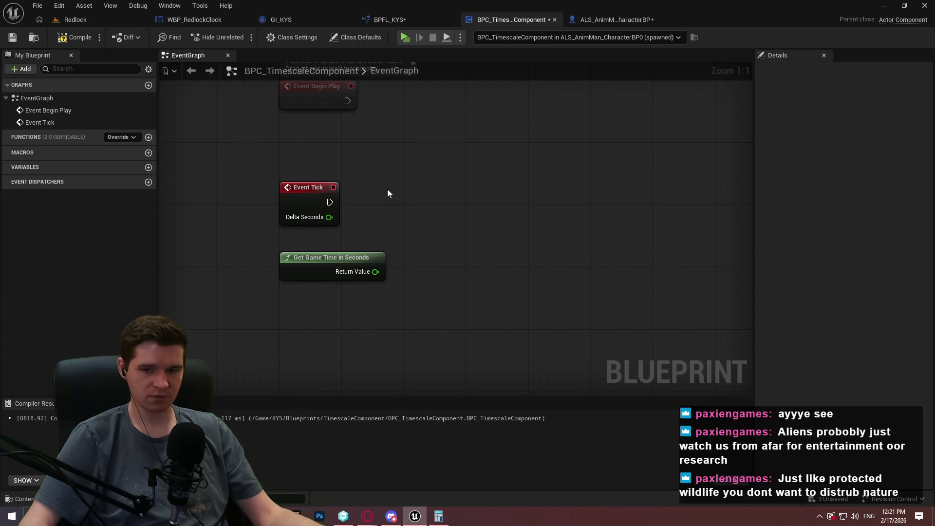
{"action": "right_click", "coordinate": [398, 196]}
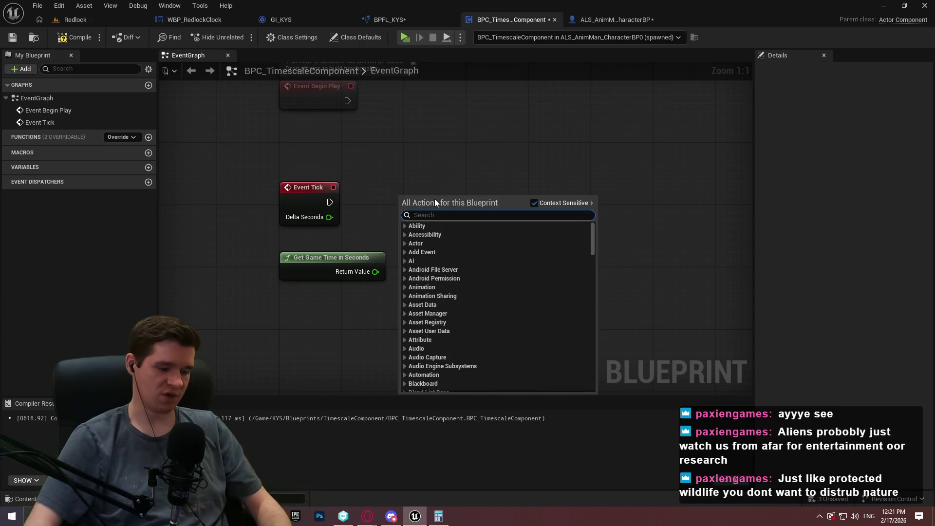
Add a Get Game Instance (GI) node with a Get Starting Earth Time getter wired from it
{"action": "type", "text": "get game instance"}
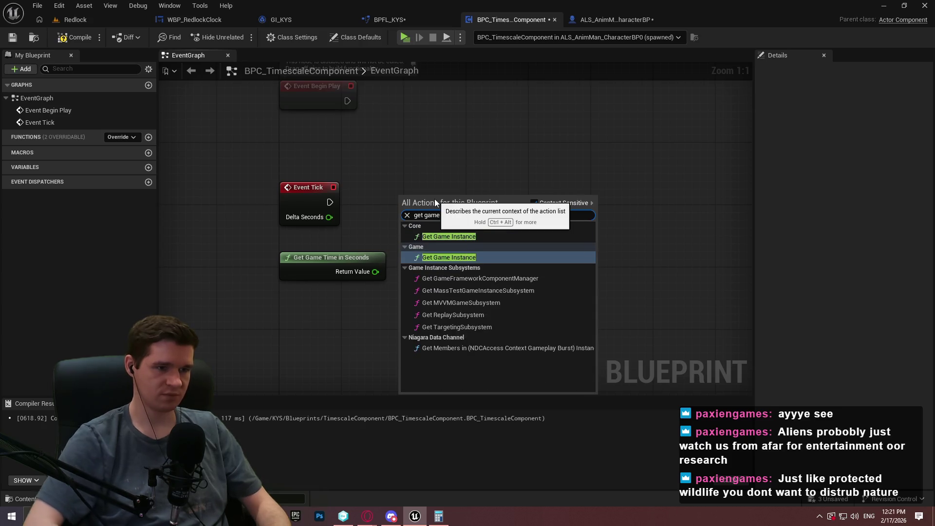
{"action": "key", "text": "Return"}
{"action": "left_click_drag", "start_coordinate": [435, 198], "coordinate": [501, 198]}
{"action": "type", "text": "starting time"}
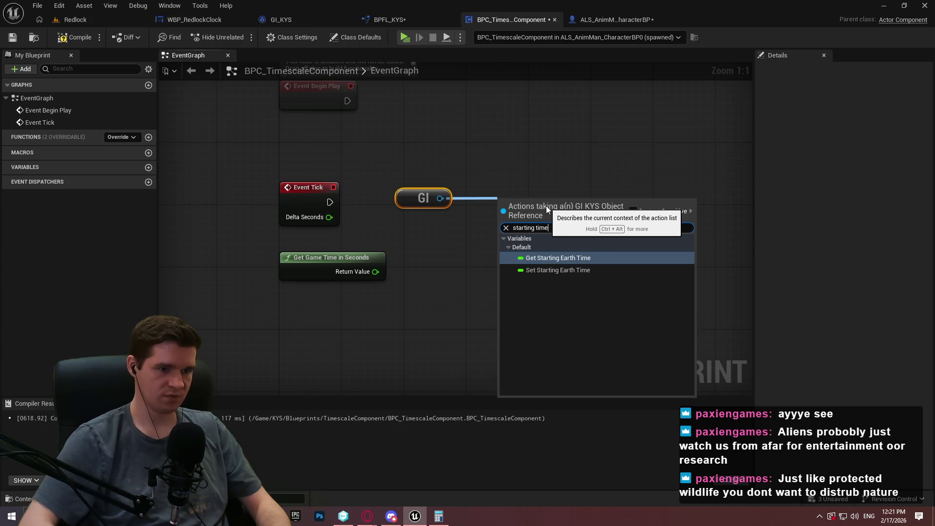
{"action": "left_click", "coordinate": [530, 258]}
Lay out the GI pair and the Get Game Time in Seconds node lower in the graph
{"action": "left_click_drag", "start_coordinate": [418, 200], "coordinate": [449, 199]}
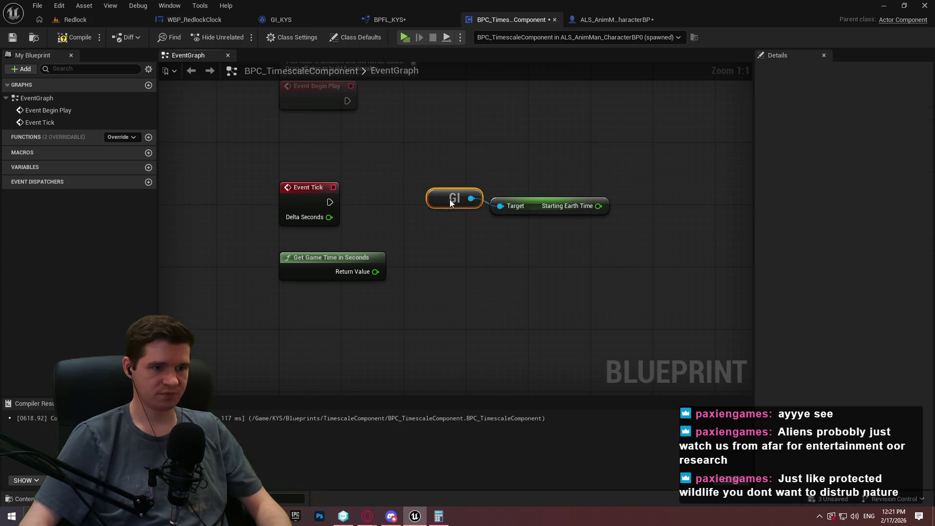
{"action": "left_click_drag", "start_coordinate": [535, 199], "coordinate": [528, 198]}
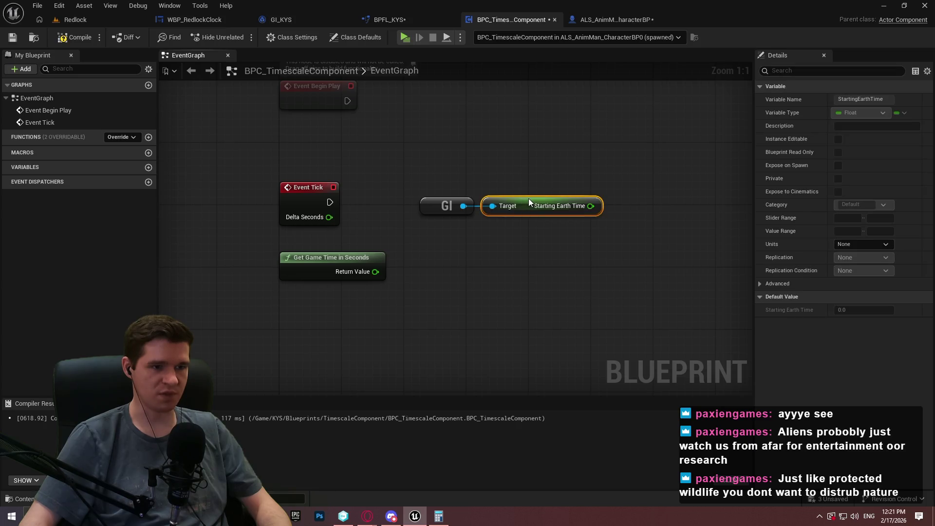
{"action": "left_click_drag", "start_coordinate": [580, 231], "coordinate": [384, 179]}
{"action": "left_click_drag", "start_coordinate": [335, 258], "coordinate": [483, 351]}
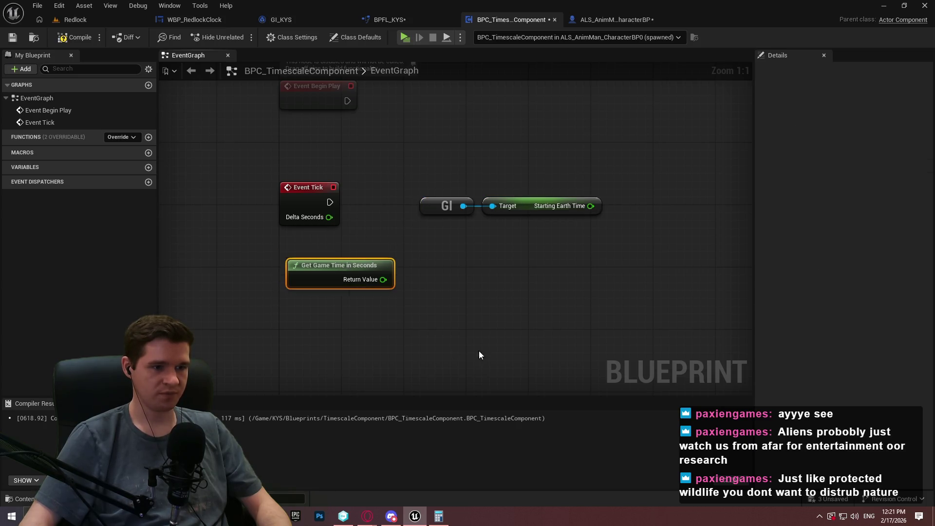
{"action": "mouse_move", "coordinate": [421, 199]}
{"action": "left_mouse_down"}
{"action": "mouse_move", "coordinate": [350, 269]}
{"action": "mouse_move", "coordinate": [311, 276]}
{"action": "left_mouse_up"}
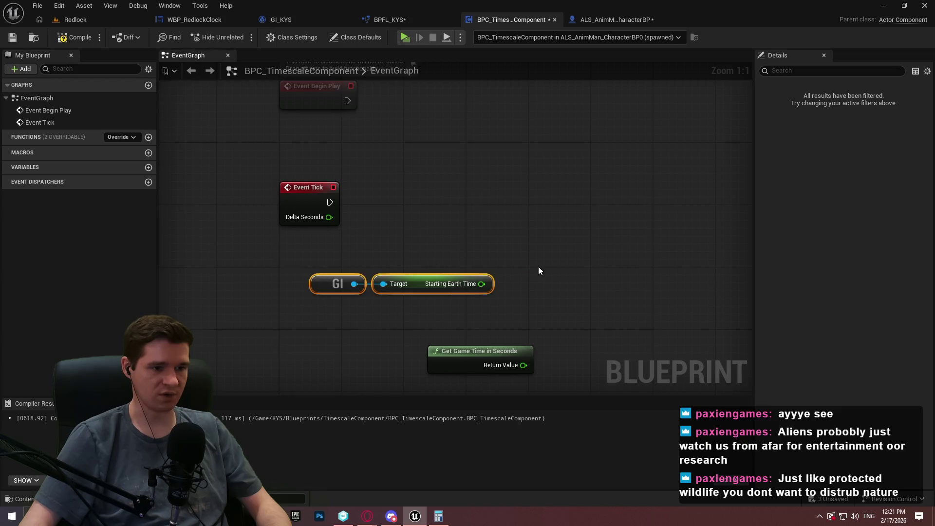
{"action": "left_click", "coordinate": [539, 267]}
{"action": "left_click_drag", "start_coordinate": [457, 362], "coordinate": [380, 379]}
{"action": "left_click", "coordinate": [568, 308]}
{"action": "left_click_drag", "start_coordinate": [568, 307], "coordinate": [506, 295]}
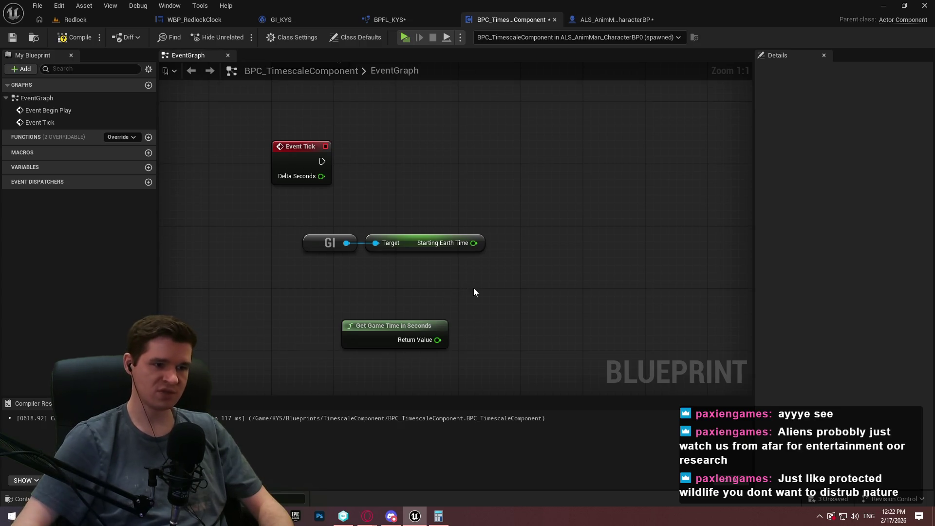
{"action": "left_click", "coordinate": [282, 19]}
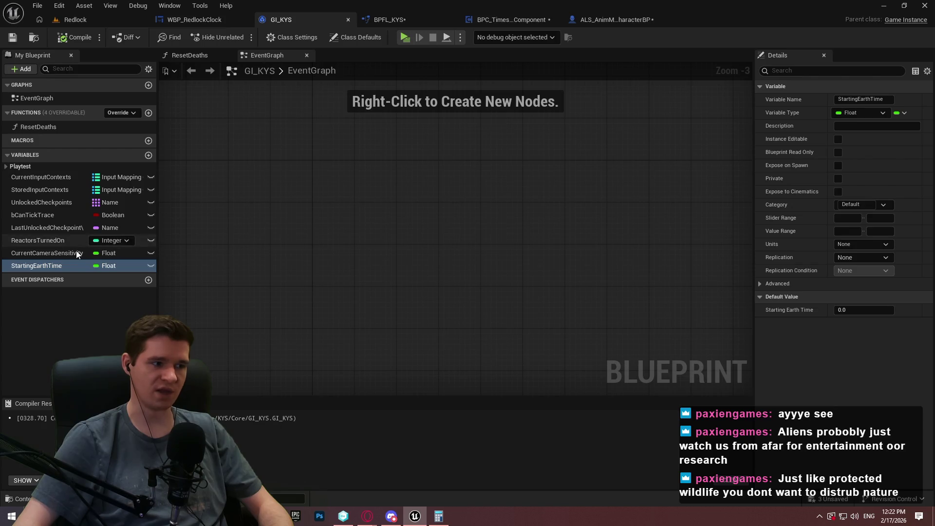
Duplicate StartingEarthTime in GI_KYS as float LastSavedGameTime, then compile and save
{"action": "right_click", "coordinate": [58, 267]}
{"action": "left_click", "coordinate": [92, 345]}
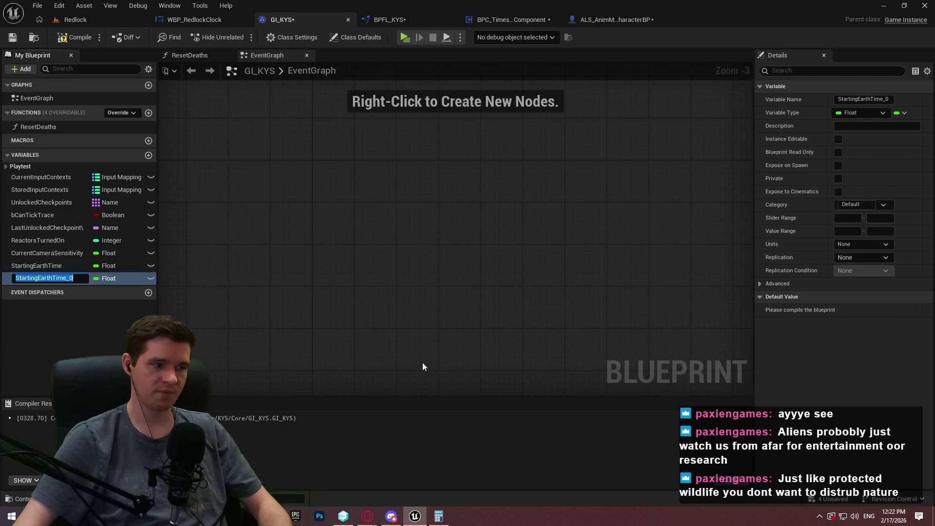
{"action": "type", "text": "LastSave"}
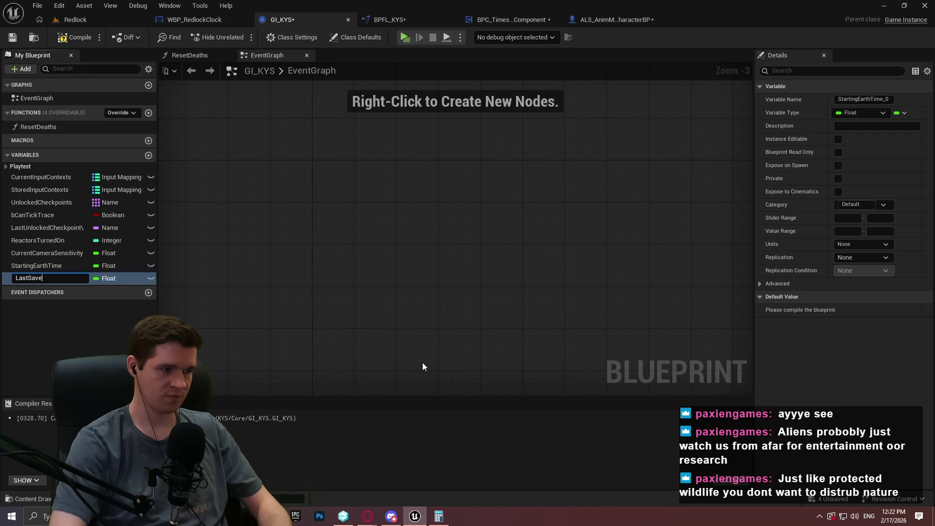
{"action": "type", "text": "dGameTime"}
{"action": "key", "text": "Return"}
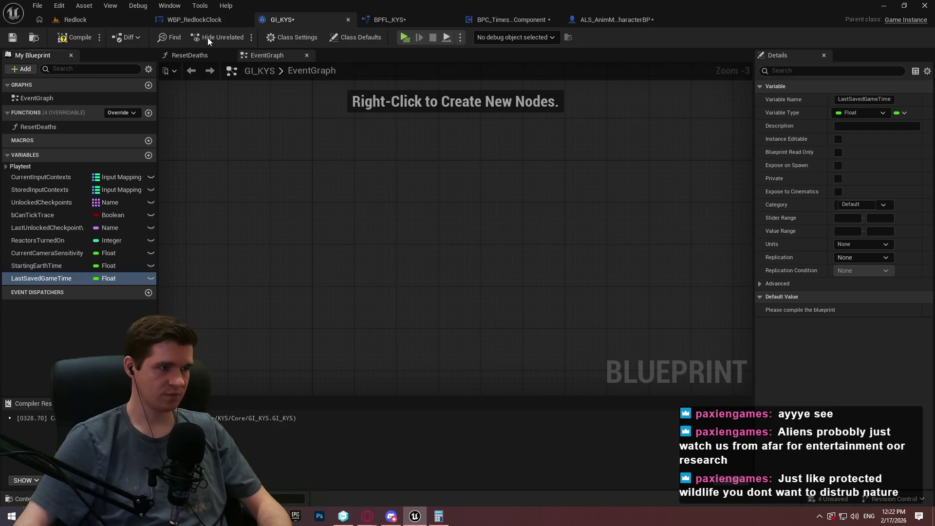
{"action": "left_click", "coordinate": [74, 37]}
{"action": "left_click", "coordinate": [13, 38]}
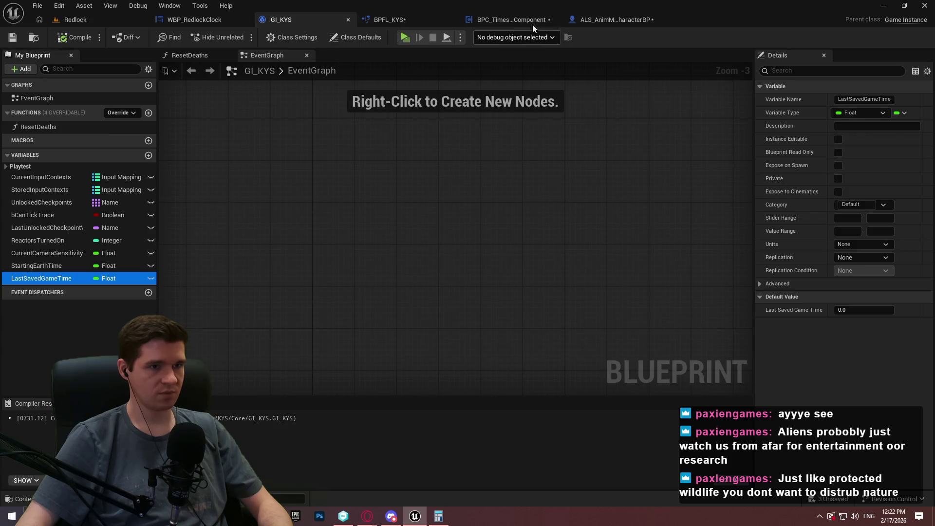
Add a SET Last Saved Game Time node fed from GI and arrange it among the other nodes
{"action": "left_click", "coordinate": [533, 22]}
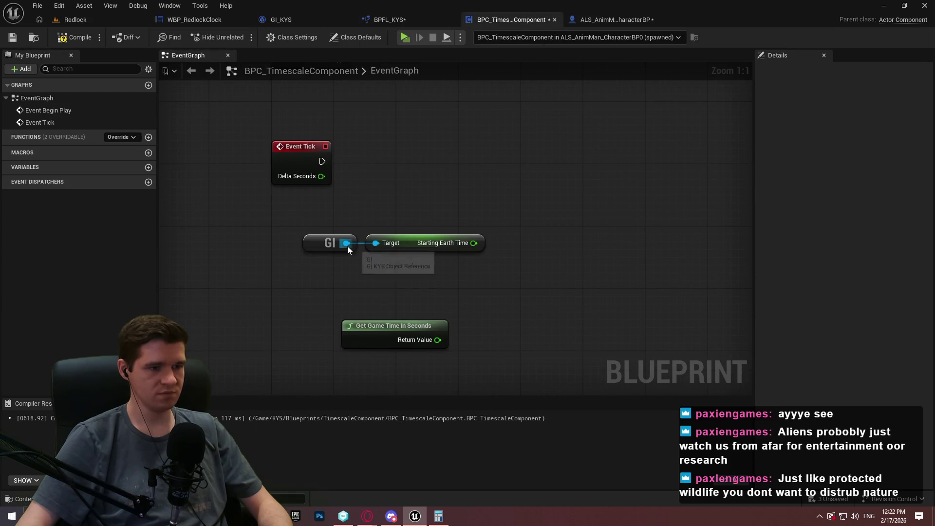
{"action": "left_click_drag", "start_coordinate": [346, 243], "coordinate": [450, 282]}
{"action": "type", "text": "last save"}
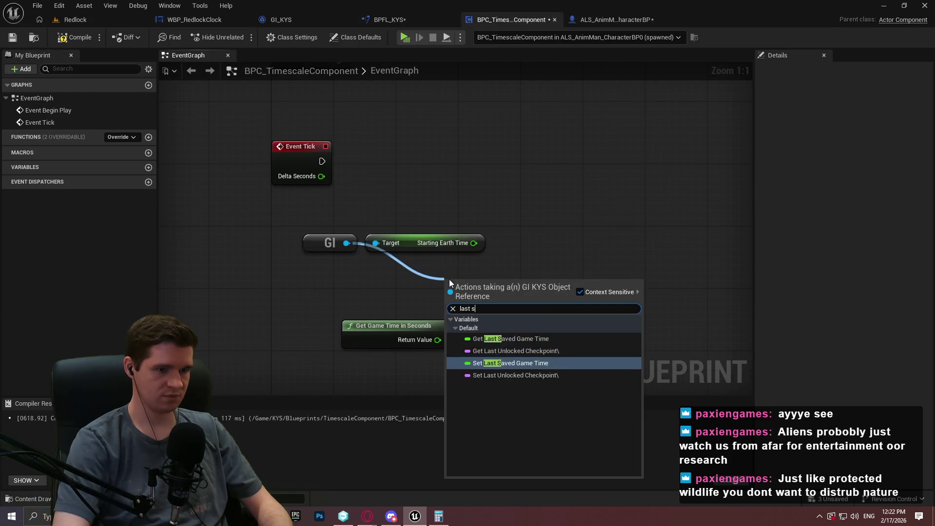
{"action": "left_click", "coordinate": [530, 349]}
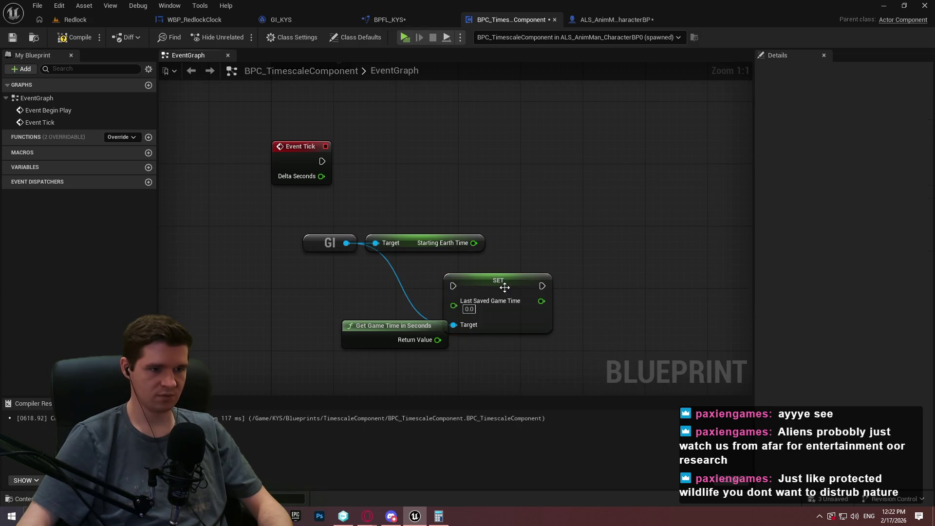
{"action": "left_click_drag", "start_coordinate": [503, 286], "coordinate": [613, 166]}
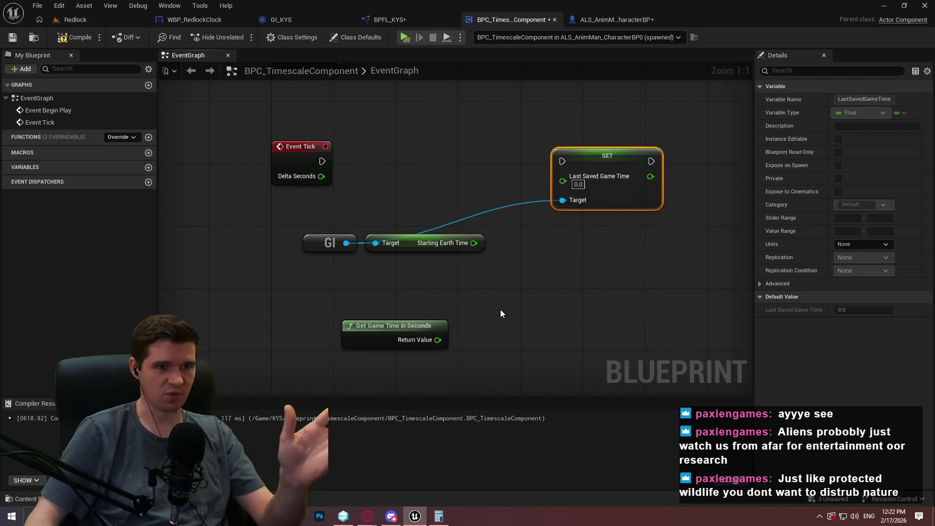
{"action": "mouse_move", "coordinate": [625, 331]}
{"action": "left_mouse_down"}
{"action": "mouse_move", "coordinate": [592, 296]}
{"action": "mouse_move", "coordinate": [340, 148]}
{"action": "mouse_move", "coordinate": [350, 160]}
{"action": "left_mouse_up"}
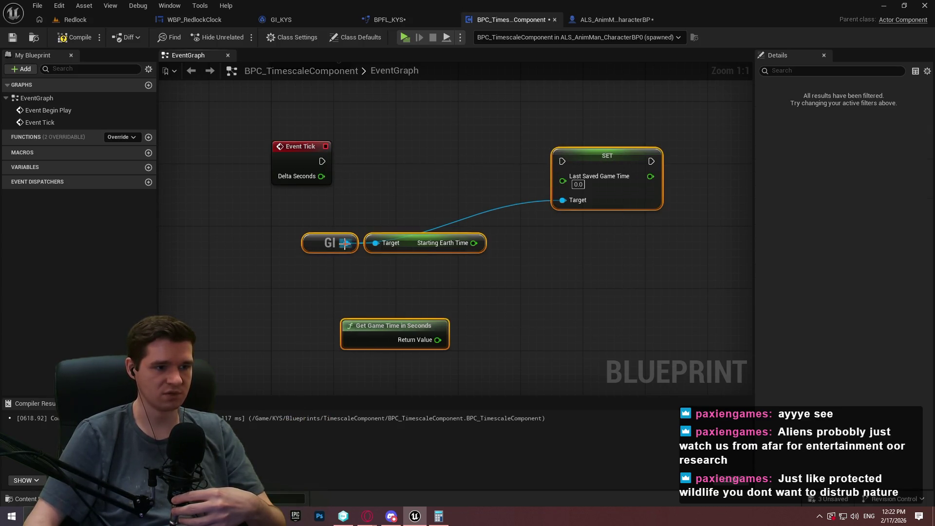
{"action": "mouse_move", "coordinate": [346, 243]}
{"action": "left_mouse_down"}
{"action": "mouse_move", "coordinate": [400, 282]}
{"action": "mouse_move", "coordinate": [420, 283]}
{"action": "mouse_move", "coordinate": [387, 270]}
{"action": "left_mouse_up"}
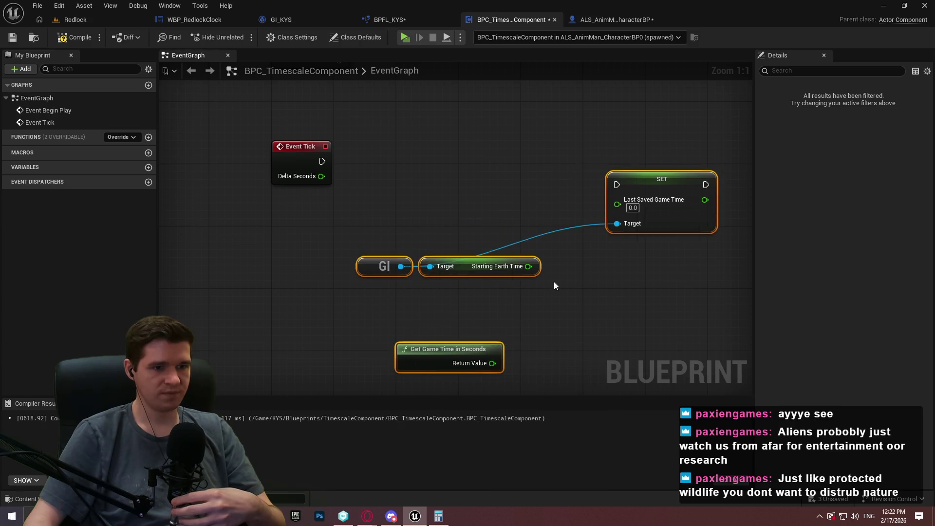
{"action": "left_click", "coordinate": [554, 281]}
{"action": "mouse_move", "coordinate": [449, 353]}
{"action": "left_mouse_down"}
{"action": "mouse_move", "coordinate": [512, 314]}
{"action": "mouse_move", "coordinate": [518, 338]}
{"action": "mouse_move", "coordinate": [488, 215]}
{"action": "mouse_move", "coordinate": [479, 213]}
{"action": "mouse_move", "coordinate": [680, 207]}
{"action": "mouse_move", "coordinate": [617, 200]}
{"action": "left_mouse_up"}
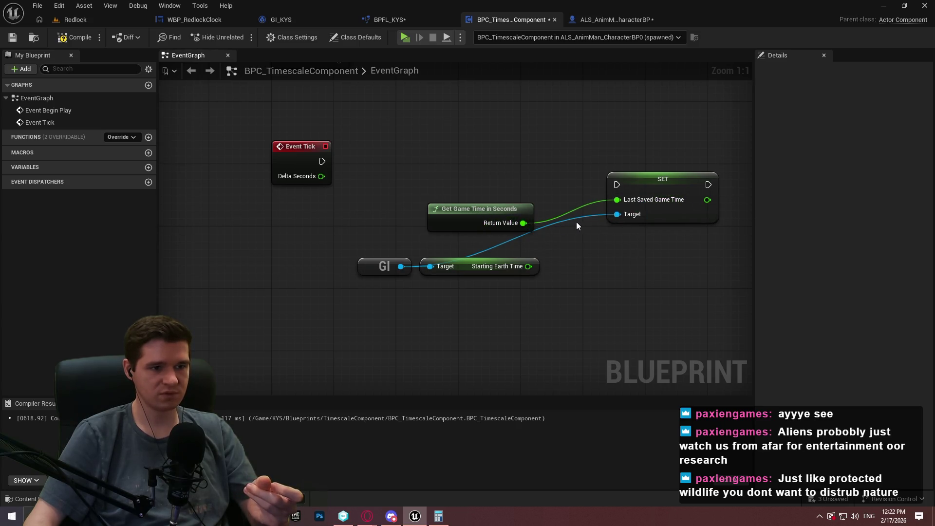
{"action": "left_click", "coordinate": [516, 221], "text": "alt"}
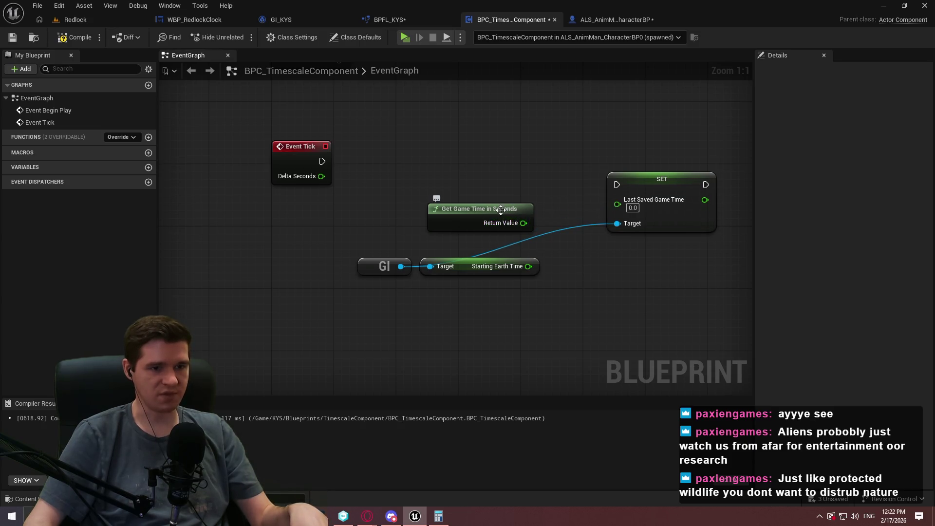
{"action": "mouse_move", "coordinate": [504, 203]}
{"action": "left_mouse_down"}
{"action": "mouse_move", "coordinate": [571, 223]}
{"action": "mouse_move", "coordinate": [565, 319]}
{"action": "mouse_move", "coordinate": [398, 300]}
{"action": "left_mouse_up"}
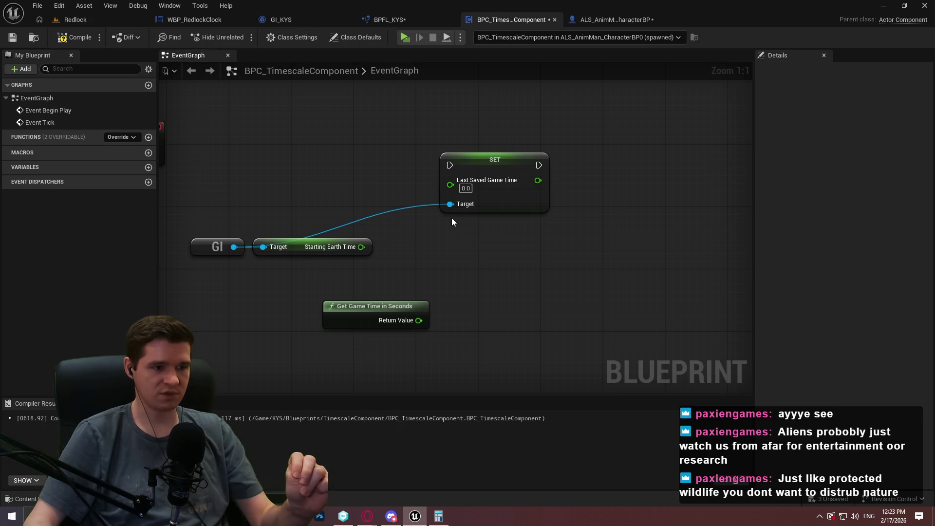
{"action": "left_click_drag", "start_coordinate": [448, 222], "coordinate": [427, 222]}
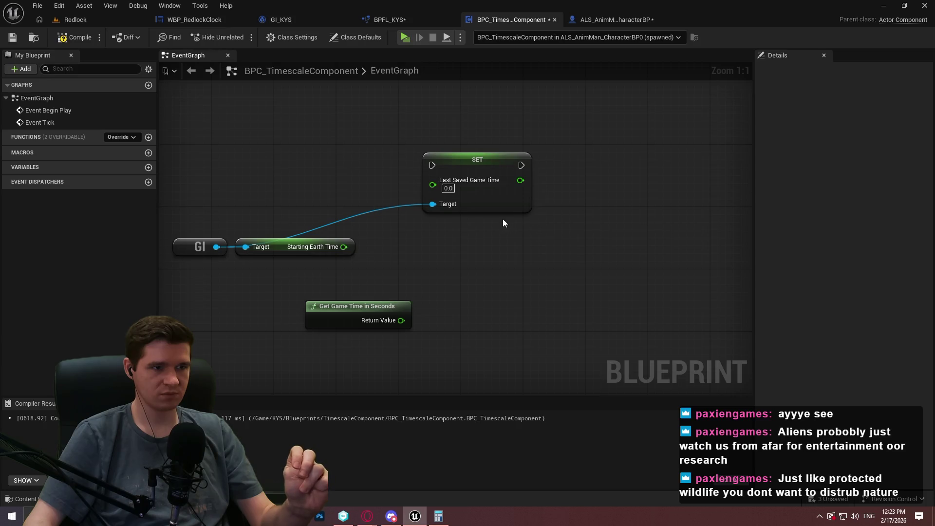
{"action": "left_click", "coordinate": [281, 19]}
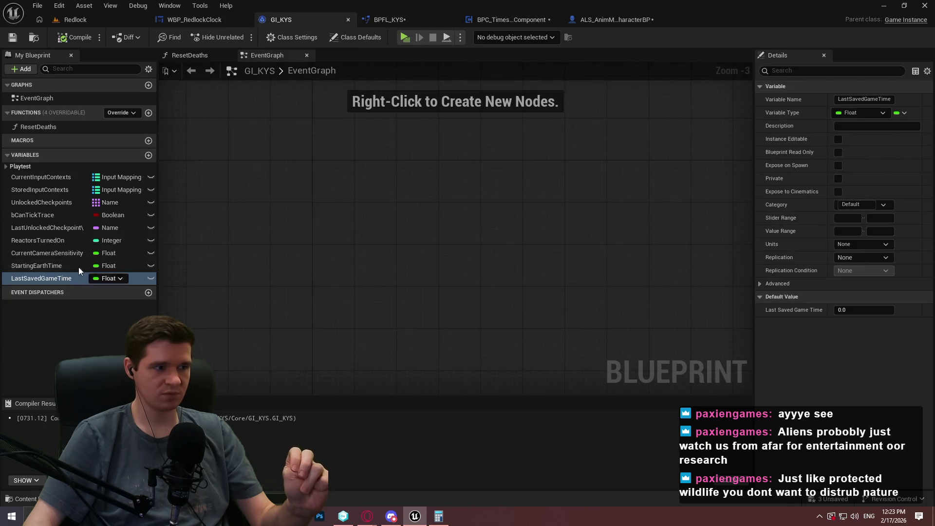
Duplicate LastSavedGameTime in GI_KYS as float CurrentGameTime, then compile and save
{"action": "right_click", "coordinate": [42, 273]}
{"action": "left_click", "coordinate": [89, 350]}
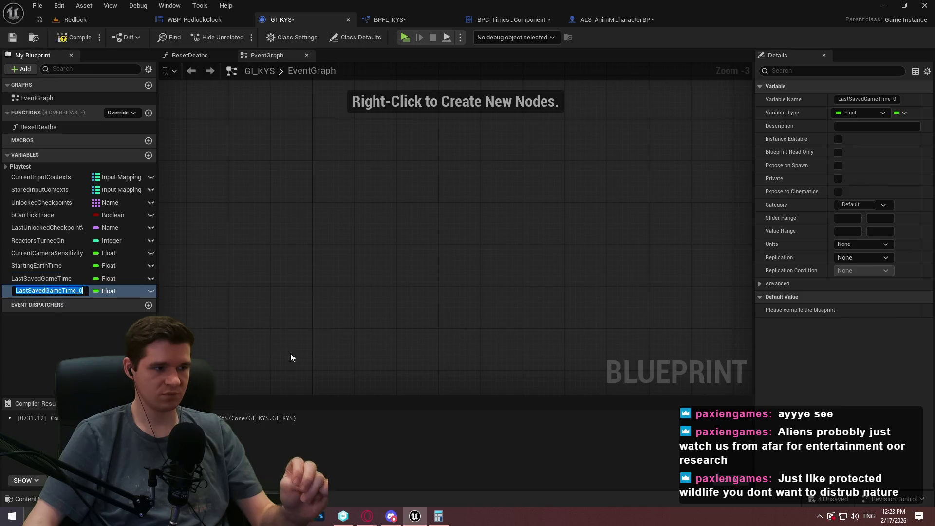
{"action": "type", "text": "Curren"}
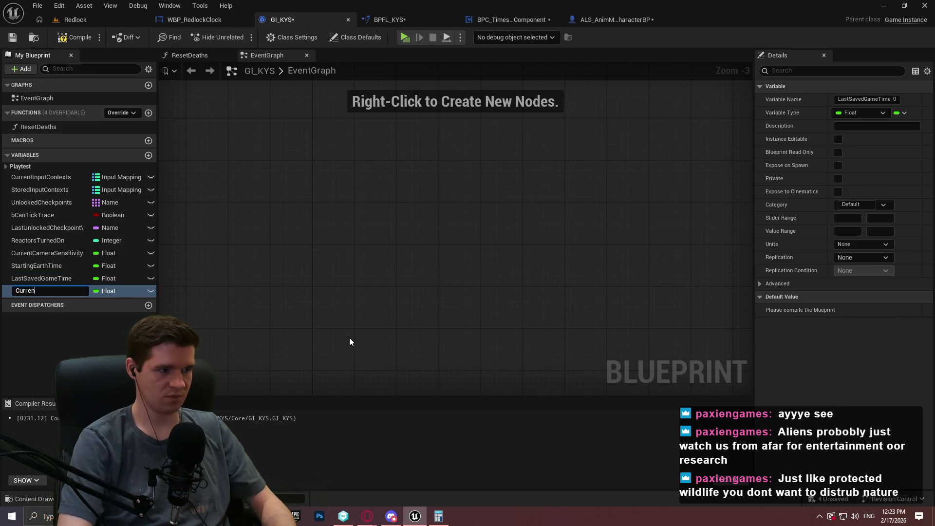
{"action": "type", "text": "tGameTime"}
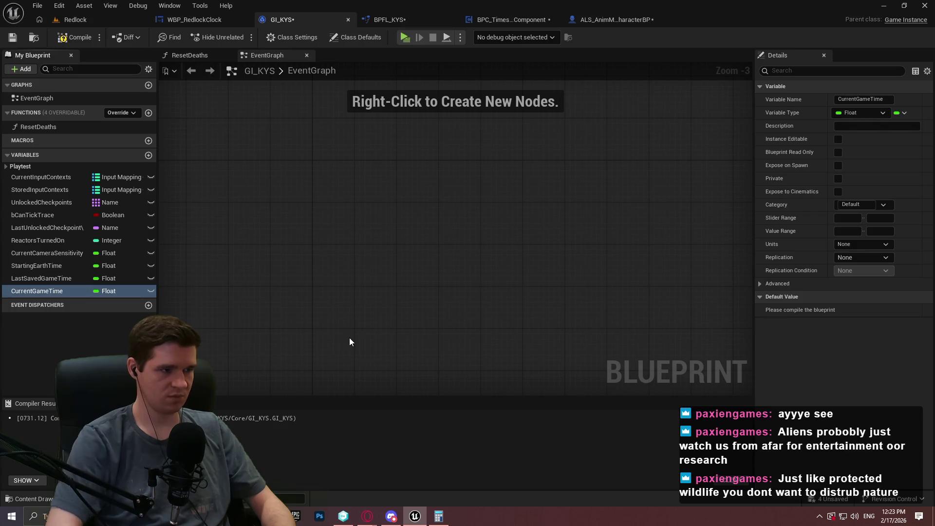
{"action": "left_click", "coordinate": [73, 37]}
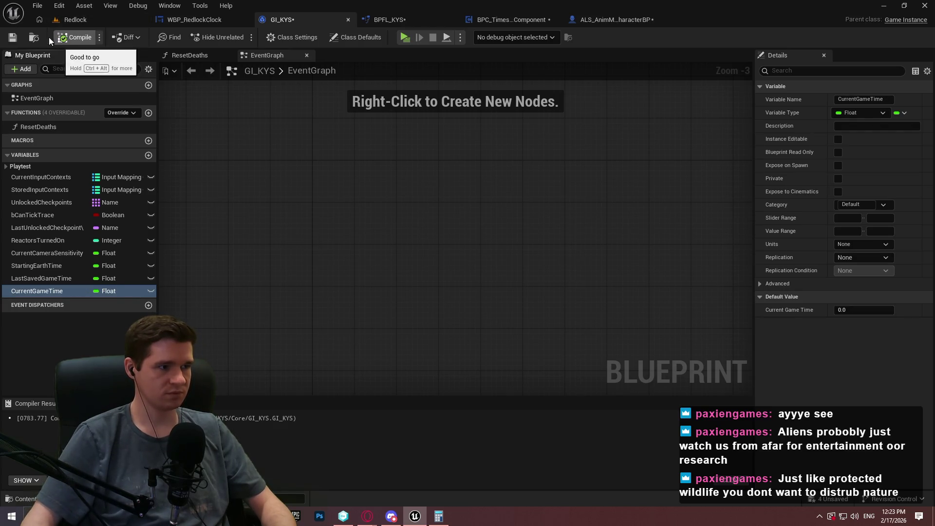
{"action": "left_click", "coordinate": [12, 37]}
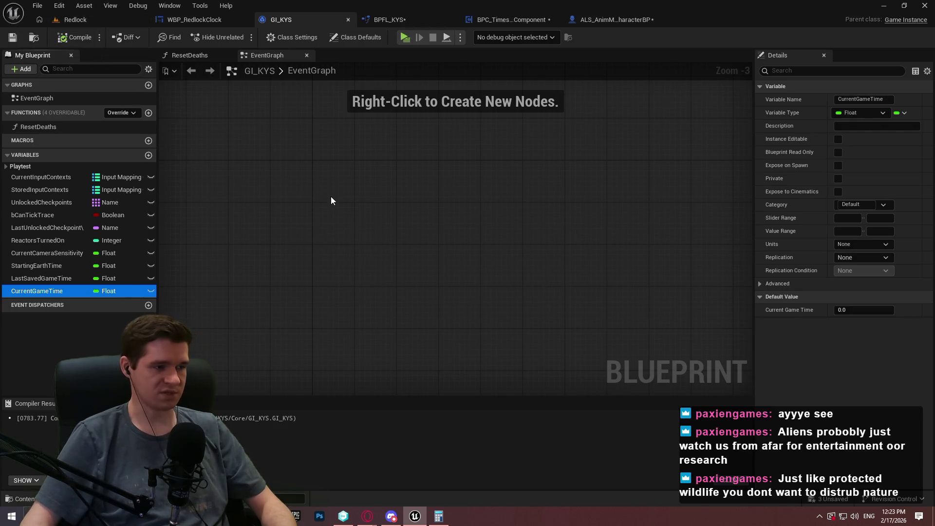
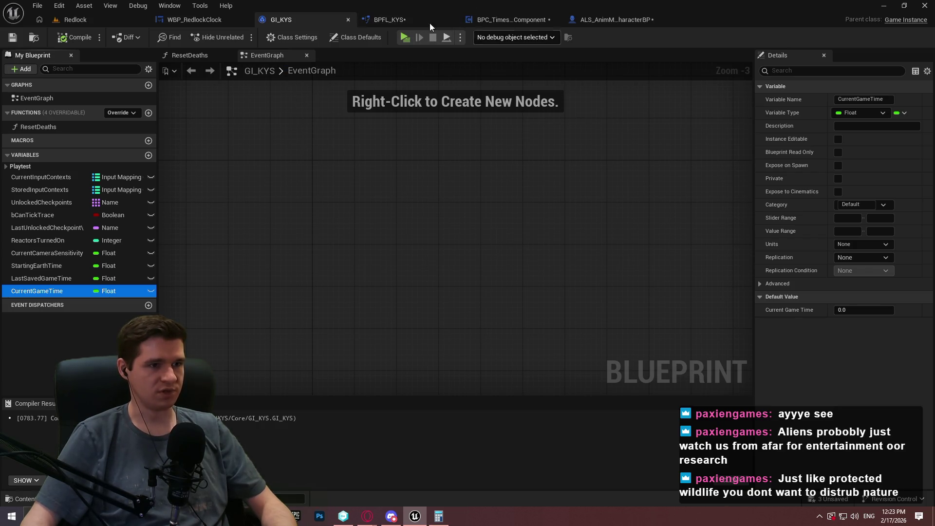
Switch to BPC_TimescaleComponent and shift the GI and Starting Earth Time nodes right
{"action": "left_click", "coordinate": [392, 18]}
{"action": "left_click", "coordinate": [539, 137]}
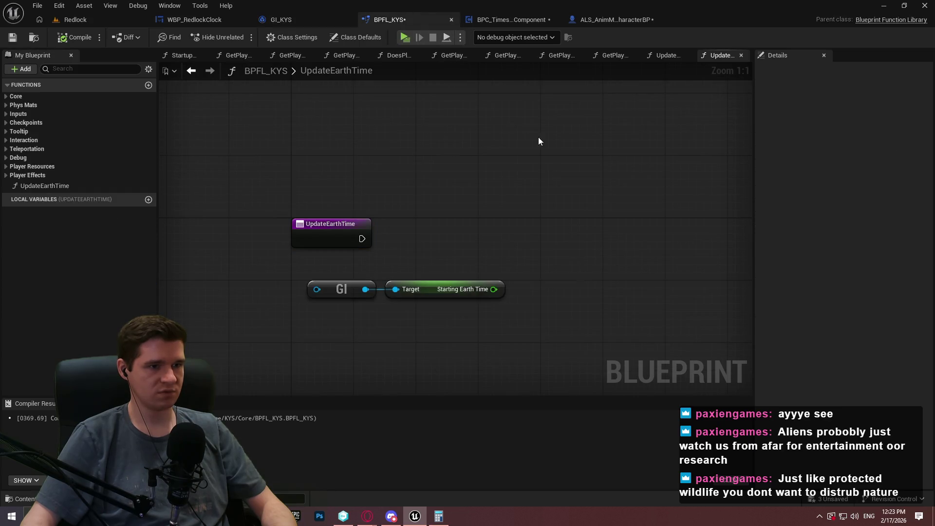
{"action": "left_click", "coordinate": [536, 21]}
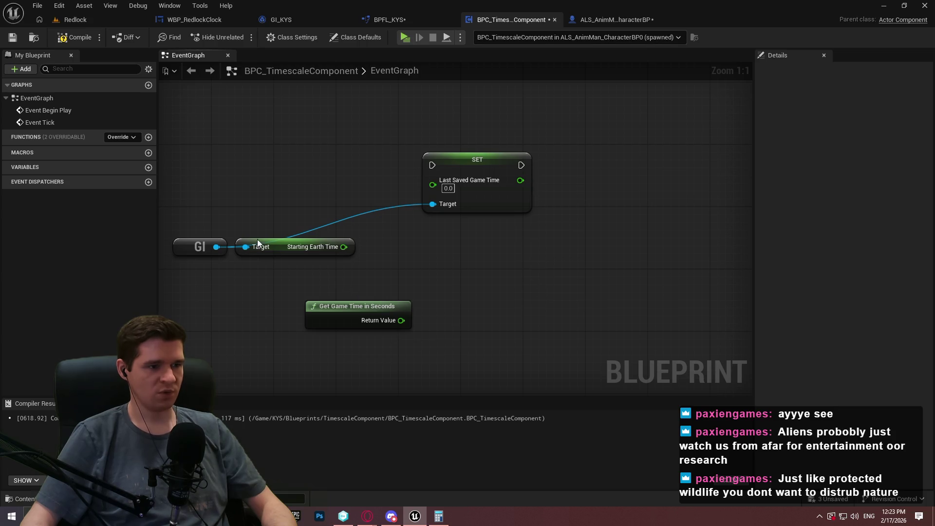
{"action": "left_click_drag", "start_coordinate": [257, 239], "coordinate": [179, 250]}
{"action": "mouse_move", "coordinate": [336, 247]}
{"action": "left_mouse_down"}
{"action": "mouse_move", "coordinate": [485, 256]}
{"action": "mouse_move", "coordinate": [448, 256]}
{"action": "mouse_move", "coordinate": [476, 255]}
{"action": "left_mouse_up"}
{"action": "left_click", "coordinate": [498, 287]}
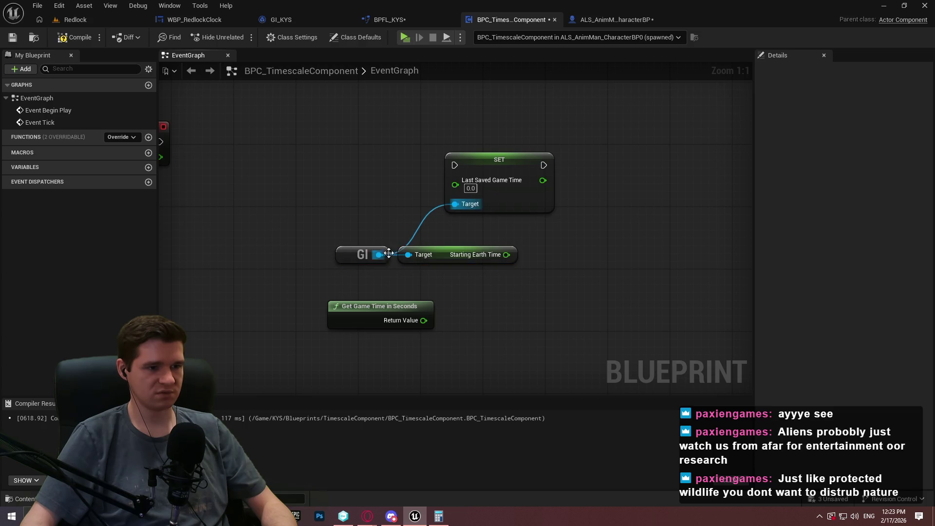
Drag a wire from Starting Earth Time, browse the Variables and Utilities actions, then cancel
{"action": "left_click_drag", "start_coordinate": [507, 254], "coordinate": [555, 308]}
{"action": "mouse_move", "coordinate": [740, 156]}
{"action": "left_mouse_down"}
{"action": "mouse_move", "coordinate": [738, 270]}
{"action": "mouse_move", "coordinate": [707, 273]}
{"action": "left_mouse_up"}
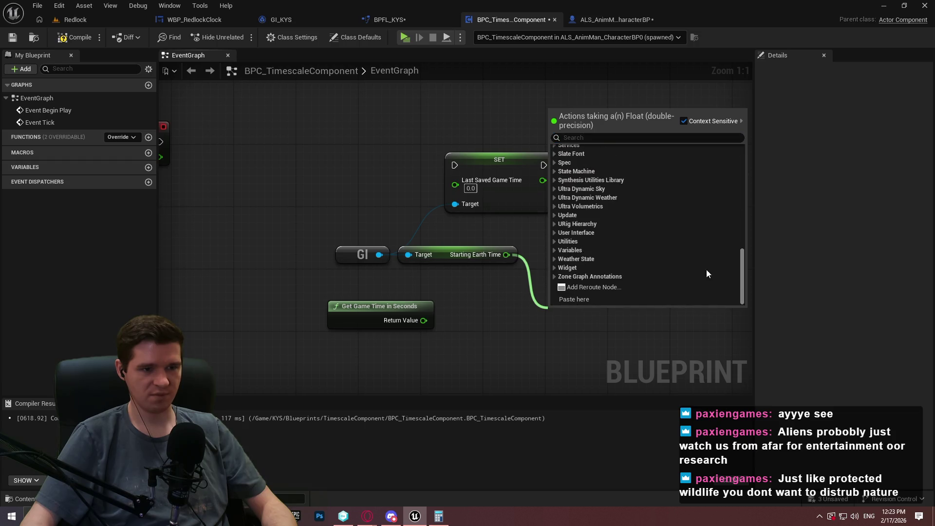
{"action": "left_click", "coordinate": [555, 250]}
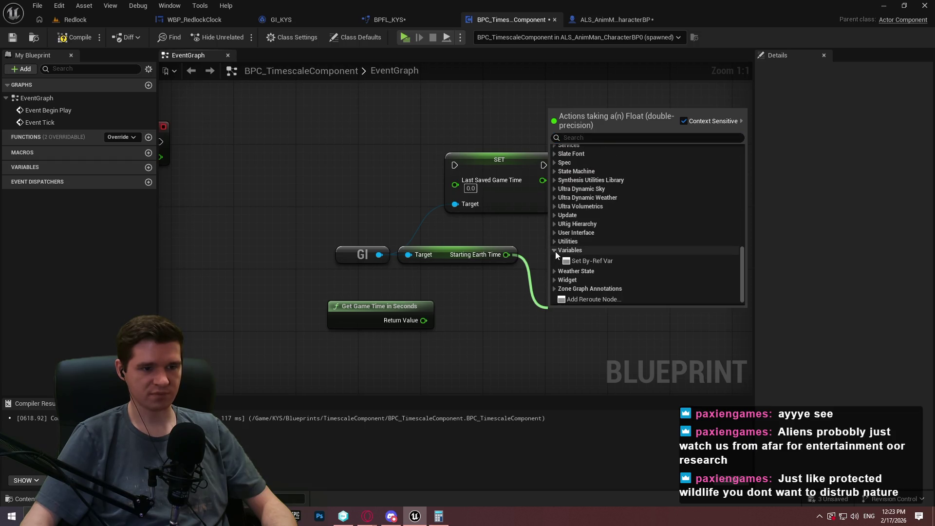
{"action": "left_click", "coordinate": [556, 241]}
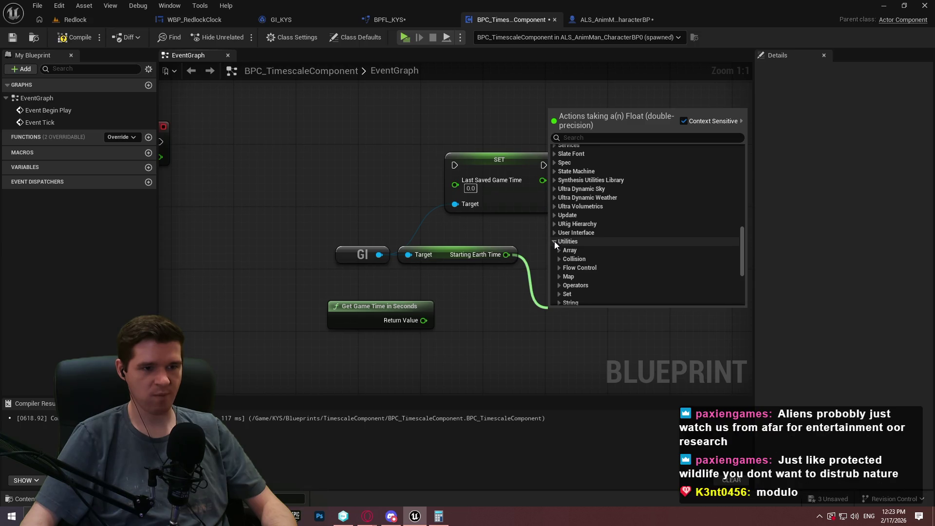
{"action": "key", "text": "Escape"}
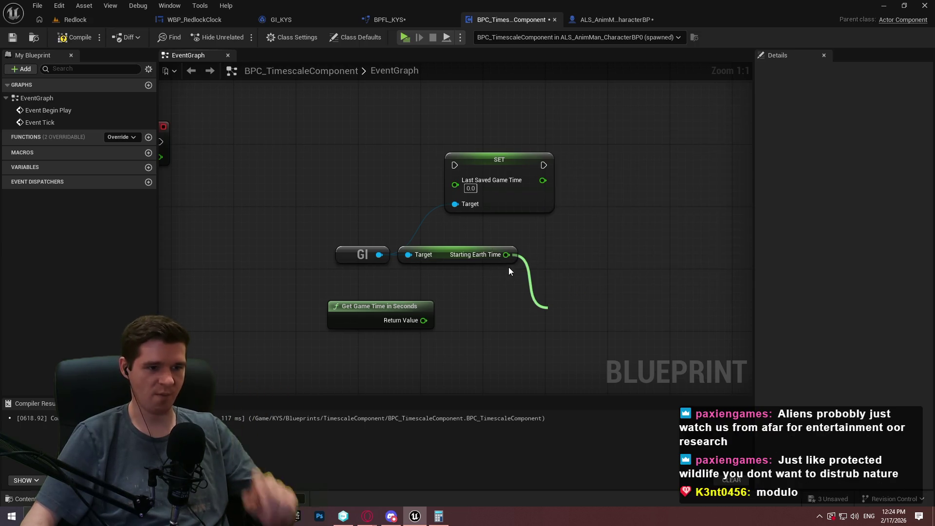
Wire Starting Earth Time into a new Division (Whole and Remainder) node found via 'mod'
{"action": "left_click_drag", "start_coordinate": [508, 255], "coordinate": [547, 267]}
{"action": "type", "text": "modulo"}
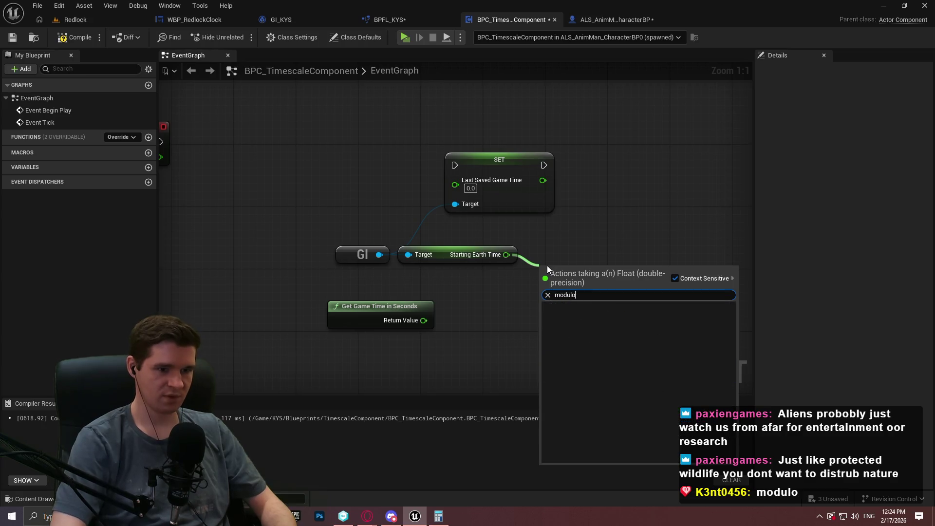
{"action": "key", "text": "BackSpace"}
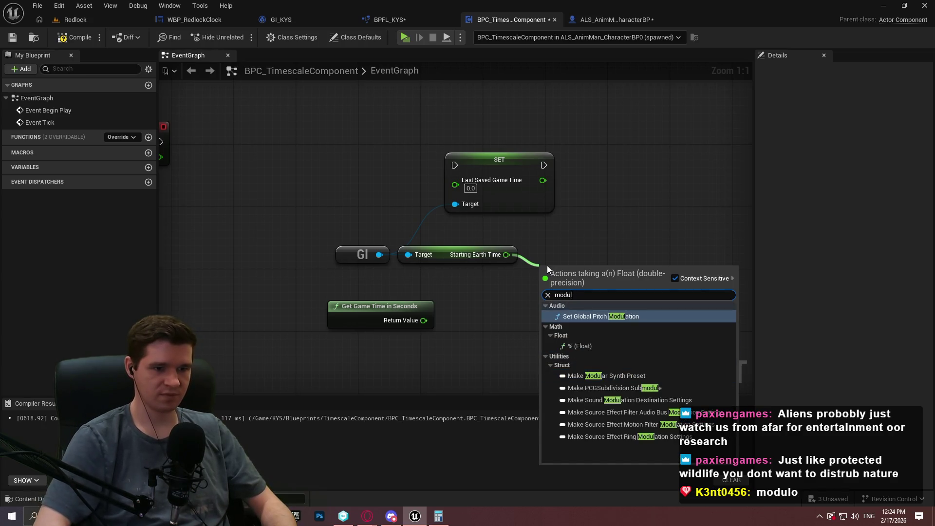
{"action": "key", "text": "BackSpace"}
{"action": "key", "text": "BackSpace"}
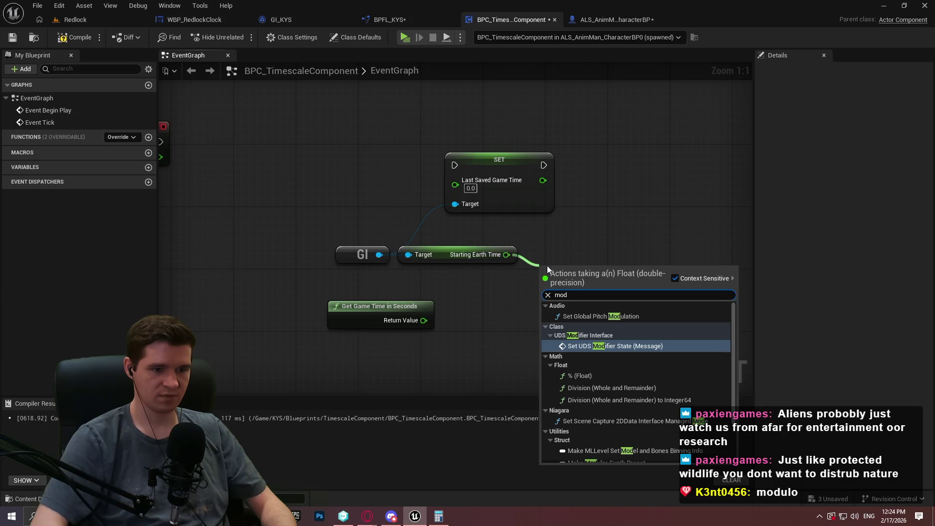
{"action": "key", "text": "Down"}
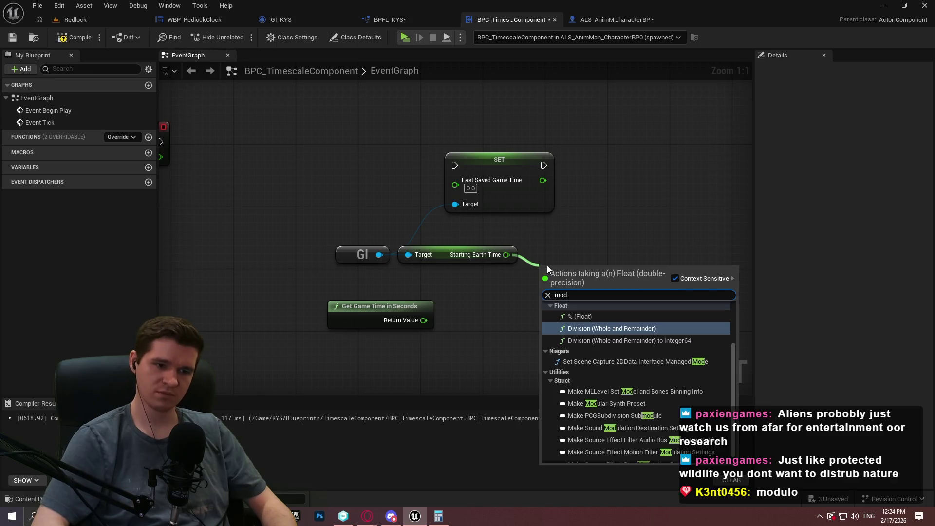
{"action": "key", "text": "Return"}
{"action": "mouse_move", "coordinate": [585, 271]}
{"action": "left_mouse_down"}
{"action": "mouse_move", "coordinate": [591, 249]}
{"action": "mouse_move", "coordinate": [577, 253]}
{"action": "mouse_move", "coordinate": [592, 257]}
{"action": "left_mouse_up"}
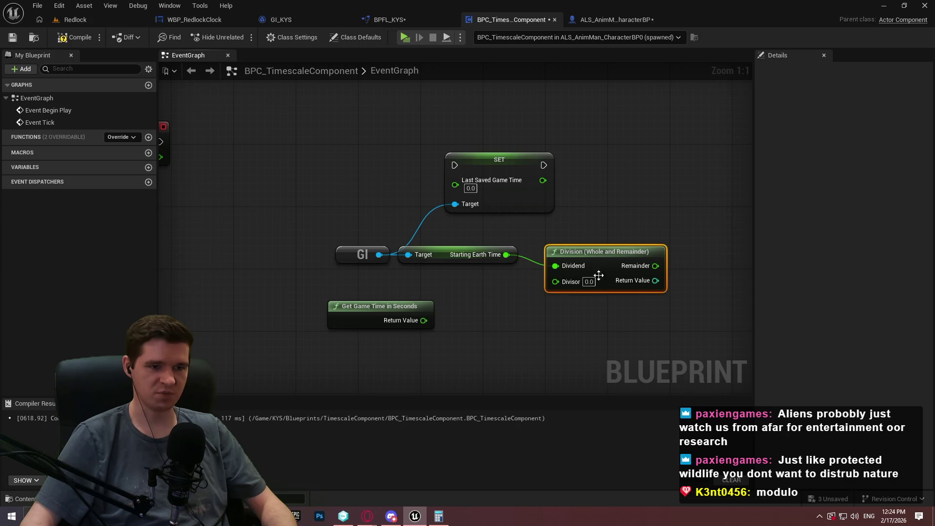
{"action": "left_click", "coordinate": [605, 300]}
{"action": "left_click_drag", "start_coordinate": [605, 301], "coordinate": [559, 298]}
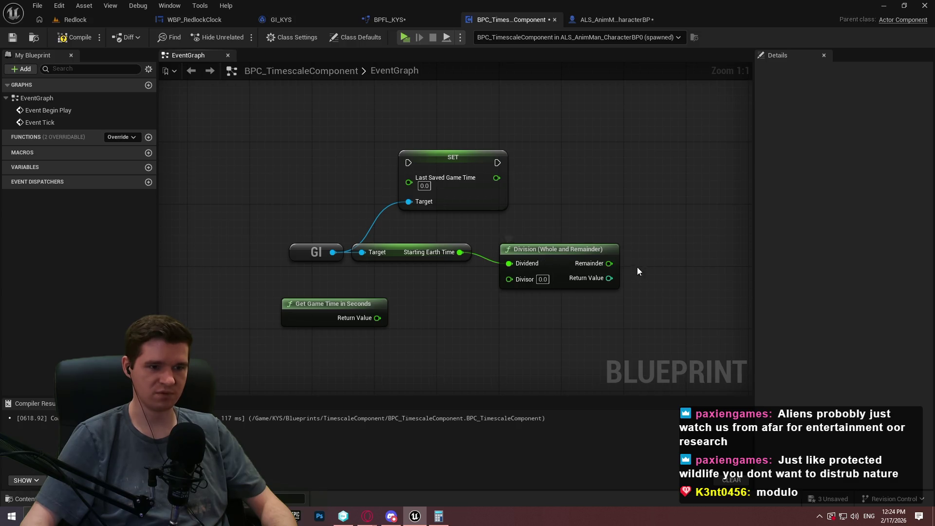
Set the Division node's Divisor to 86400
{"action": "left_click_drag", "start_coordinate": [529, 251], "coordinate": [514, 251]}
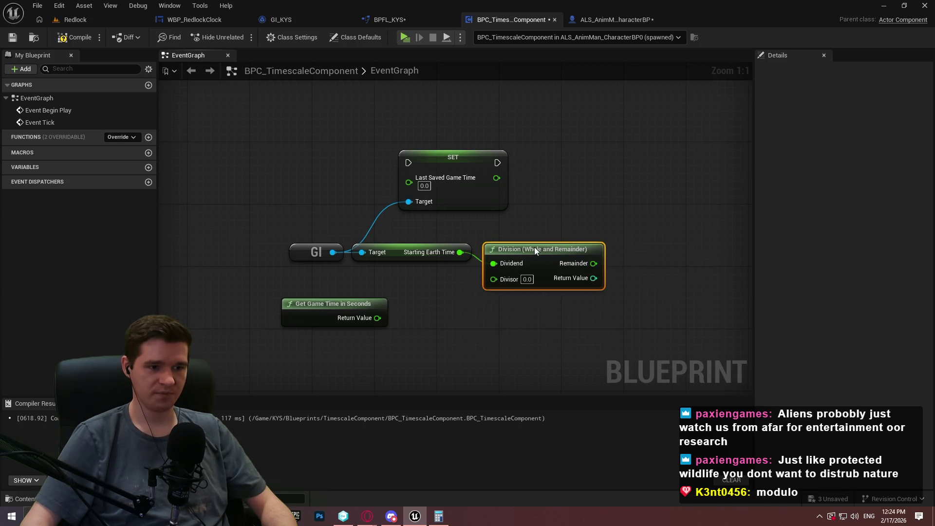
{"action": "left_click", "coordinate": [516, 314]}
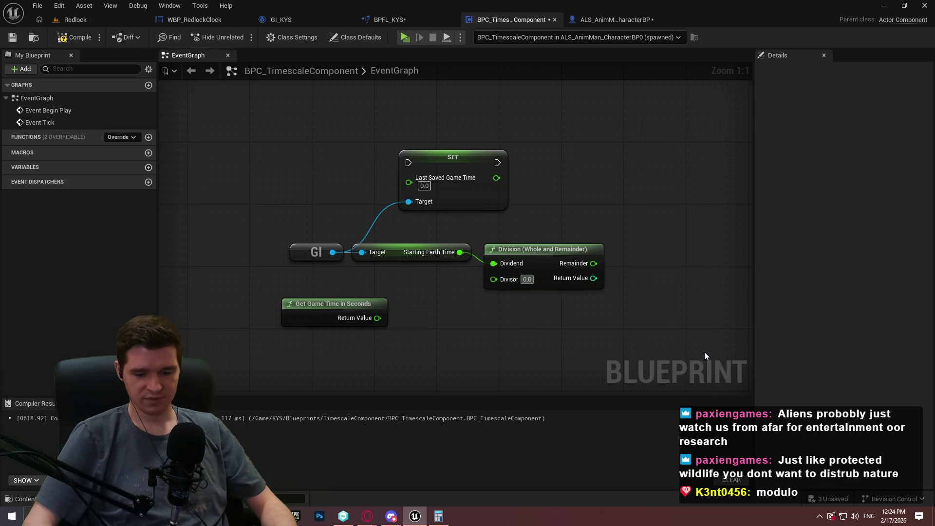
{"action": "type", "text": "86400"}
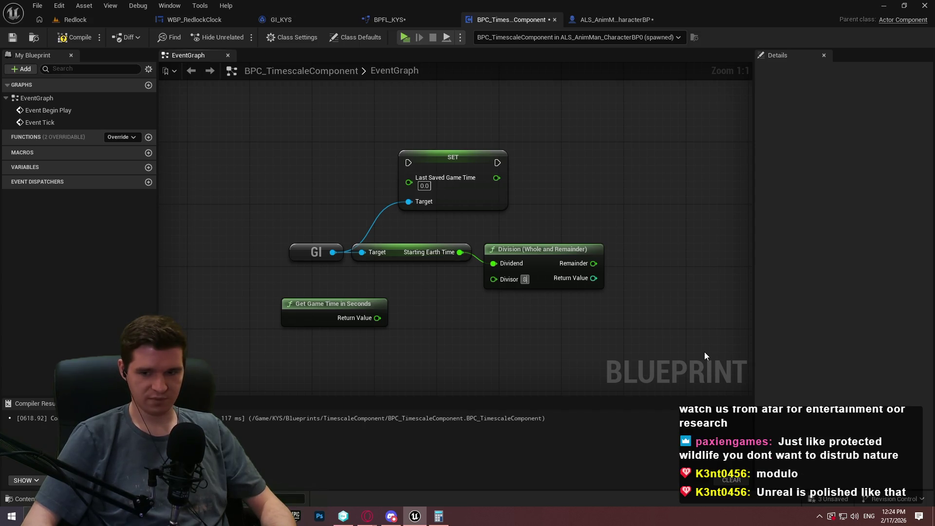
{"action": "key", "text": "Return"}
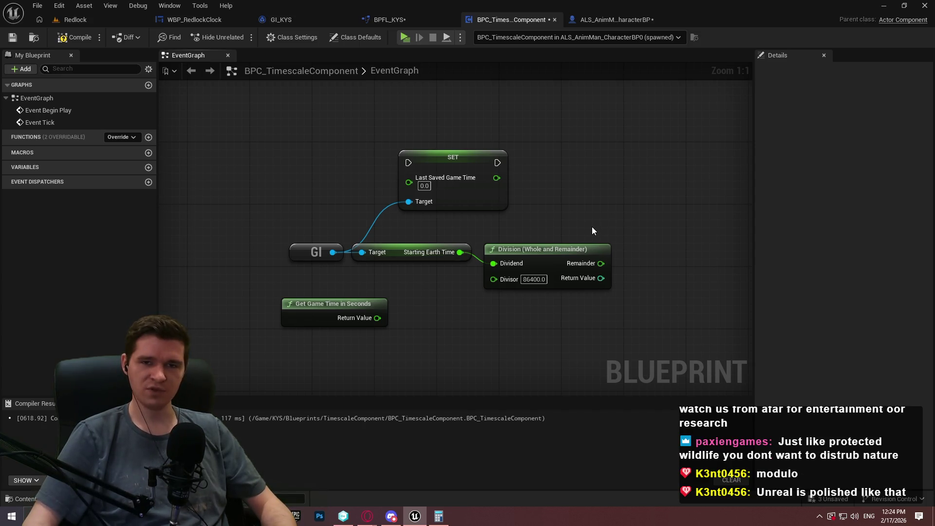
Rearrange GI, Starting Earth Time and Division, placing Get Game Time in Seconds below Division
{"action": "left_click", "coordinate": [502, 253]}
{"action": "left_click", "coordinate": [476, 246]}
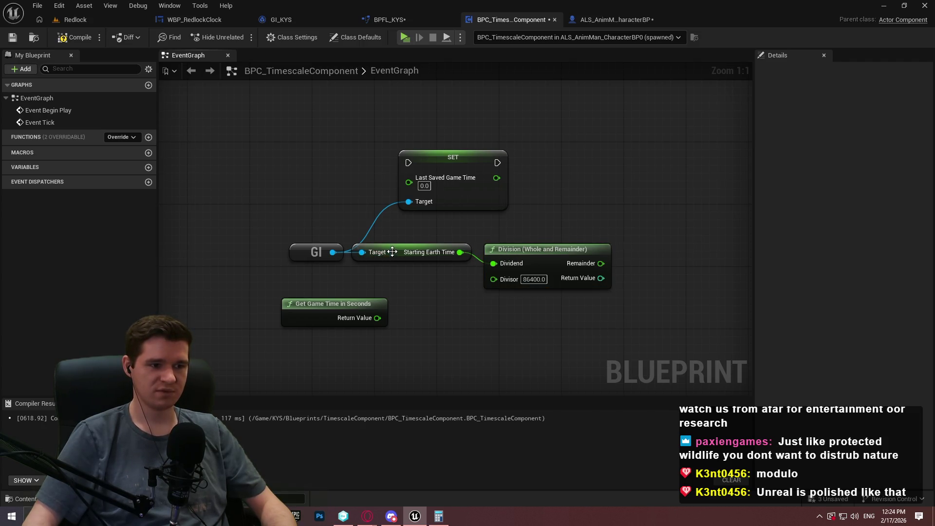
{"action": "left_click_drag", "start_coordinate": [393, 252], "coordinate": [408, 251]}
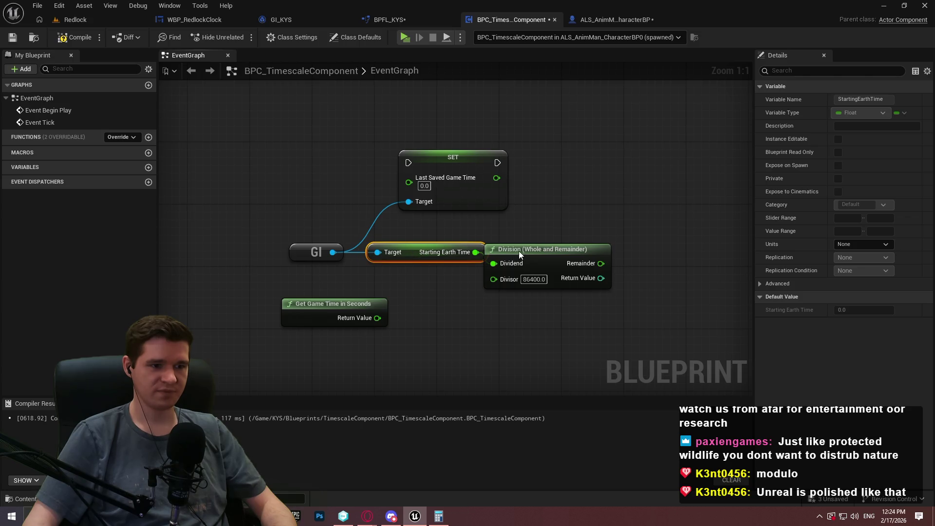
{"action": "left_click_drag", "start_coordinate": [520, 253], "coordinate": [526, 251]}
{"action": "left_click", "coordinate": [425, 249], "text": "ctrl"}
{"action": "left_click_drag", "start_coordinate": [426, 249], "coordinate": [447, 254]}
{"action": "left_click", "coordinate": [395, 229]}
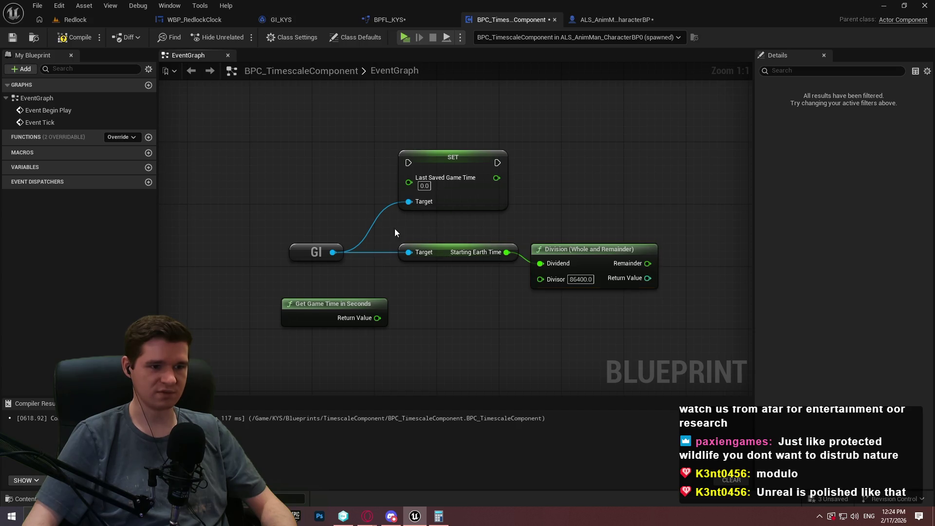
{"action": "left_click_drag", "start_coordinate": [341, 250], "coordinate": [380, 227]}
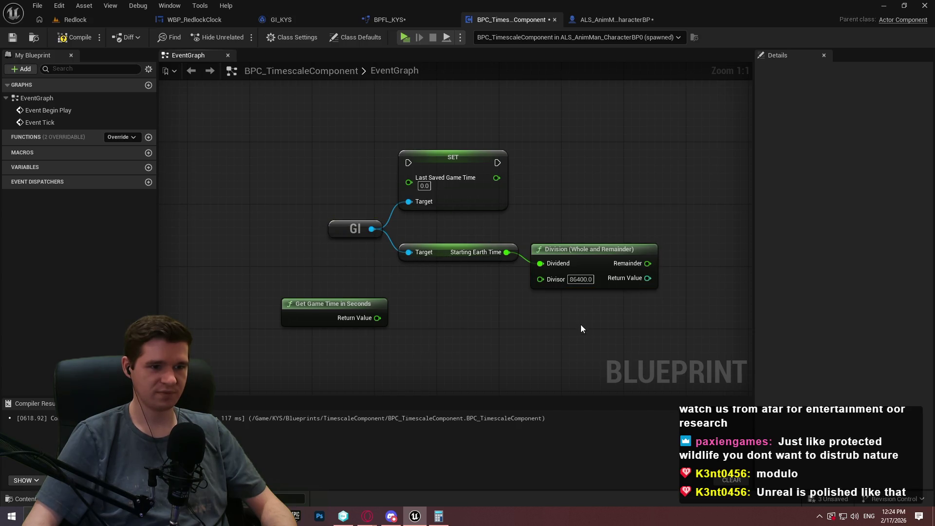
{"action": "left_click_drag", "start_coordinate": [580, 328], "coordinate": [492, 265]}
{"action": "left_click_drag", "start_coordinate": [269, 245], "coordinate": [526, 330]}
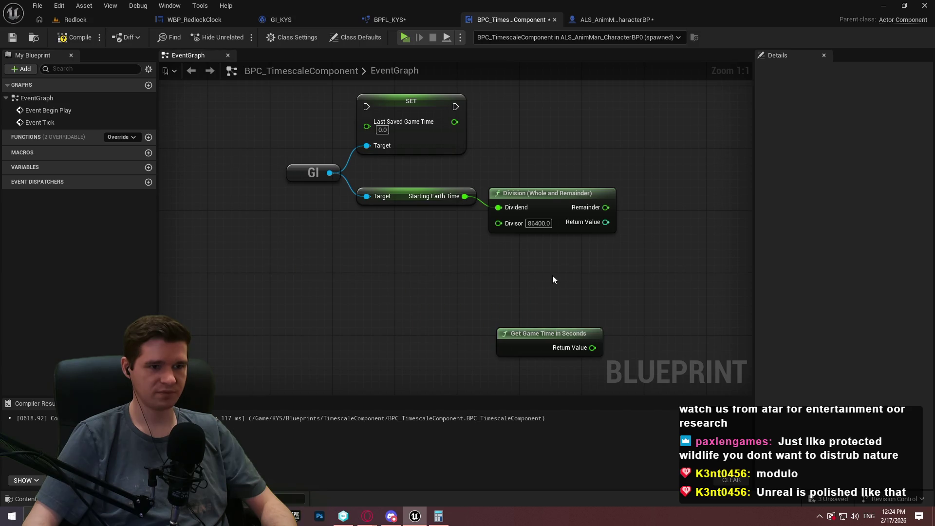
Compile BPC_TimescaleComponent
{"action": "left_click", "coordinate": [68, 41]}
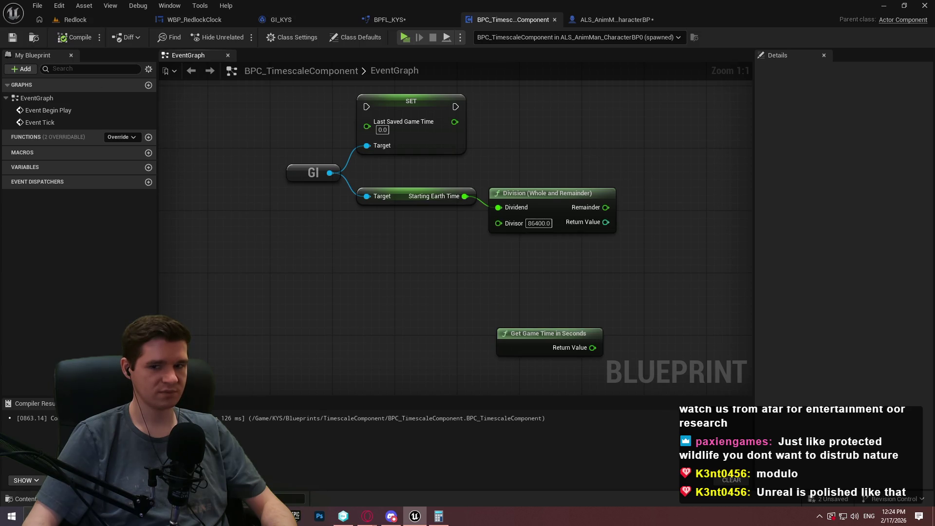
{"action": "left_click_drag", "start_coordinate": [627, 184], "coordinate": [557, 233]}
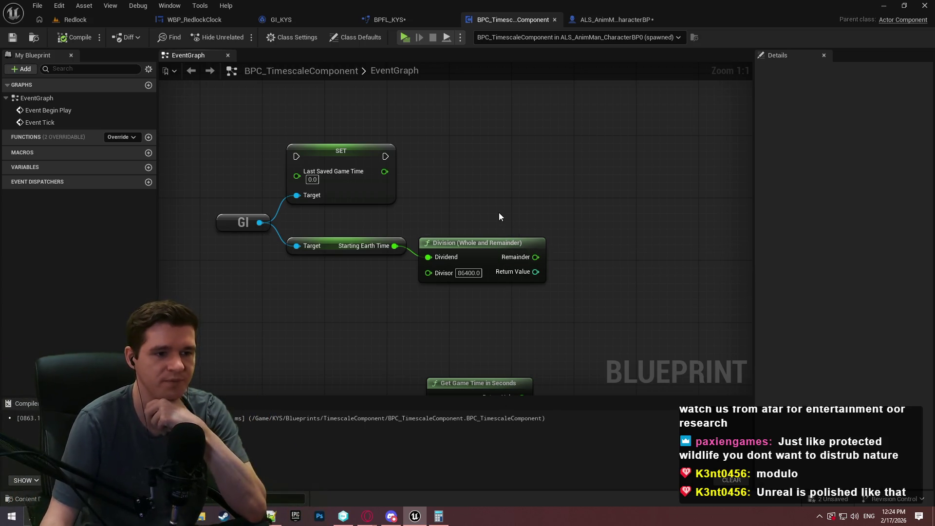
{"action": "mouse_move", "coordinate": [498, 216]}
{"action": "left_mouse_down"}
{"action": "mouse_move", "coordinate": [485, 161]}
{"action": "mouse_move", "coordinate": [484, 191]}
{"action": "mouse_move", "coordinate": [459, 166]}
{"action": "left_mouse_up"}
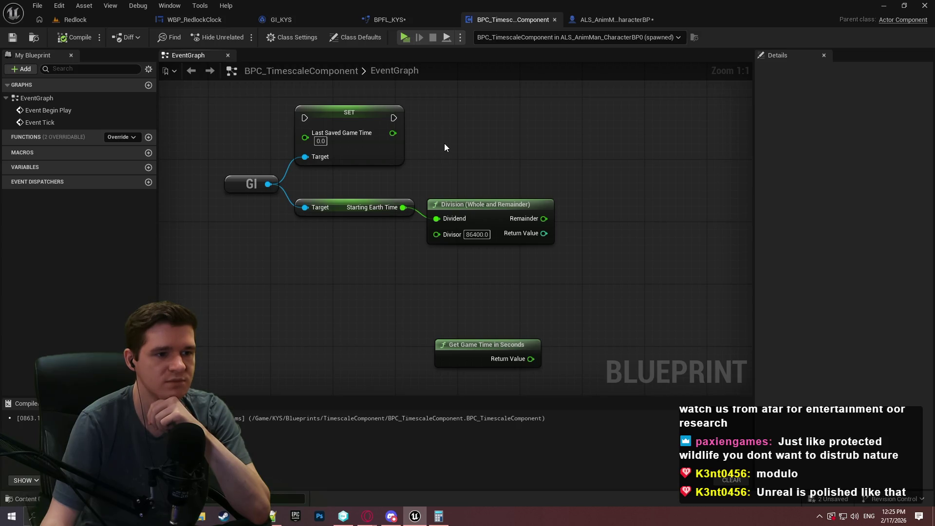
Insert an Add node after Starting Earth Time
{"action": "left_click_drag", "start_coordinate": [403, 207], "coordinate": [460, 132]}
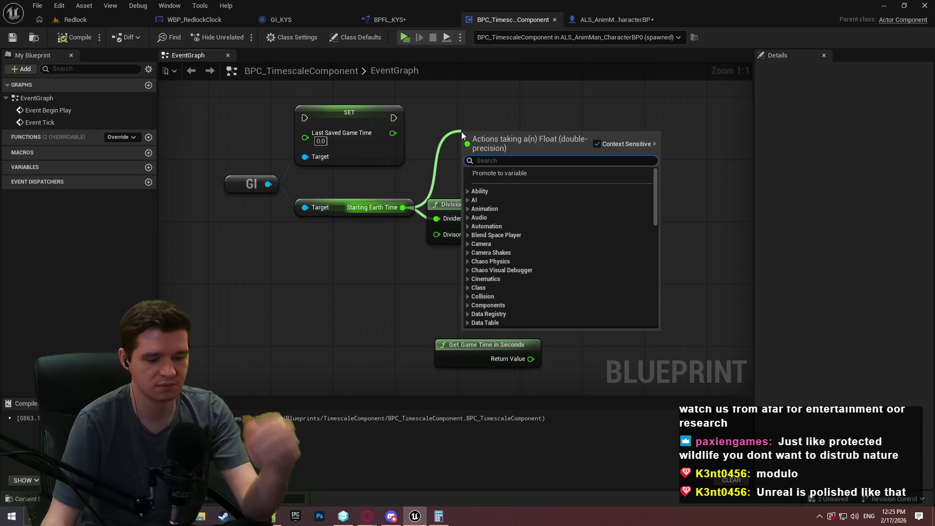
{"action": "type", "text": "+"}
{"action": "left_click", "coordinate": [496, 217]}
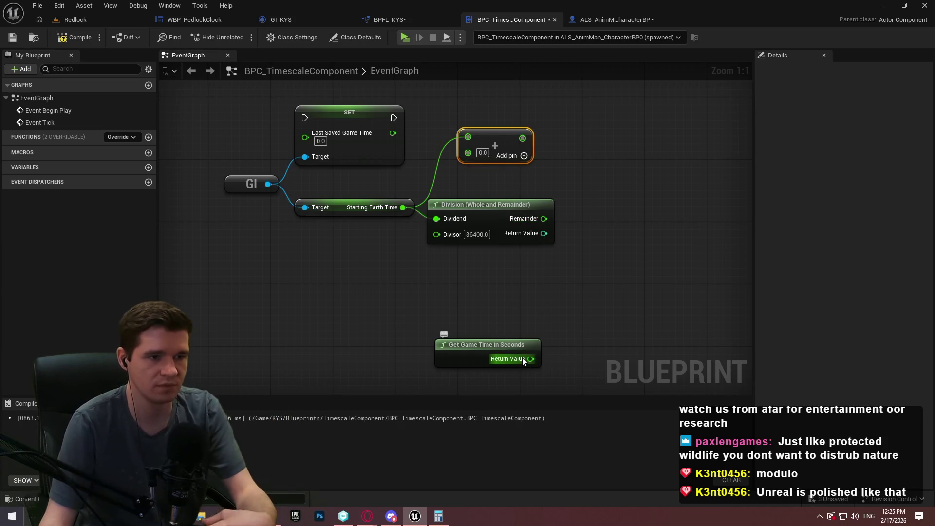
{"action": "left_click", "coordinate": [473, 161]}
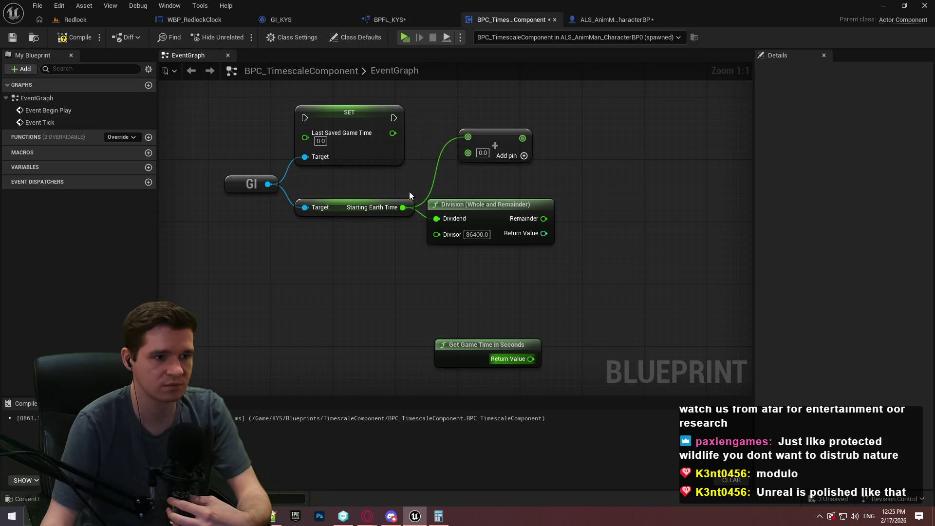
Add a Current Game Time getter from GI and wire it into the Add node
{"action": "mouse_move", "coordinate": [268, 183]}
{"action": "left_mouse_down"}
{"action": "mouse_move", "coordinate": [284, 290]}
{"action": "mouse_move", "coordinate": [291, 285]}
{"action": "left_mouse_up"}
{"action": "type", "text": "cu"}
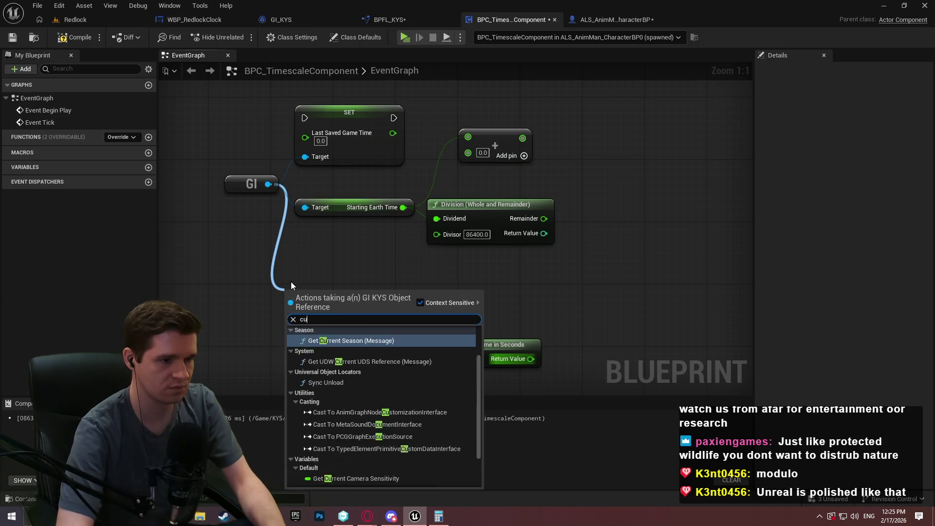
{"action": "type", "text": "rrent game"}
{"action": "key", "text": "Return"}
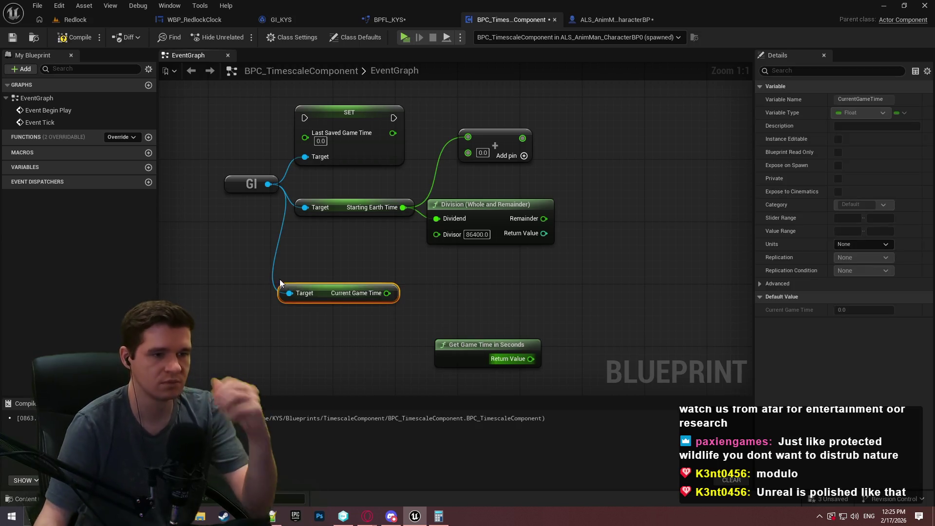
{"action": "mouse_move", "coordinate": [387, 293]}
{"action": "left_mouse_down"}
{"action": "mouse_move", "coordinate": [469, 152]}
{"action": "mouse_move", "coordinate": [446, 238]}
{"action": "left_mouse_up"}
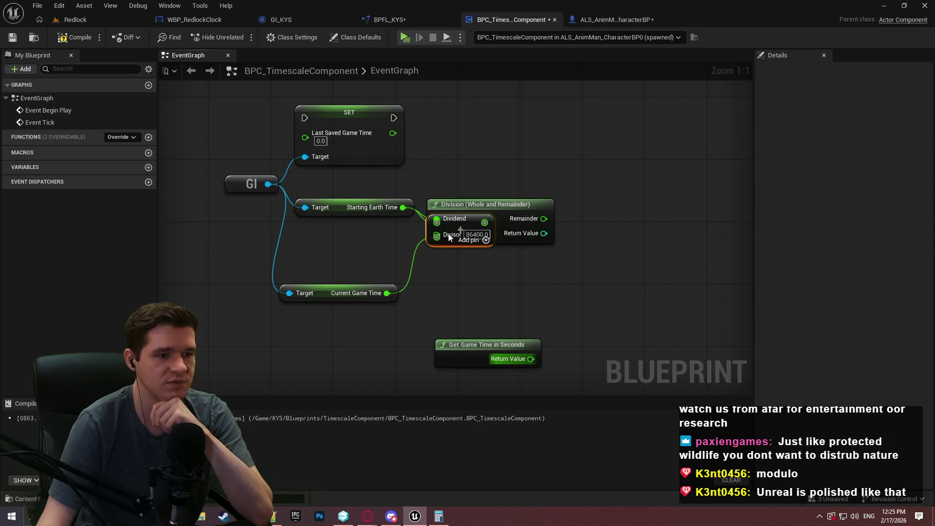
Space out the Current Game Time, Add and Division nodes, then go to UpdateEarthTime
{"action": "left_click_drag", "start_coordinate": [340, 293], "coordinate": [340, 232]}
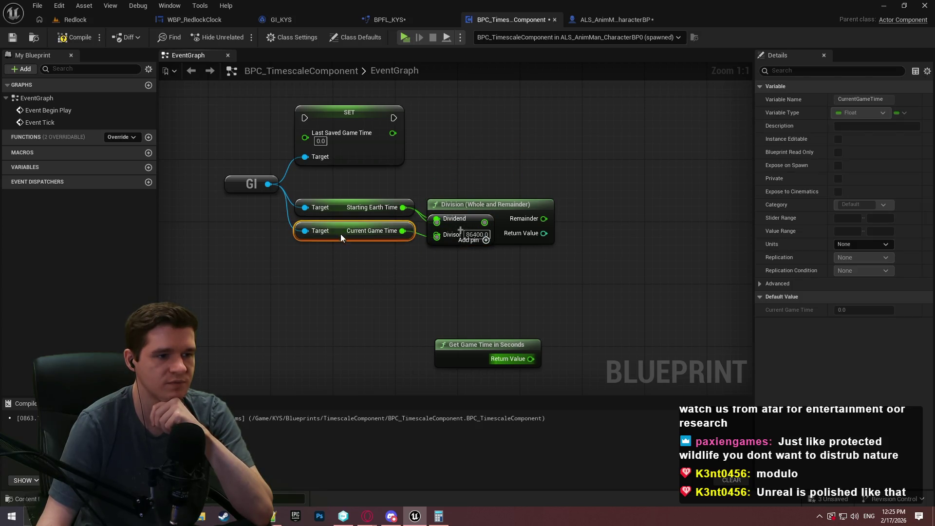
{"action": "left_click_drag", "start_coordinate": [468, 202], "coordinate": [592, 202]}
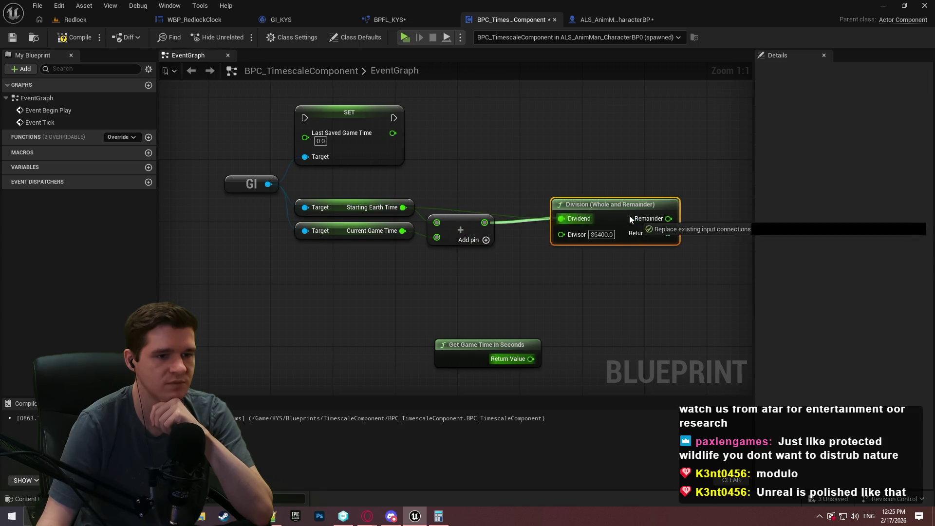
{"action": "mouse_move", "coordinate": [473, 223]}
{"action": "left_mouse_down"}
{"action": "mouse_move", "coordinate": [466, 215]}
{"action": "mouse_move", "coordinate": [475, 216]}
{"action": "left_mouse_up"}
{"action": "left_click_drag", "start_coordinate": [606, 210], "coordinate": [560, 210]}
{"action": "key", "text": "ctrl+Tab"}
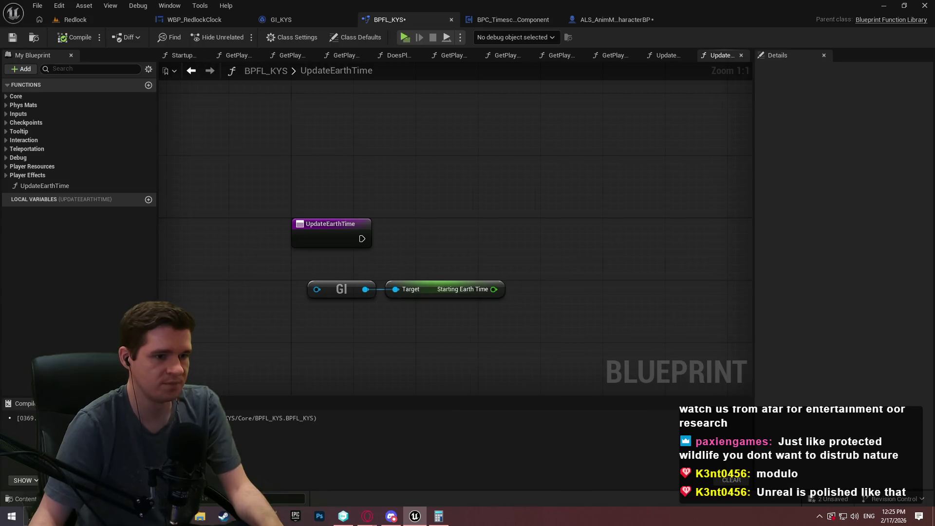
Create a new BPFL_KYS function named SaveCurrentGameTime
{"action": "mouse_move", "coordinate": [310, 281]}
{"action": "left_mouse_down"}
{"action": "mouse_move", "coordinate": [444, 209]}
{"action": "mouse_move", "coordinate": [345, 260]}
{"action": "left_mouse_up"}
{"action": "left_click_drag", "start_coordinate": [307, 286], "coordinate": [432, 203]}
{"action": "key", "text": "Escape"}
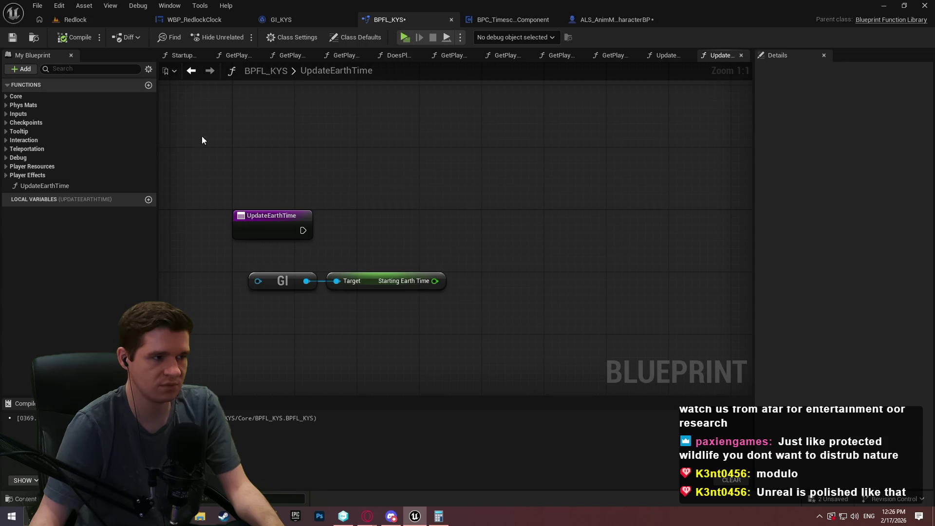
{"action": "left_click", "coordinate": [149, 85]}
{"action": "type", "text": "S"}
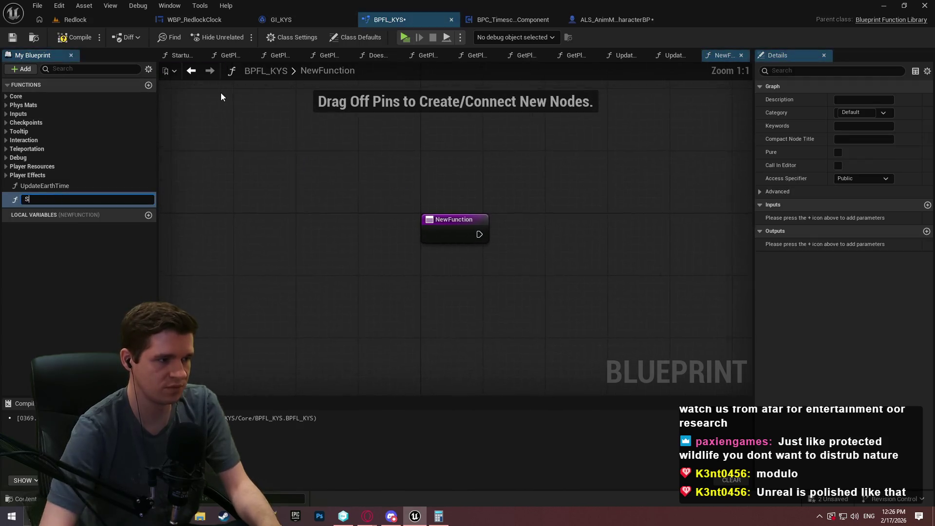
{"action": "type", "text": "aveCurrentG"}
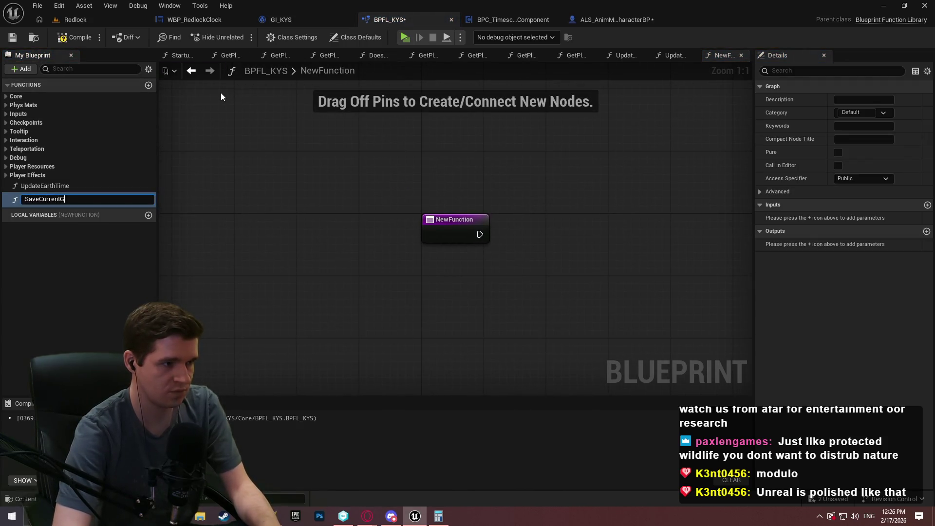
{"action": "type", "text": "ameTime"}
{"action": "key", "text": "Return"}
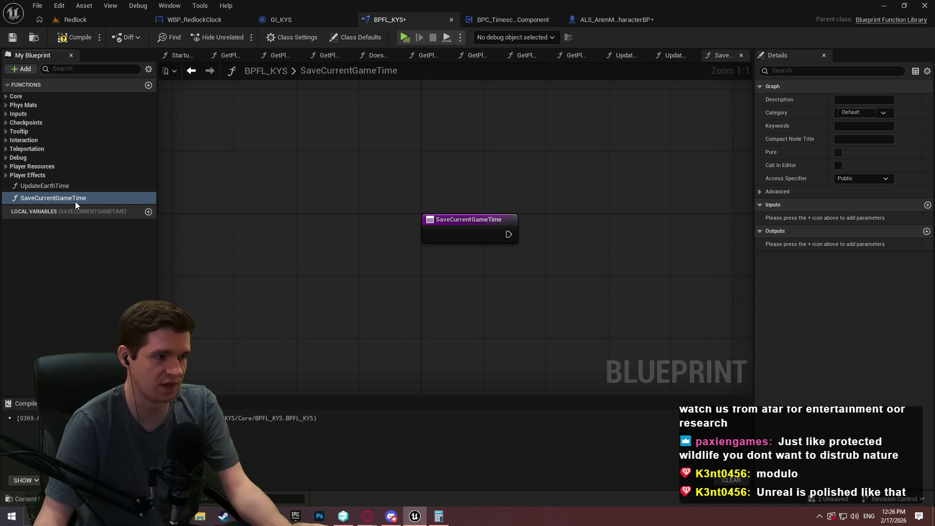
Move the GI and Starting Earth Time nodes from UpdateEarthTime into SaveCurrentGameTime
{"action": "left_click", "coordinate": [670, 56]}
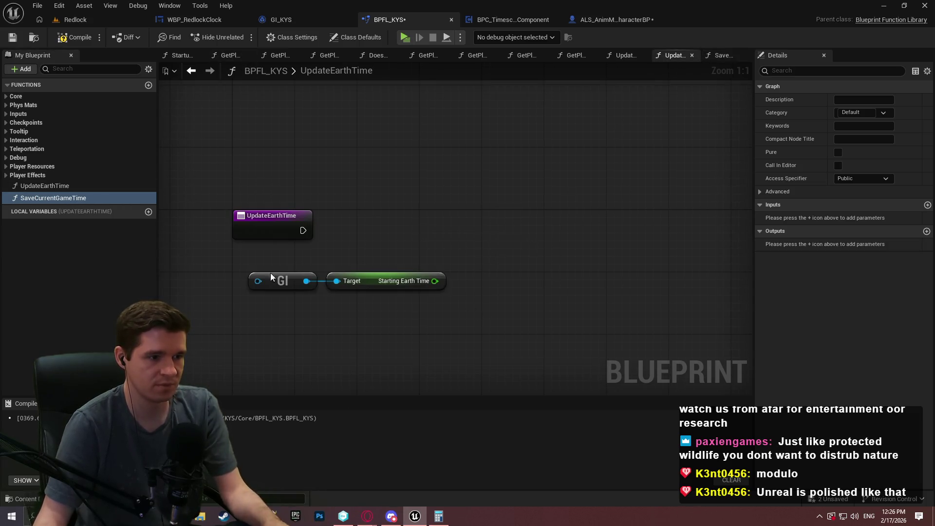
{"action": "key", "text": "ctrl+a"}
{"action": "key", "text": "Delete"}
{"action": "left_click", "coordinate": [719, 55]}
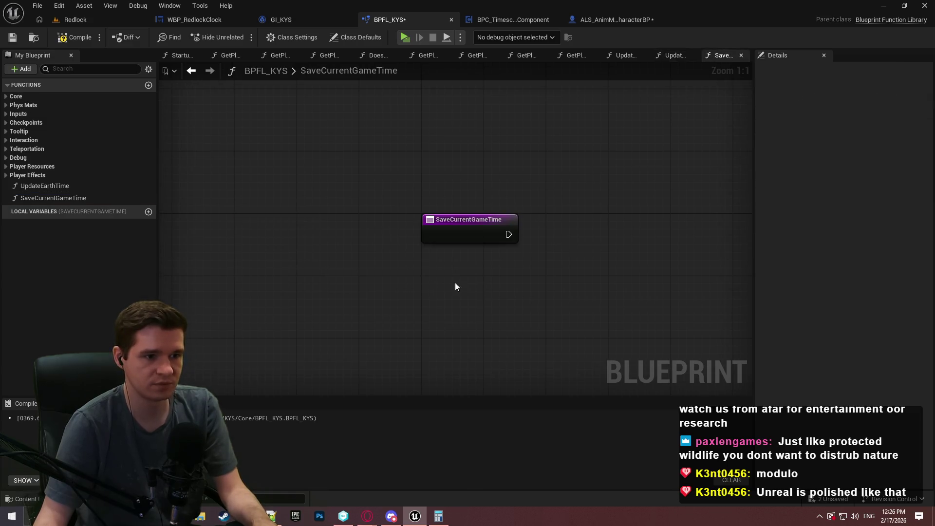
{"action": "key", "text": "ctrl+v"}
{"action": "left_click_drag", "start_coordinate": [472, 292], "coordinate": [441, 282]}
{"action": "left_click_drag", "start_coordinate": [705, 299], "coordinate": [551, 292]}
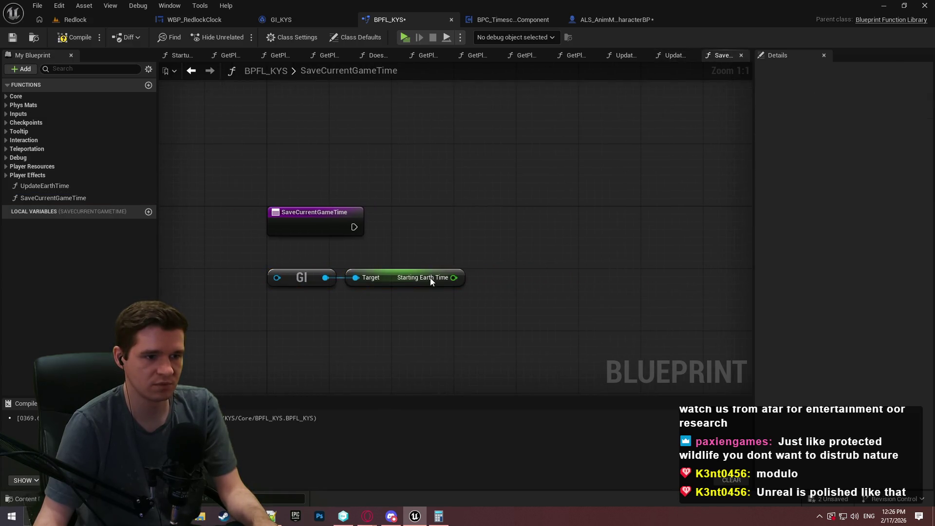
Add a Current Game Time getter from GI and delete the Starting Earth Time node
{"action": "left_click_drag", "start_coordinate": [326, 277], "coordinate": [364, 303]}
{"action": "type", "text": "curre"}
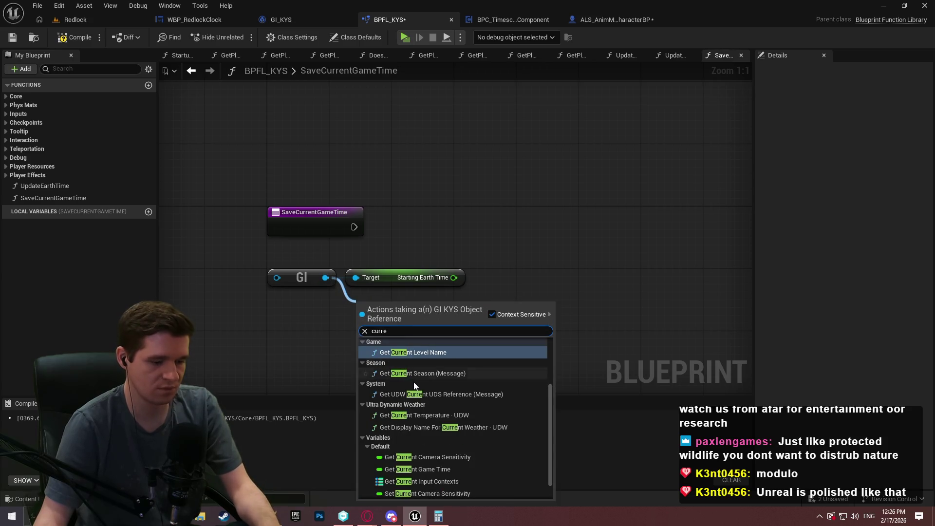
{"action": "type", "text": "ntgame"}
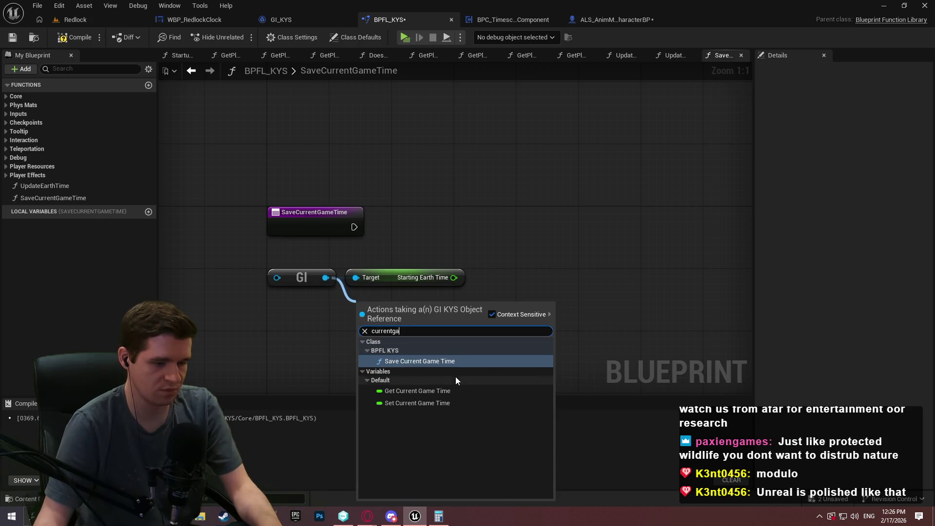
{"action": "left_click", "coordinate": [423, 394]}
{"action": "mouse_move", "coordinate": [499, 253]}
{"action": "left_mouse_down"}
{"action": "mouse_move", "coordinate": [384, 288]}
{"action": "mouse_move", "coordinate": [387, 279]}
{"action": "left_mouse_up"}
{"action": "key", "text": "Delete"}
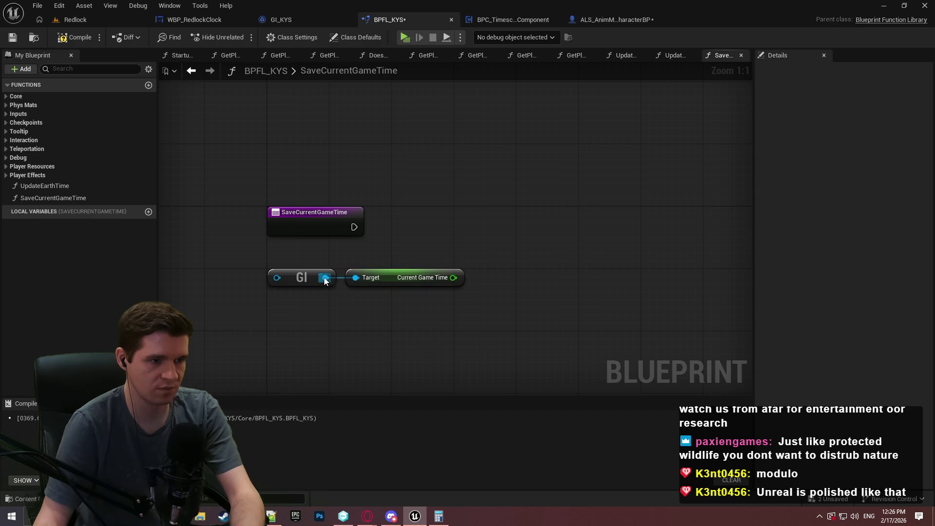
Add a SET Last Saved Game Time node and run it from the function entry
{"action": "mouse_move", "coordinate": [325, 278]}
{"action": "left_mouse_down"}
{"action": "mouse_move", "coordinate": [485, 315]}
{"action": "mouse_move", "coordinate": [453, 278]}
{"action": "left_mouse_up"}
{"action": "type", "text": "last saved"}
{"action": "left_click", "coordinate": [533, 207]}
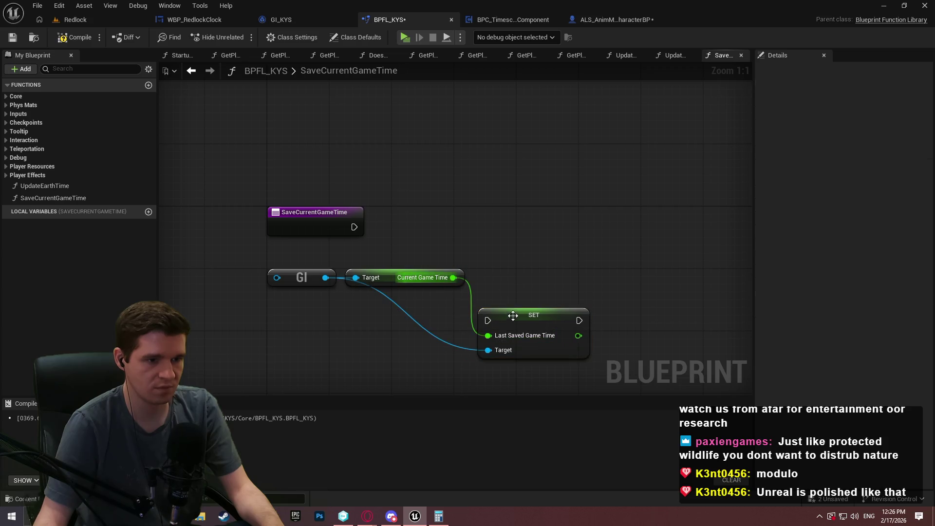
{"action": "mouse_move", "coordinate": [510, 316]}
{"action": "left_mouse_down"}
{"action": "mouse_move", "coordinate": [522, 208]}
{"action": "mouse_move", "coordinate": [515, 222]}
{"action": "mouse_move", "coordinate": [369, 217]}
{"action": "mouse_move", "coordinate": [354, 226]}
{"action": "left_mouse_up"}
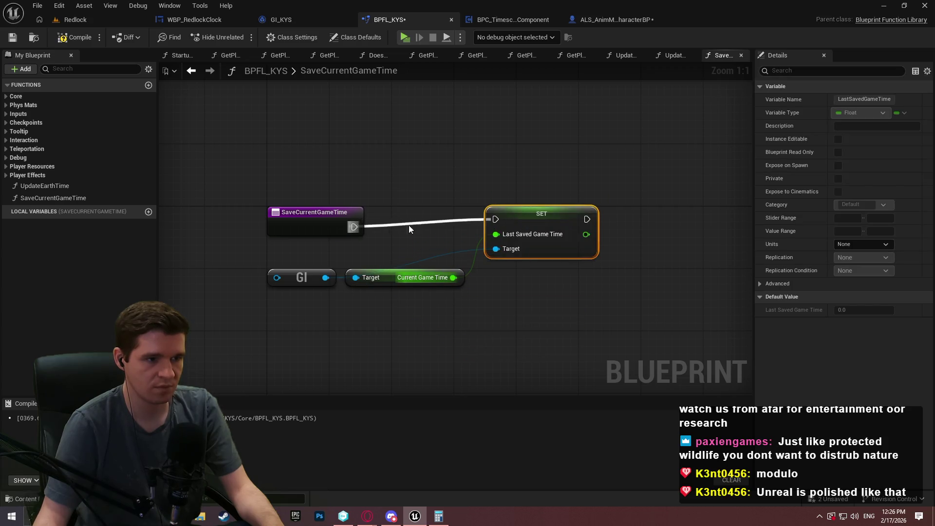
{"action": "left_click_drag", "start_coordinate": [508, 214], "coordinate": [501, 222]}
{"action": "left_click", "coordinate": [404, 289]}
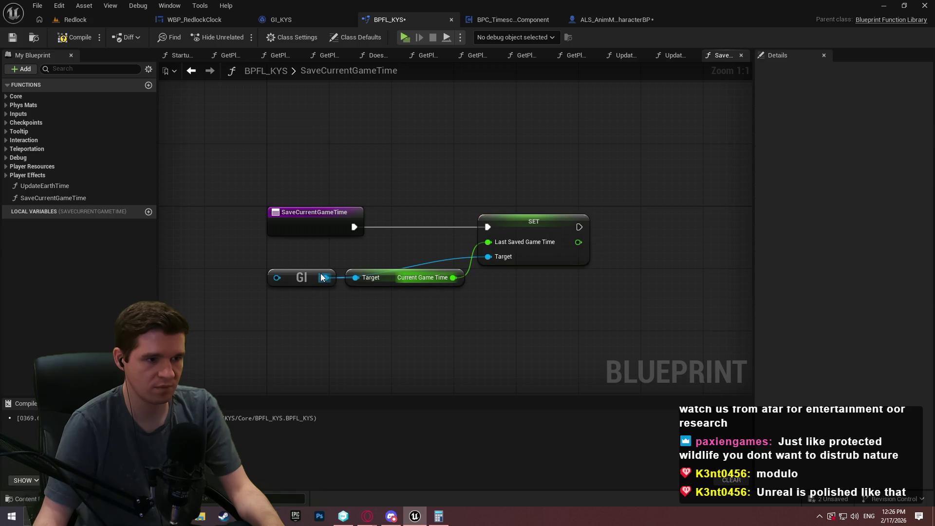
Raise the GI node and straighten its wire to the setter's Target
{"action": "left_click_drag", "start_coordinate": [311, 275], "coordinate": [311, 252]}
{"action": "left_click_drag", "start_coordinate": [533, 300], "coordinate": [279, 257]}
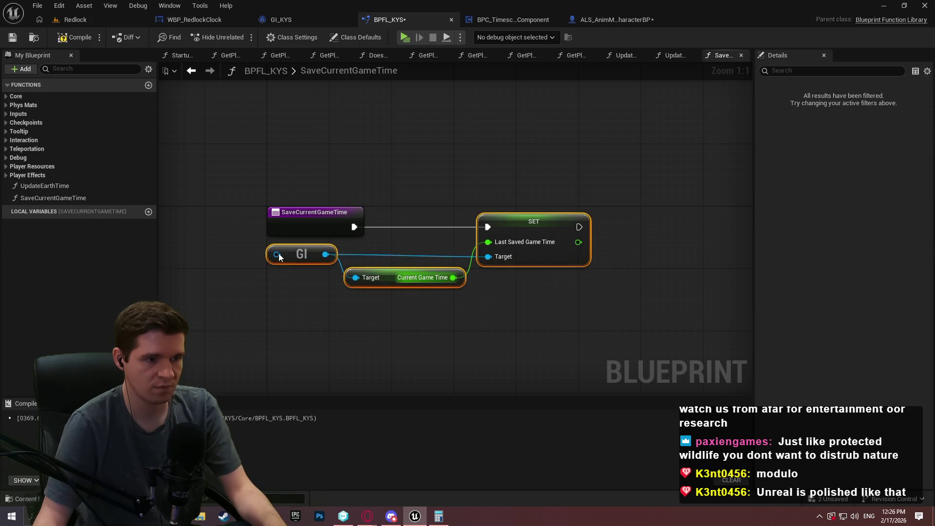
{"action": "right_click", "coordinate": [259, 249]}
{"action": "left_click", "coordinate": [480, 308]}
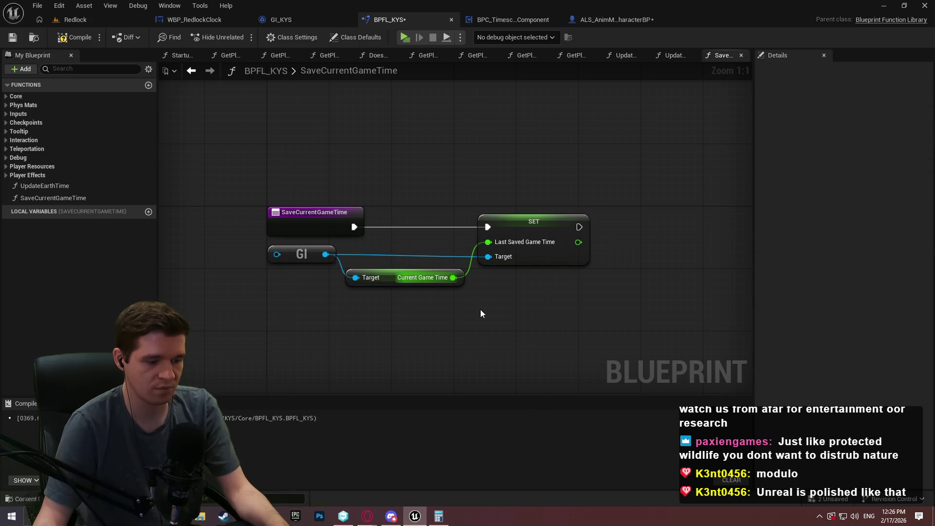
{"action": "left_click", "coordinate": [526, 254]}
{"action": "key", "text": "q"}
{"action": "left_click", "coordinate": [434, 338]}
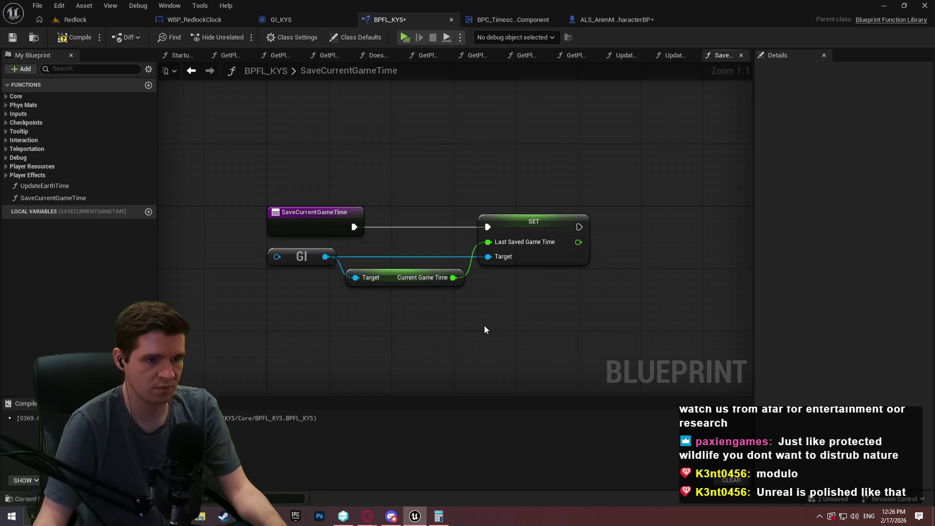
Line up the Current Game Time getter, GI and setter nodes
{"action": "left_click_drag", "start_coordinate": [392, 283], "coordinate": [390, 246]}
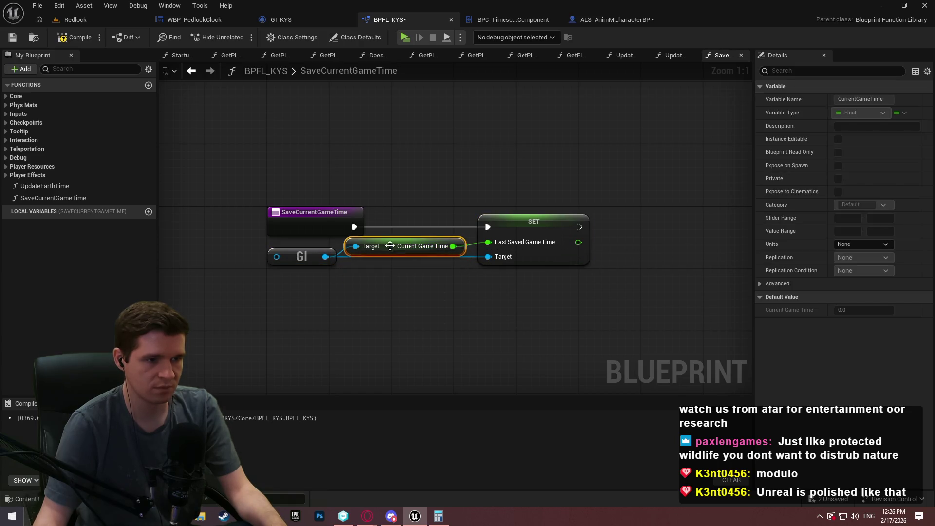
{"action": "left_click", "coordinate": [302, 256]}
{"action": "left_click", "coordinate": [512, 253], "text": "ctrl"}
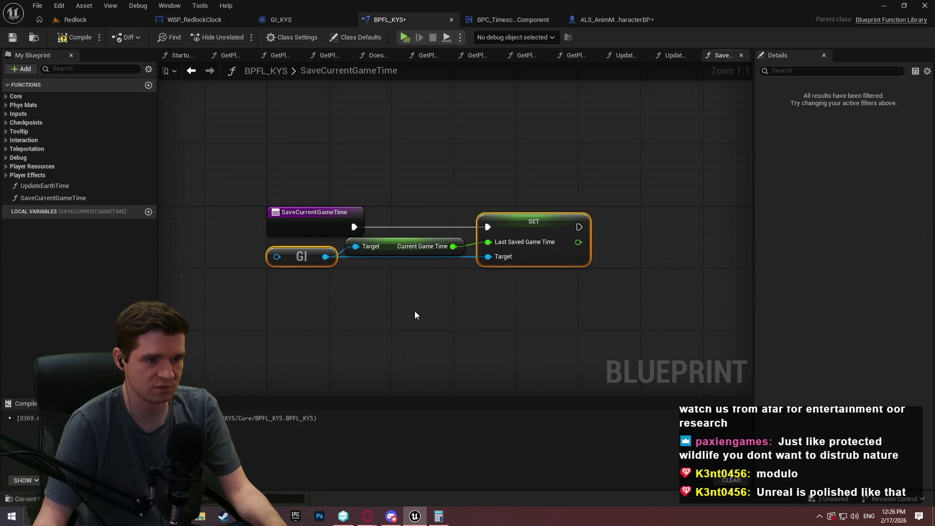
{"action": "left_click", "coordinate": [447, 323]}
{"action": "left_click_drag", "start_coordinate": [548, 309], "coordinate": [267, 224]}
{"action": "mouse_move", "coordinate": [309, 257]}
{"action": "left_mouse_down"}
{"action": "mouse_move", "coordinate": [306, 271]}
{"action": "mouse_move", "coordinate": [308, 263]}
{"action": "left_mouse_up"}
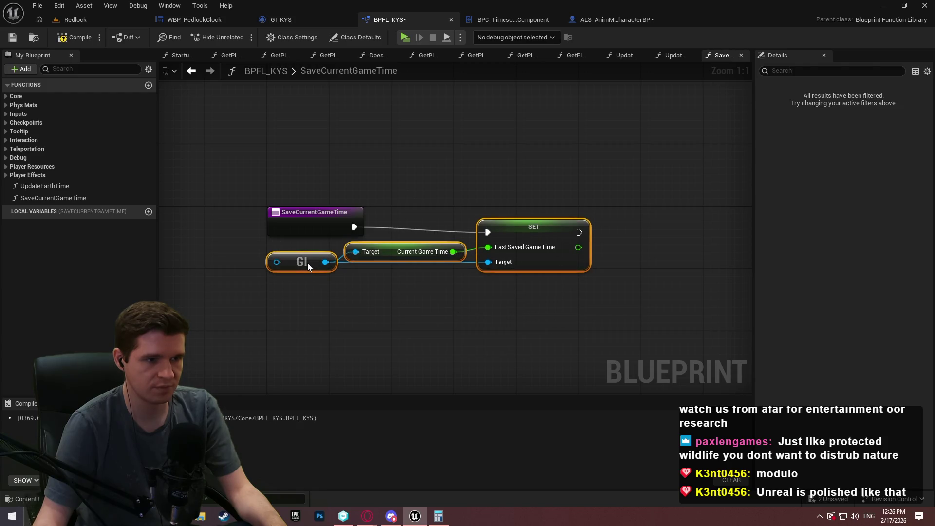
{"action": "left_click", "coordinate": [394, 260]}
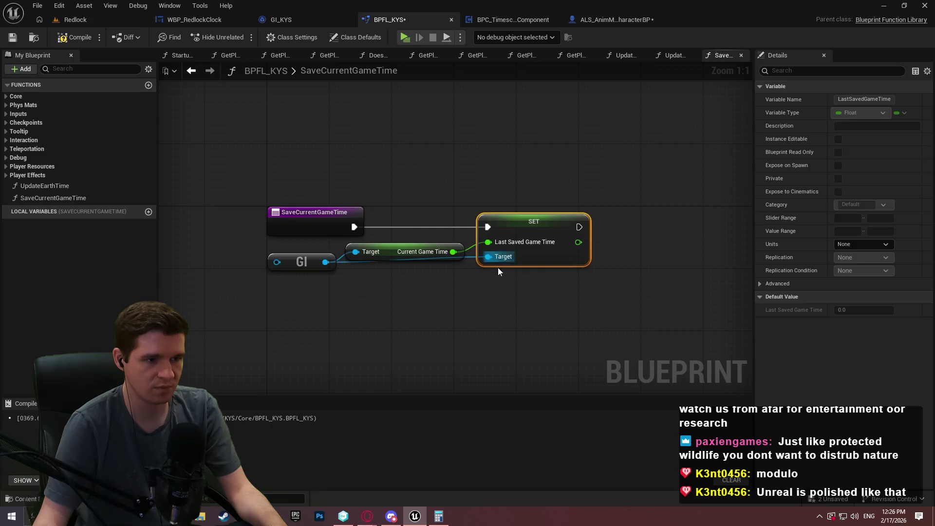
{"action": "left_click", "coordinate": [498, 267]}
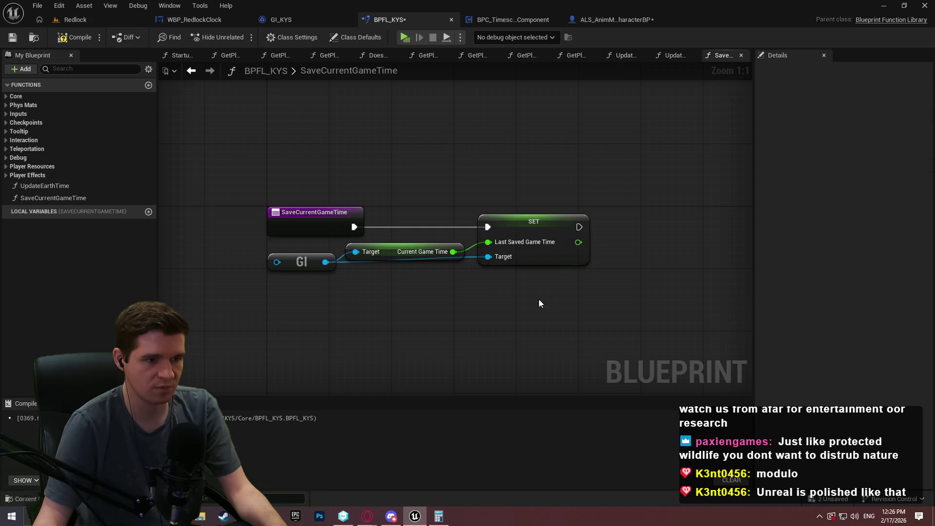
Route the GI-to-Target wire through two aligned reroute points
{"action": "double_click", "coordinate": [356, 261]}
{"action": "mouse_move", "coordinate": [362, 276]}
{"action": "left_mouse_down"}
{"action": "mouse_move", "coordinate": [461, 276]}
{"action": "mouse_move", "coordinate": [268, 249]}
{"action": "left_mouse_up"}
{"action": "double_click", "coordinate": [379, 273]}
{"action": "left_click", "coordinate": [502, 288]}
{"action": "left_click", "coordinate": [490, 292]}
Shift the whole node chain right and save BPFL_KYS
{"action": "left_click", "coordinate": [516, 245], "text": "ctrl"}
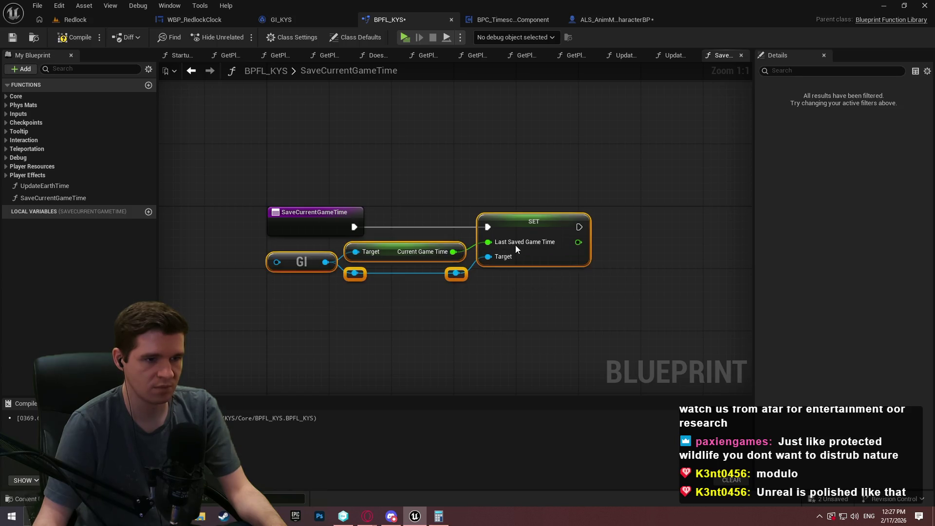
{"action": "left_click_drag", "start_coordinate": [516, 245], "coordinate": [649, 228]}
{"action": "left_click", "coordinate": [674, 303]}
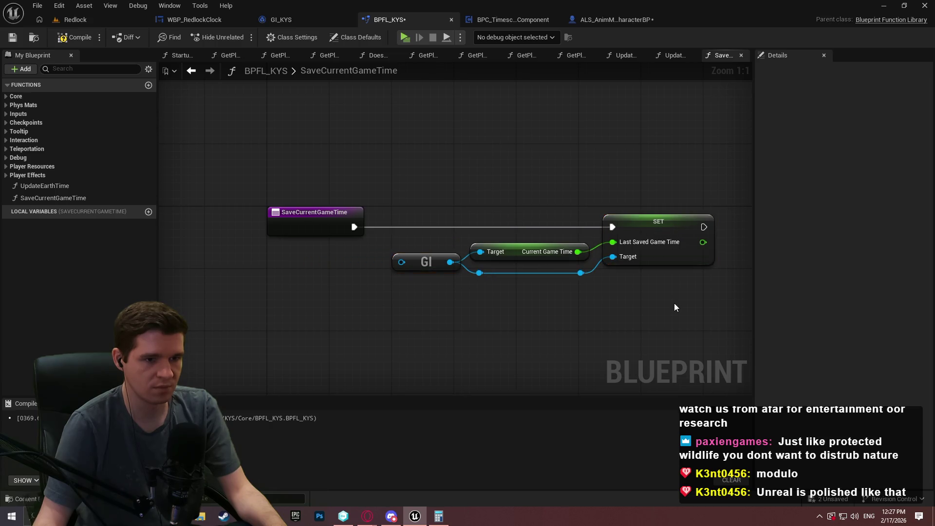
{"action": "scroll", "coordinate": [366, 238], "scroll_direction": "down", "scroll_amount": 1}
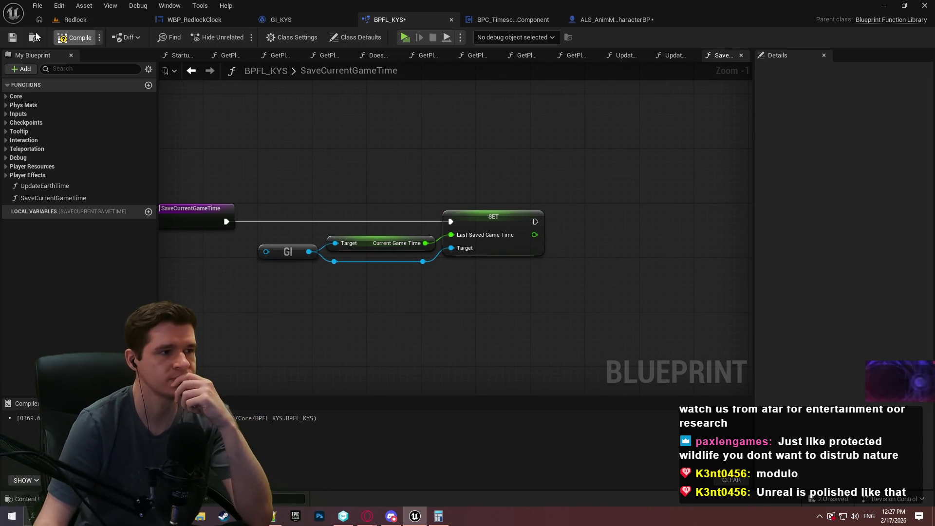
{"action": "left_click", "coordinate": [17, 38]}
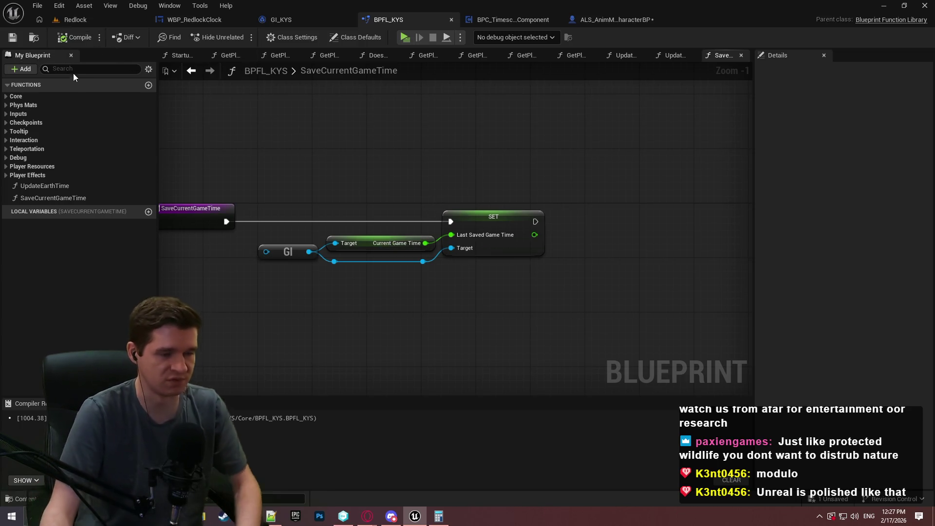
Add a new BPFL_KYS function named CalculateRedlockTime
{"action": "left_click", "coordinate": [150, 88]}
{"action": "type", "text": "Calc"}
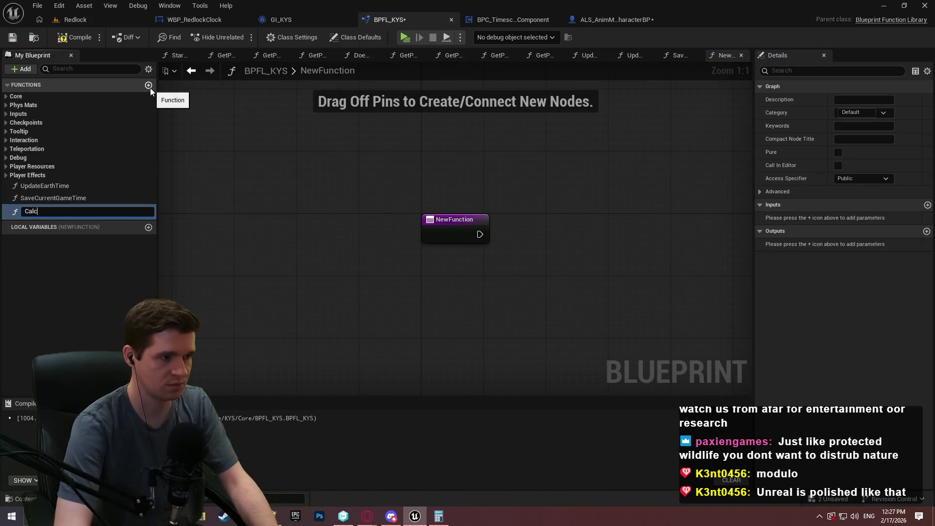
{"action": "type", "text": "ulateRedlockTime"}
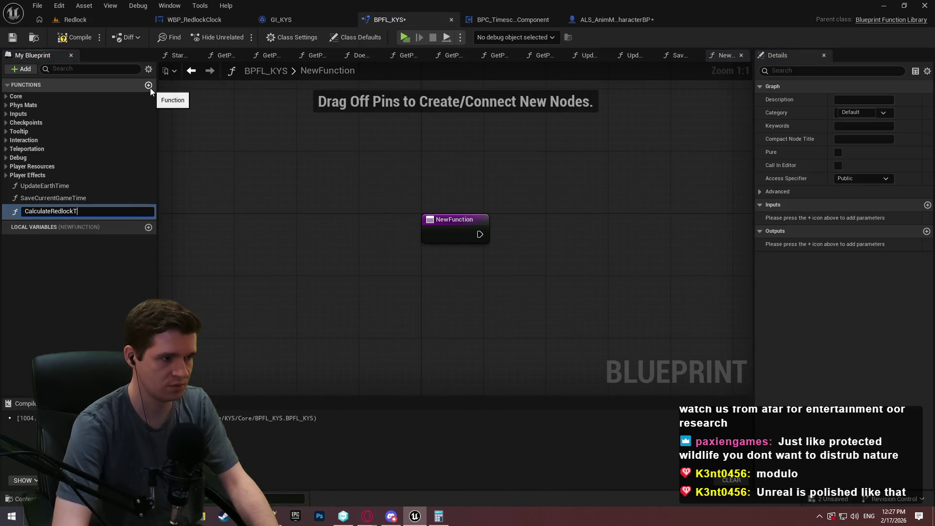
{"action": "key", "text": "Return"}
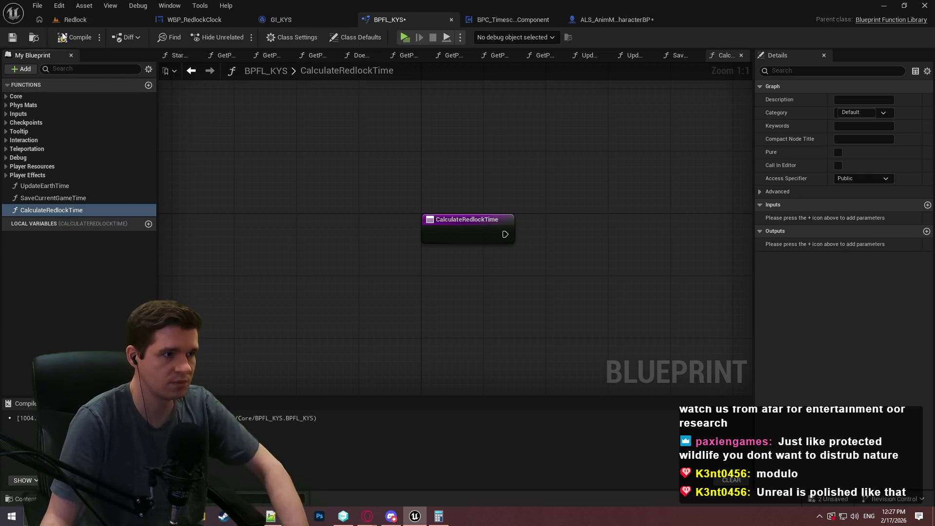
Compile and save BPFL_KYS, then bring back the calculator
{"action": "left_click", "coordinate": [62, 37]}
{"action": "left_click", "coordinate": [13, 37]}
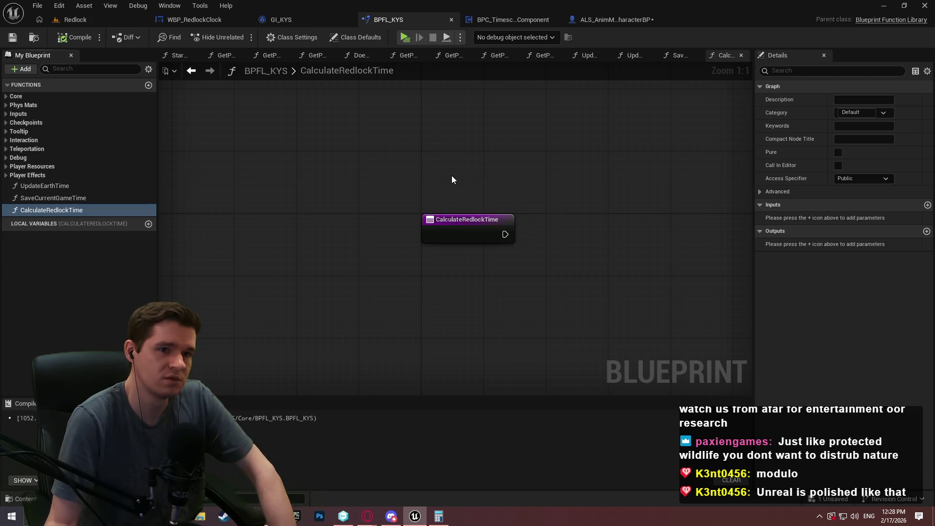
{"action": "left_click", "coordinate": [437, 515]}
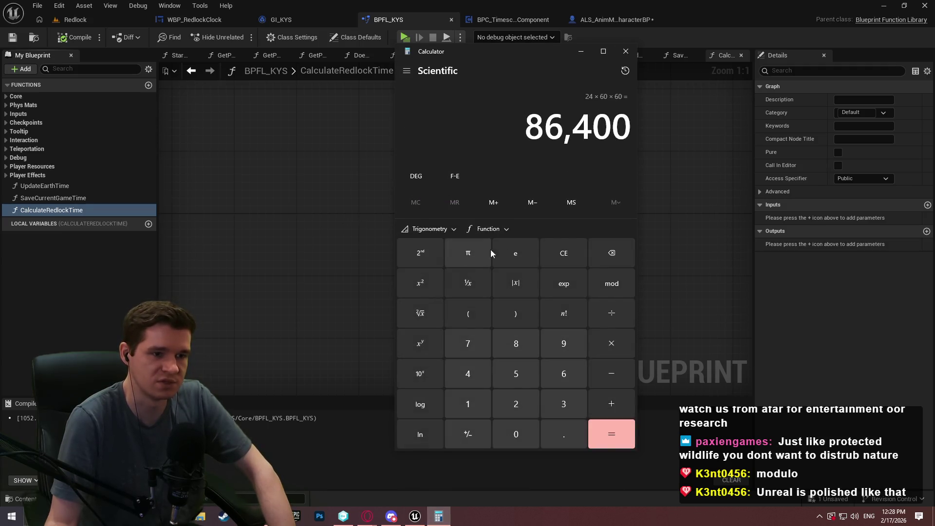
Start entering 11 × 60 + 11 × 60 in Calculator, then clear the mistake
{"action": "left_click", "coordinate": [549, 251]}
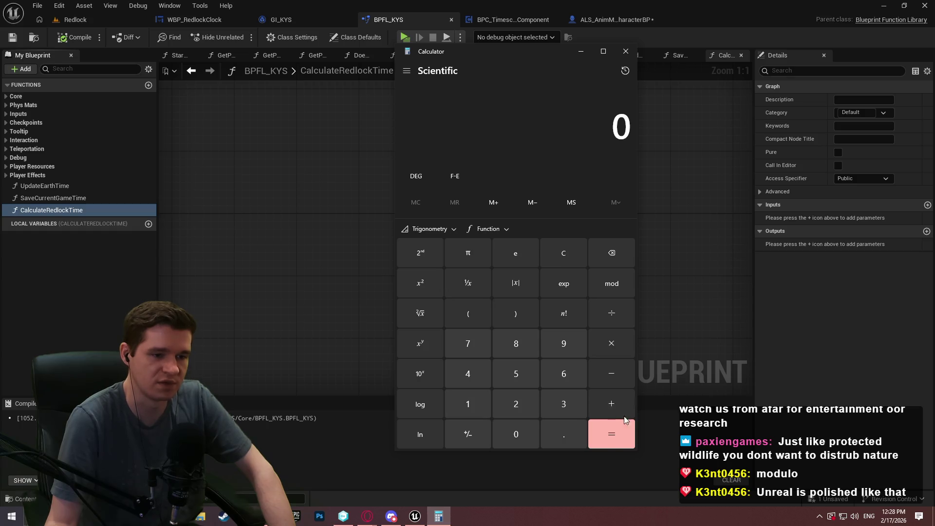
{"action": "left_click", "coordinate": [476, 407]}
{"action": "left_click", "coordinate": [475, 407]}
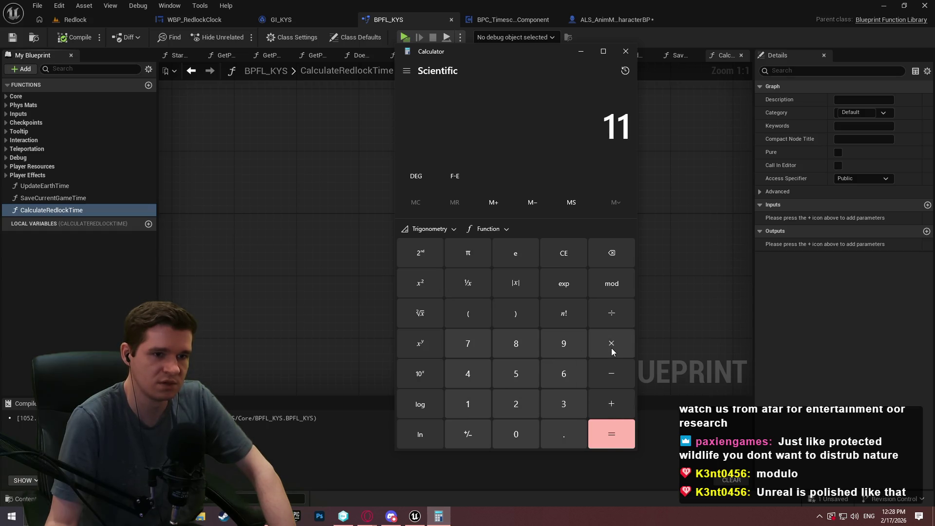
{"action": "left_click", "coordinate": [612, 350]}
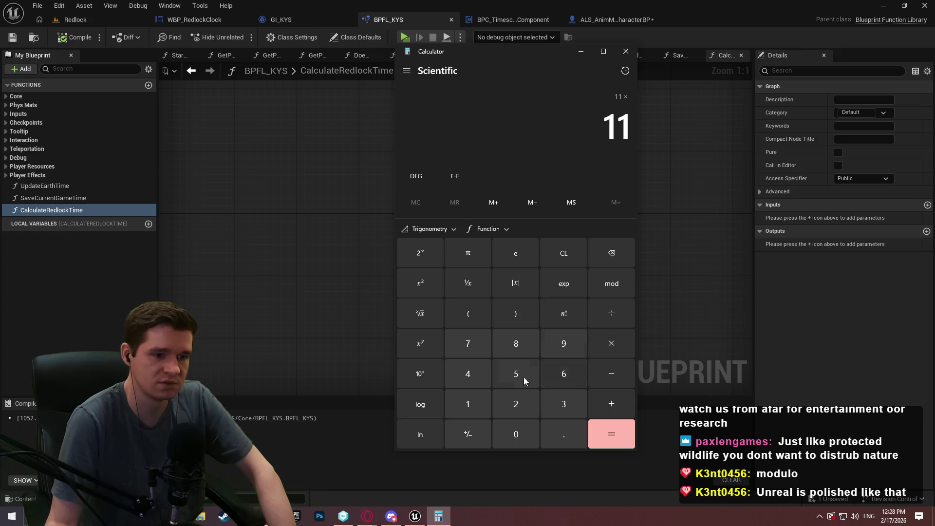
{"action": "left_click", "coordinate": [560, 380]}
{"action": "left_click", "coordinate": [535, 433]}
{"action": "left_click", "coordinate": [606, 404]}
{"action": "left_click", "coordinate": [470, 408]}
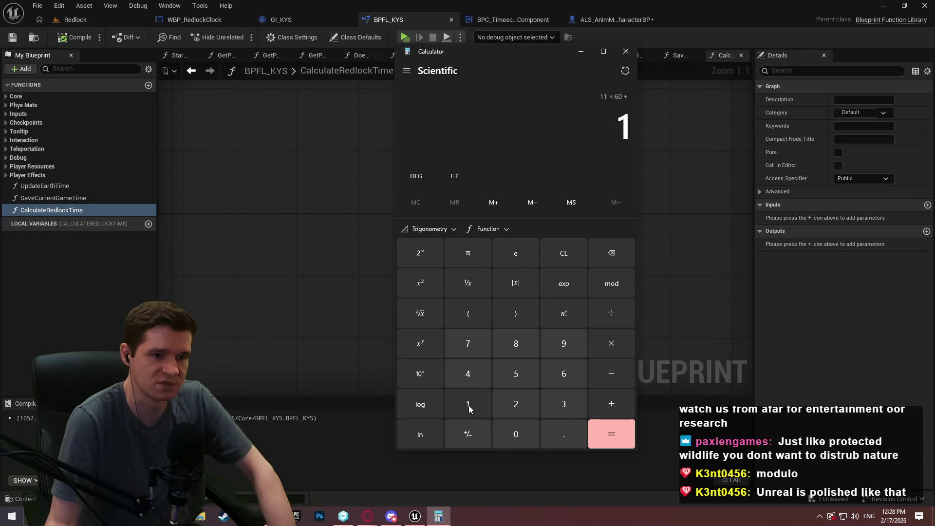
{"action": "left_click", "coordinate": [613, 343]}
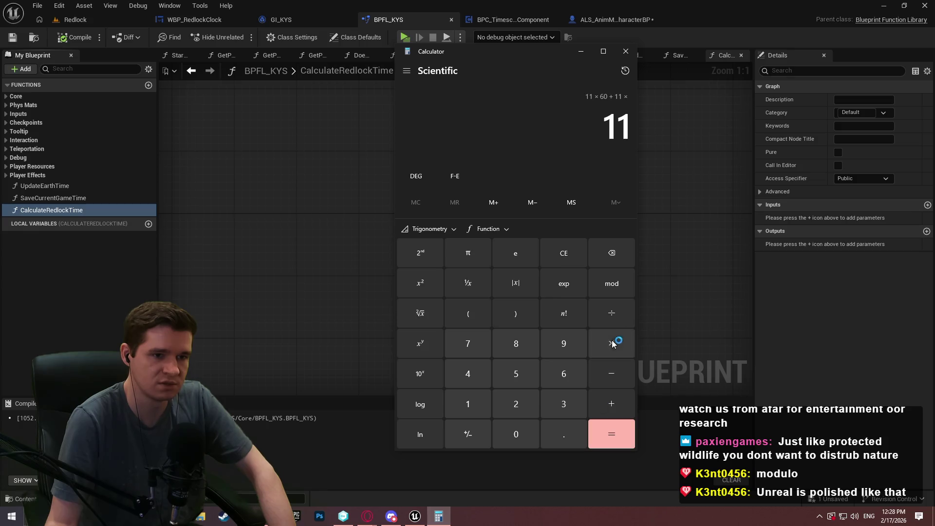
{"action": "left_click", "coordinate": [567, 382]}
{"action": "left_click", "coordinate": [529, 432]}
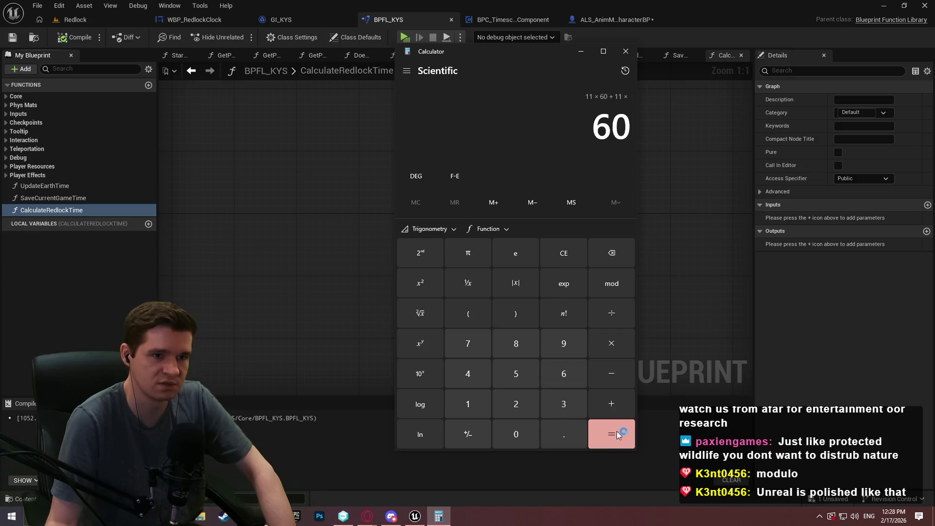
{"action": "left_click", "coordinate": [566, 251]}
{"action": "left_click", "coordinate": [566, 251]}
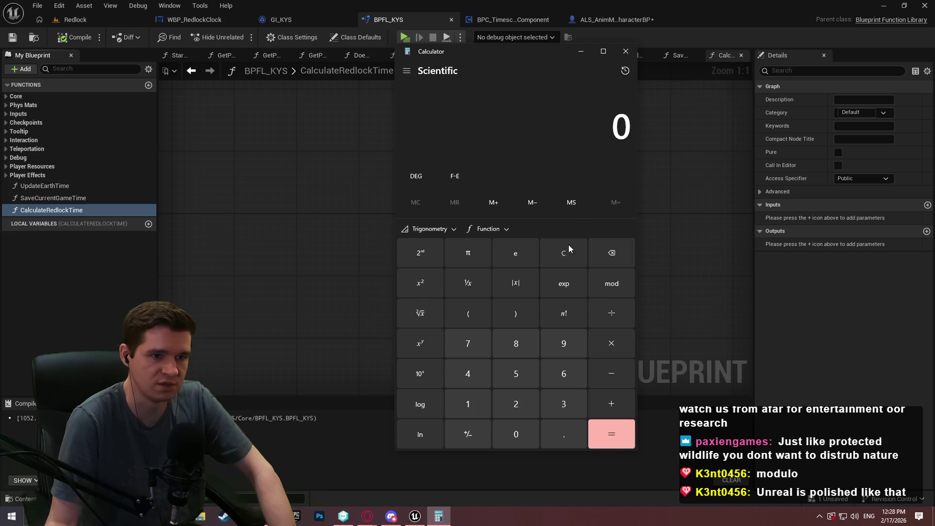
Calculate 11 × 60 + 11 = 671
{"action": "double_click", "coordinate": [483, 404]}
{"action": "left_click", "coordinate": [609, 344]}
{"action": "left_click", "coordinate": [563, 374]}
{"action": "left_click", "coordinate": [516, 434]}
{"action": "left_click", "coordinate": [610, 403]}
{"action": "left_click", "coordinate": [487, 405]}
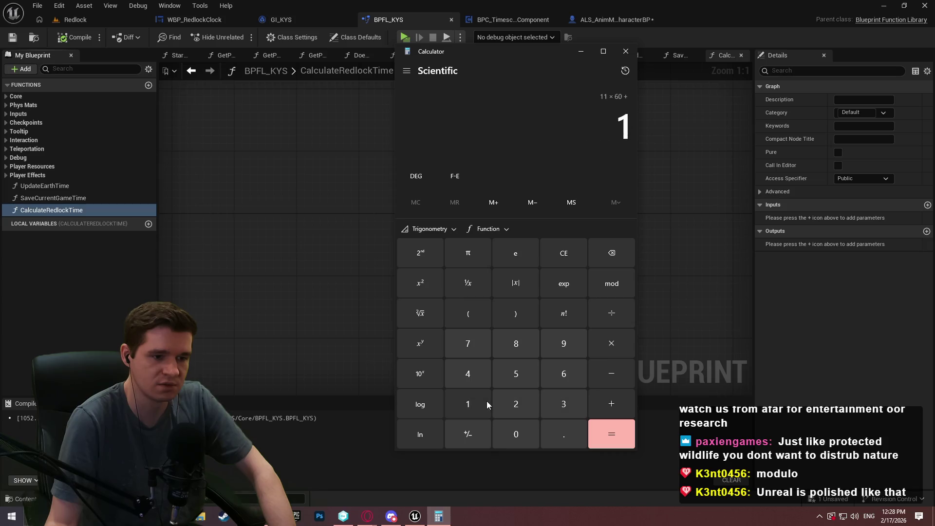
{"action": "left_click", "coordinate": [486, 403]}
{"action": "left_click", "coordinate": [612, 433]}
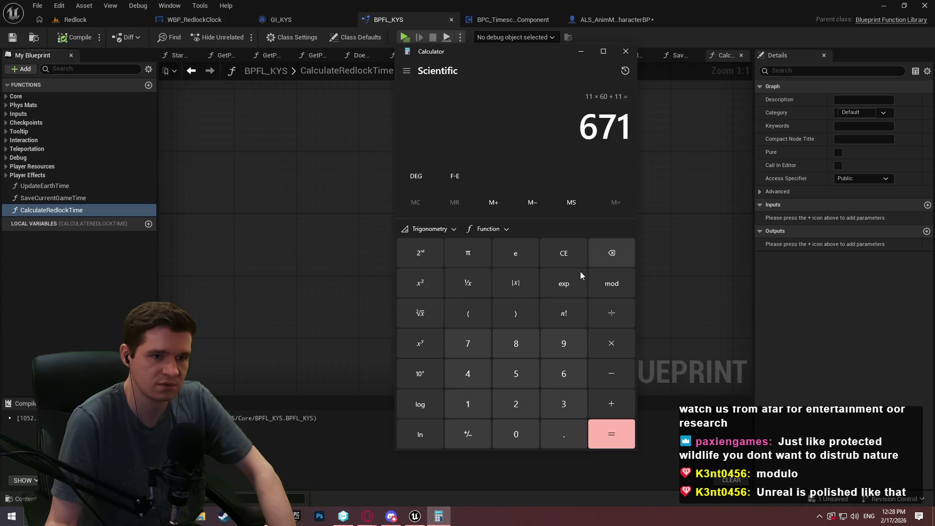
Calculate 671 × 60 = 40,260
{"action": "left_click", "coordinate": [561, 255]}
{"action": "left_click", "coordinate": [569, 376]}
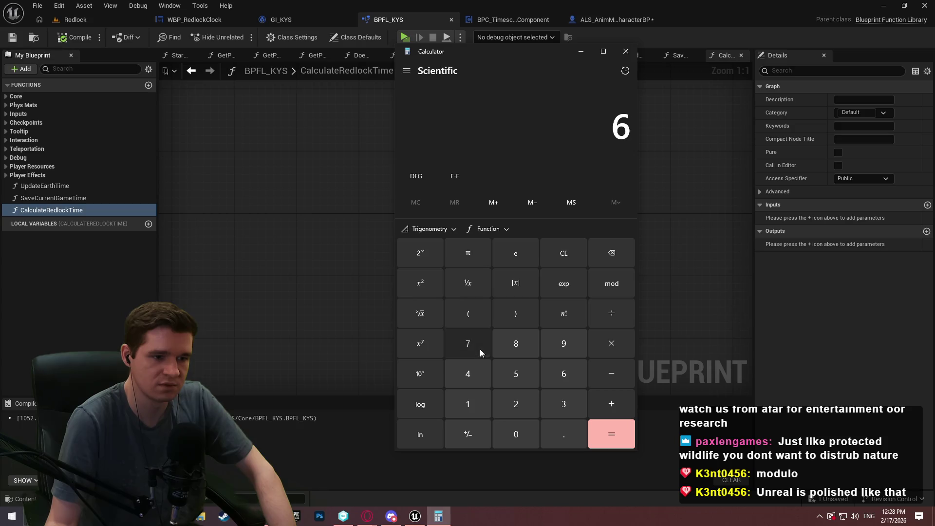
{"action": "left_click", "coordinate": [480, 349]}
{"action": "left_click", "coordinate": [475, 403]}
{"action": "left_click", "coordinate": [571, 369]}
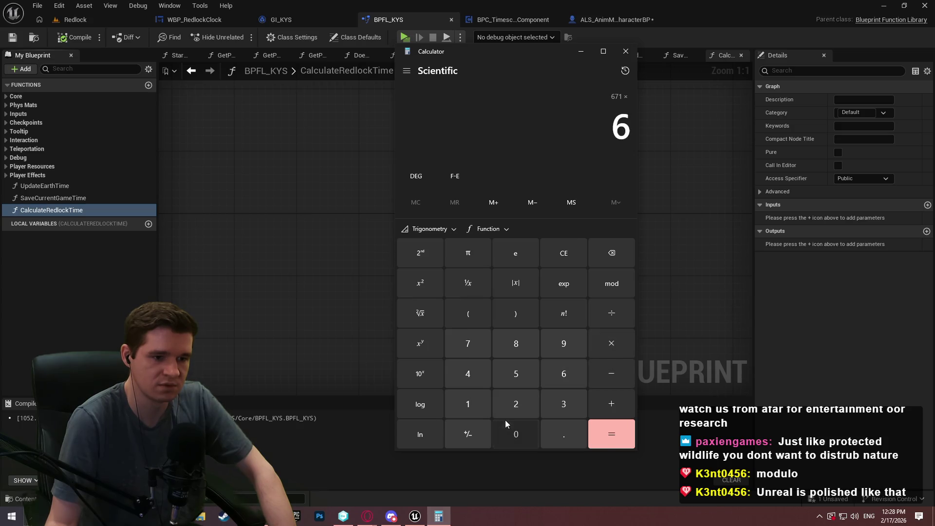
{"action": "left_click", "coordinate": [509, 429]}
{"action": "left_click", "coordinate": [611, 431]}
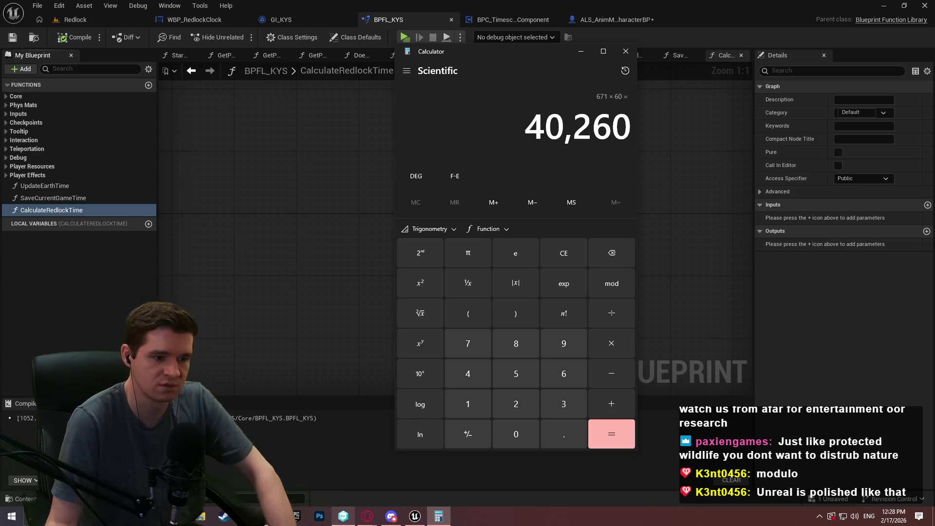
Jot 4026 in a new blank note and return to Unreal
{"action": "left_click", "coordinate": [271, 516]}
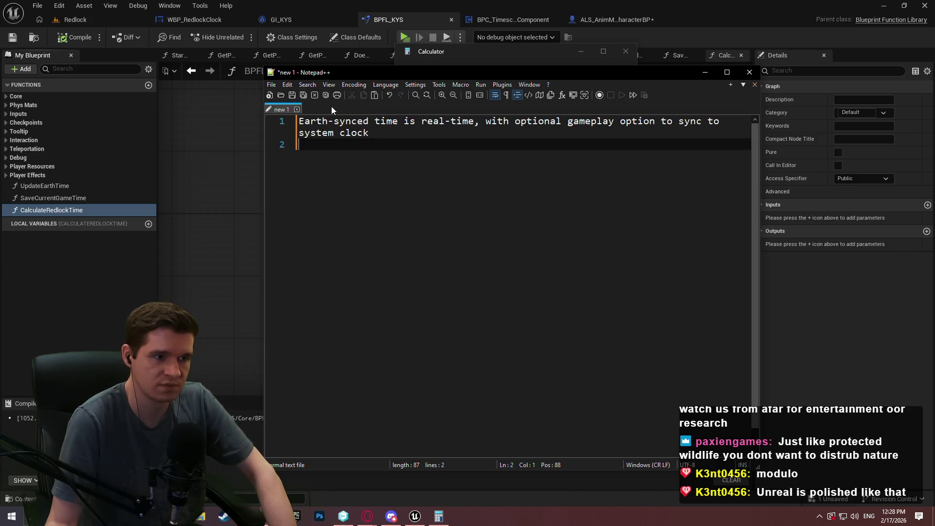
{"action": "double_click", "coordinate": [348, 107]}
{"action": "type", "text": "40"}
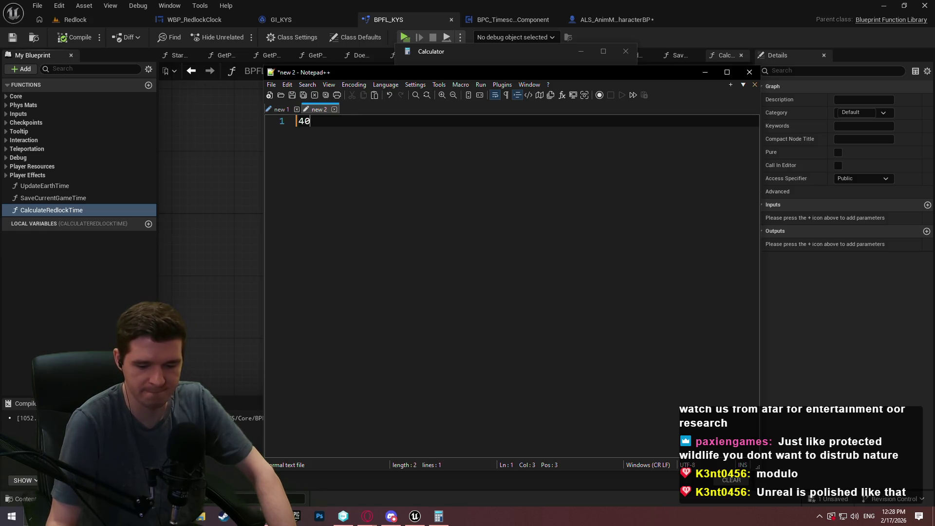
{"action": "type", "text": "260"}
{"action": "left_click", "coordinate": [866, 384]}
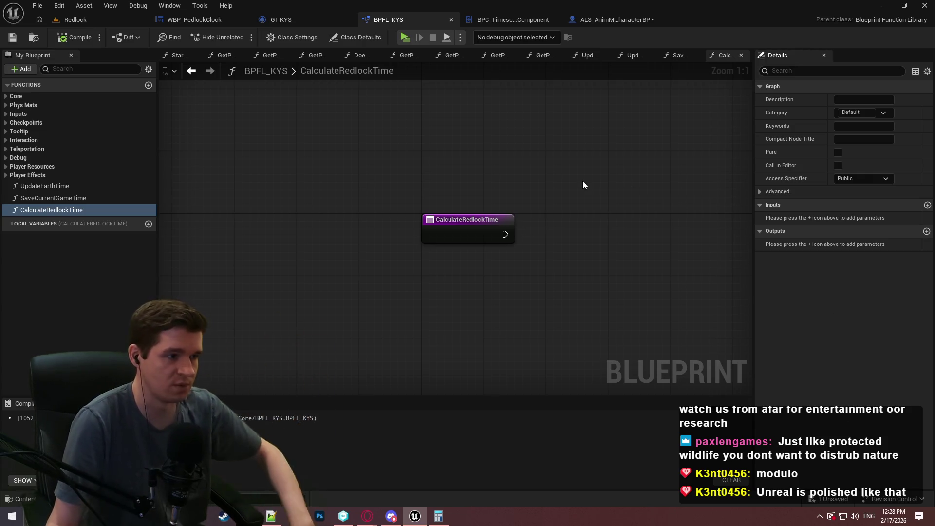
Switch through the open blueprints to BPC_TimescaleComponent's event graph and frame the time-calculation nodes
{"action": "left_click", "coordinate": [594, 20]}
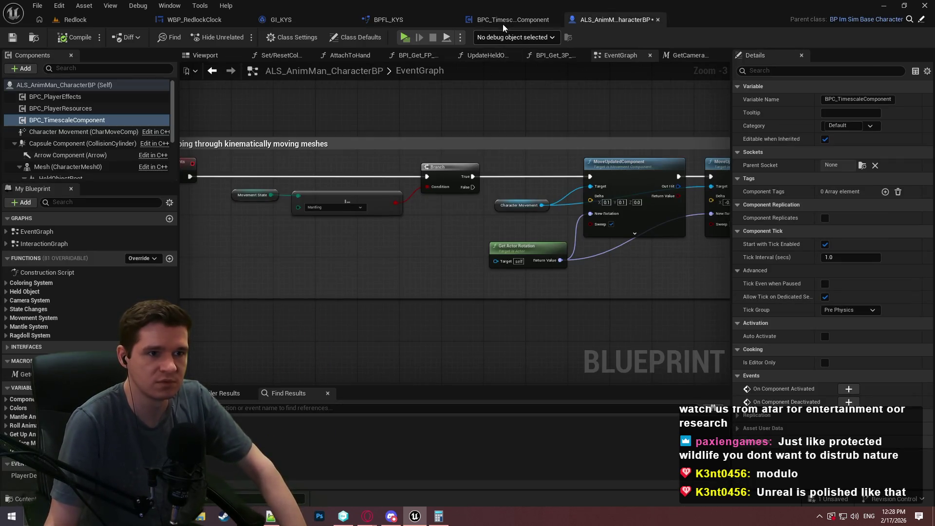
{"action": "left_click", "coordinate": [388, 19]}
{"action": "left_click", "coordinate": [284, 21]}
{"action": "left_click", "coordinate": [227, 21]}
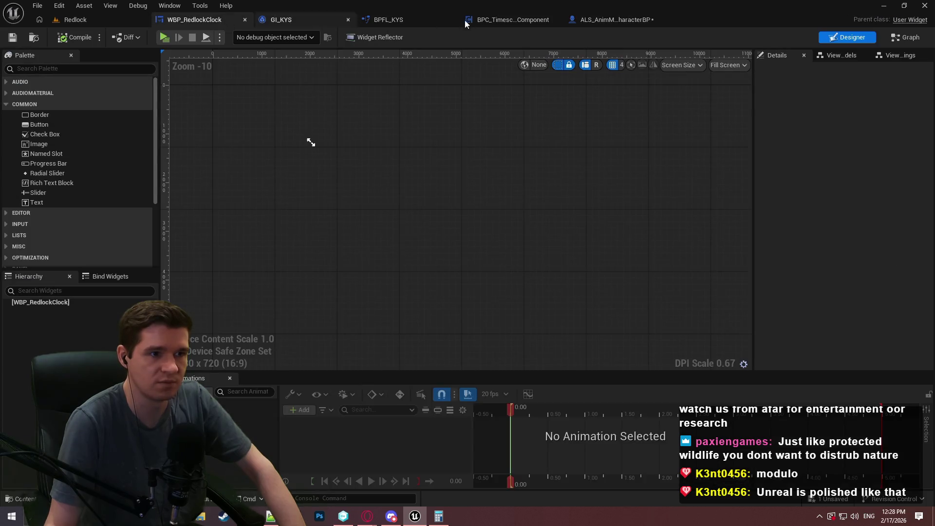
{"action": "left_click", "coordinate": [493, 21]}
{"action": "mouse_move", "coordinate": [623, 292]}
{"action": "left_mouse_down"}
{"action": "mouse_move", "coordinate": [527, 261]}
{"action": "mouse_move", "coordinate": [486, 232]}
{"action": "left_mouse_up"}
{"action": "left_click", "coordinate": [523, 199]}
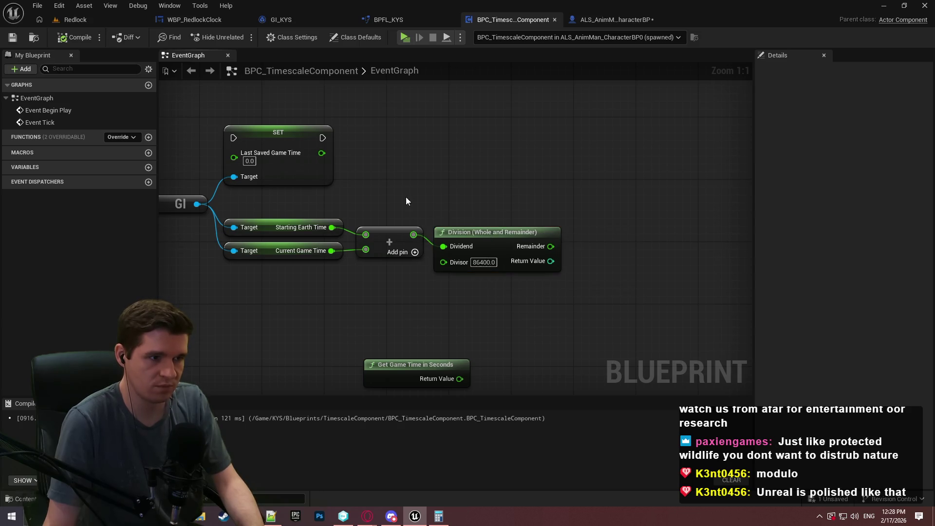
{"action": "left_click_drag", "start_coordinate": [340, 239], "coordinate": [349, 236]}
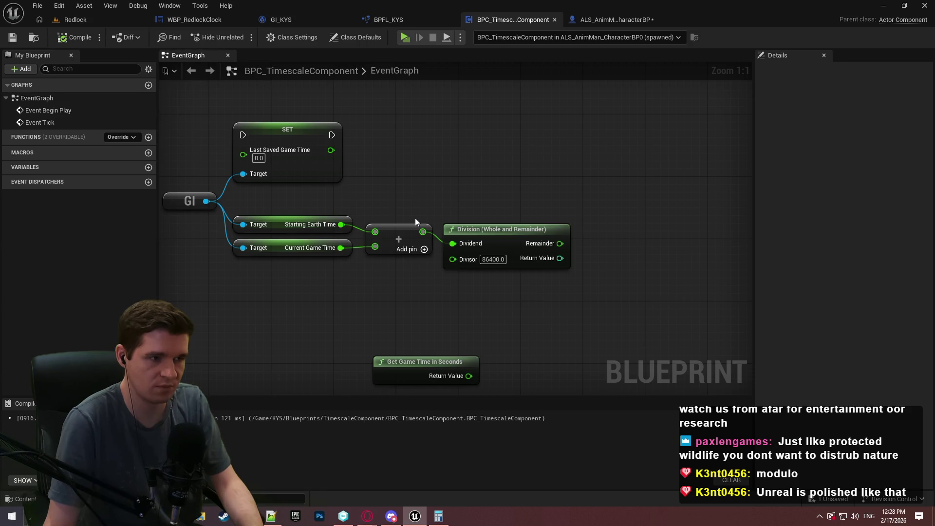
{"action": "mouse_move", "coordinate": [415, 218]}
{"action": "left_mouse_down"}
{"action": "mouse_move", "coordinate": [575, 200]}
{"action": "mouse_move", "coordinate": [572, 239]}
{"action": "left_mouse_up"}
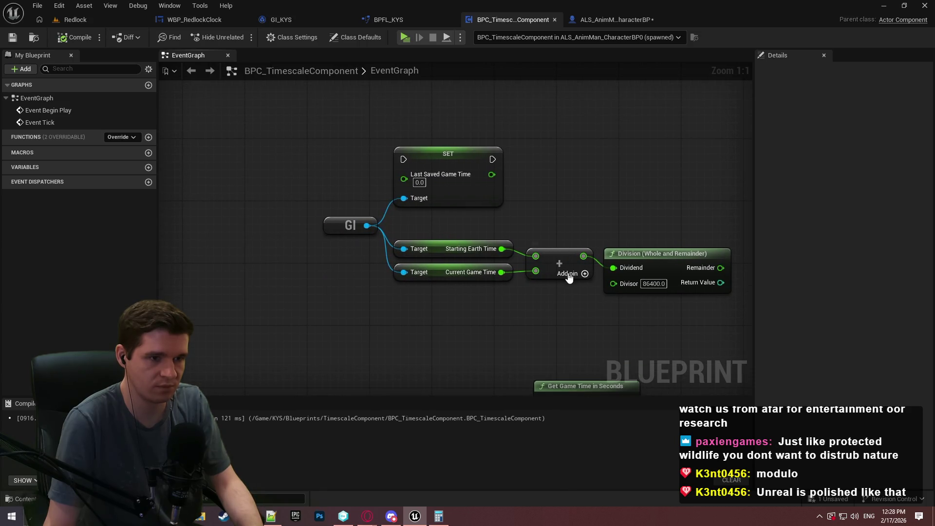
{"action": "scroll", "coordinate": [527, 257], "scroll_direction": "down", "scroll_amount": 2}
{"action": "scroll", "coordinate": [516, 236], "scroll_direction": "up", "scroll_amount": 1}
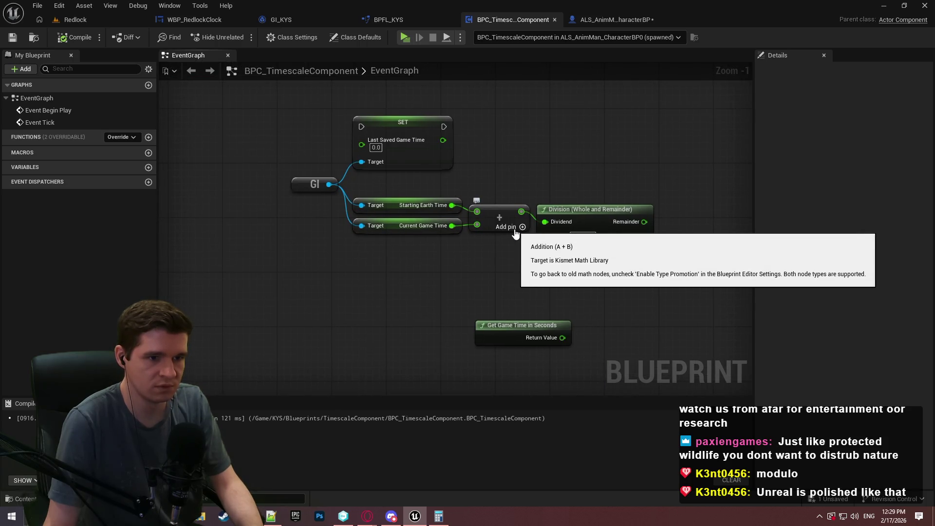
Give the Addition node a third input of 1 and nudge the Division node into place
{"action": "left_click", "coordinate": [515, 231]}
{"action": "left_click", "coordinate": [491, 238]}
{"action": "type", "text": "1"}
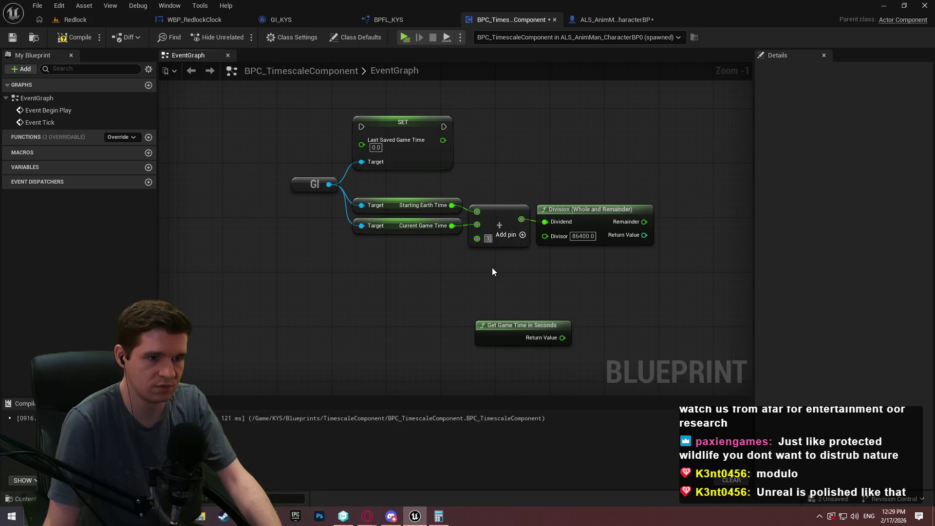
{"action": "left_click_drag", "start_coordinate": [578, 210], "coordinate": [605, 211]}
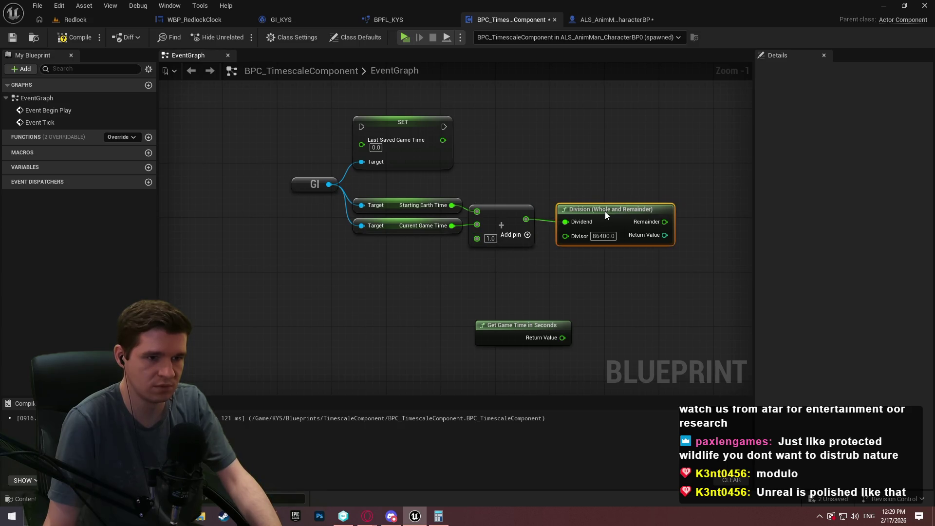
{"action": "left_click", "coordinate": [612, 273]}
{"action": "scroll", "coordinate": [587, 314], "scroll_direction": "up", "scroll_amount": 1}
{"action": "left_click_drag", "start_coordinate": [578, 242], "coordinate": [570, 242]}
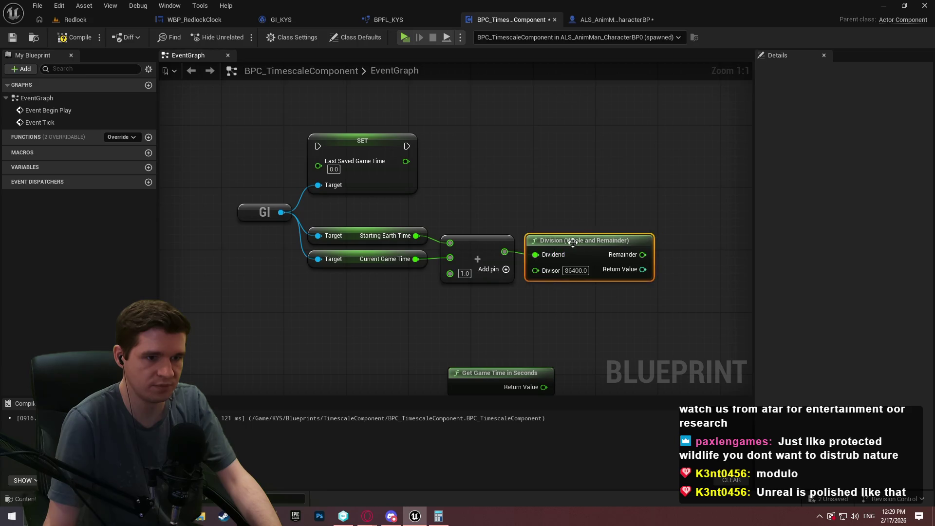
{"action": "left_click", "coordinate": [598, 313]}
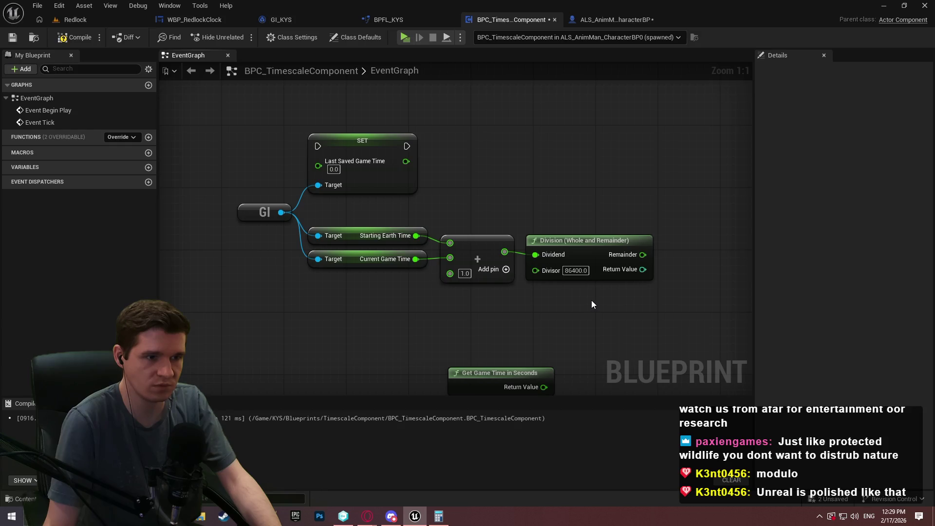
Cut Get Game Time in Seconds and paste it beside Event Tick
{"action": "left_click_drag", "start_coordinate": [591, 300], "coordinate": [548, 220]}
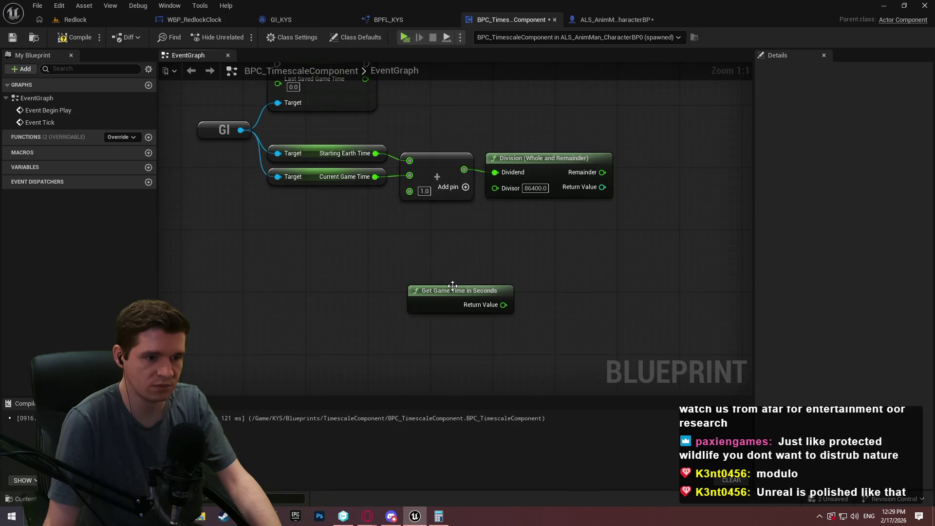
{"action": "left_click_drag", "start_coordinate": [428, 293], "coordinate": [271, 251]}
{"action": "left_click_drag", "start_coordinate": [404, 231], "coordinate": [463, 276]}
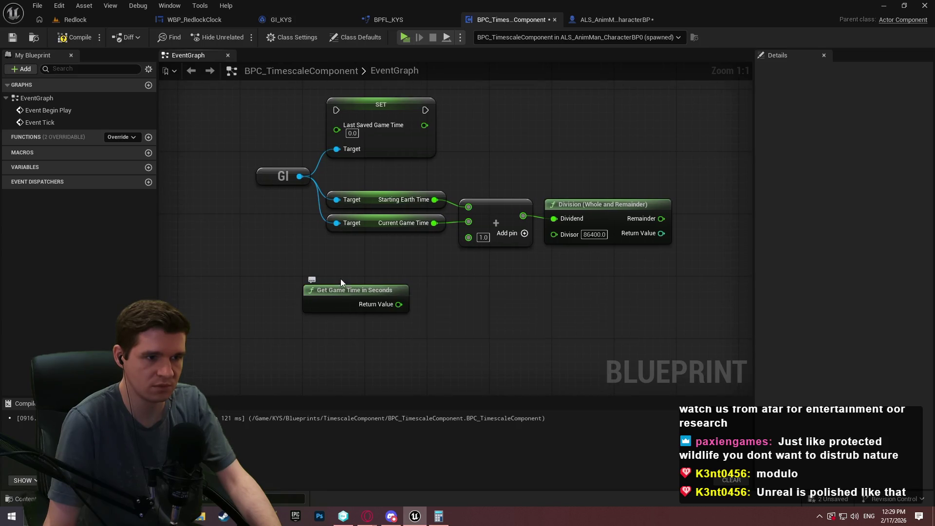
{"action": "mouse_move", "coordinate": [349, 292]}
{"action": "left_mouse_down"}
{"action": "mouse_move", "coordinate": [569, 336]}
{"action": "mouse_move", "coordinate": [489, 319]}
{"action": "left_mouse_up"}
{"action": "key", "text": "ctrl+x"}
{"action": "key", "text": "ctrl+v"}
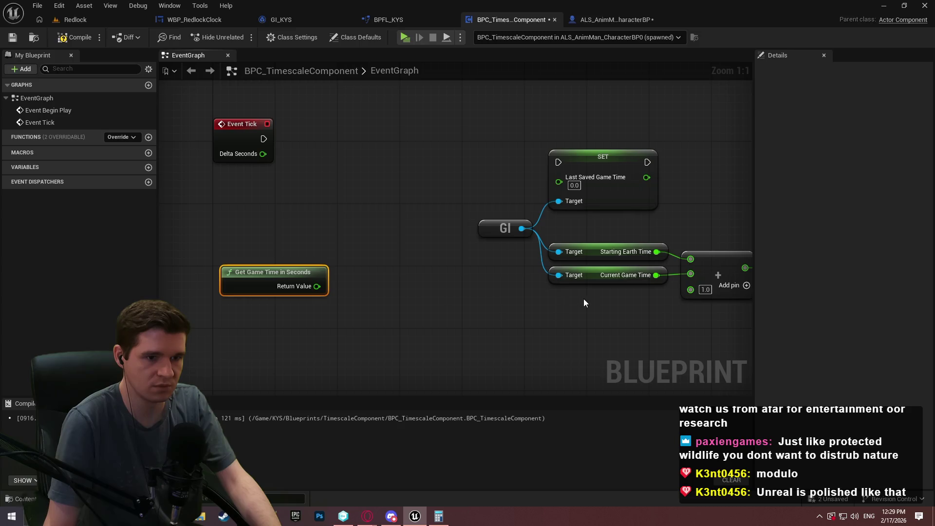
{"action": "mouse_move", "coordinate": [317, 286]}
{"action": "left_mouse_down"}
{"action": "mouse_move", "coordinate": [385, 193]}
{"action": "mouse_move", "coordinate": [340, 201]}
{"action": "left_mouse_up"}
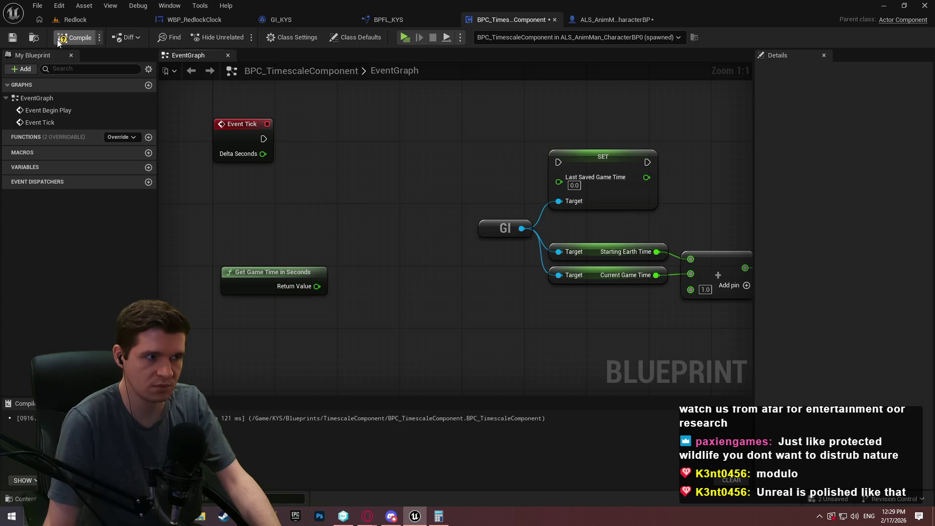
Compile the component, then add a Set Current Game Time node from the GI reference
{"action": "left_click", "coordinate": [76, 37]}
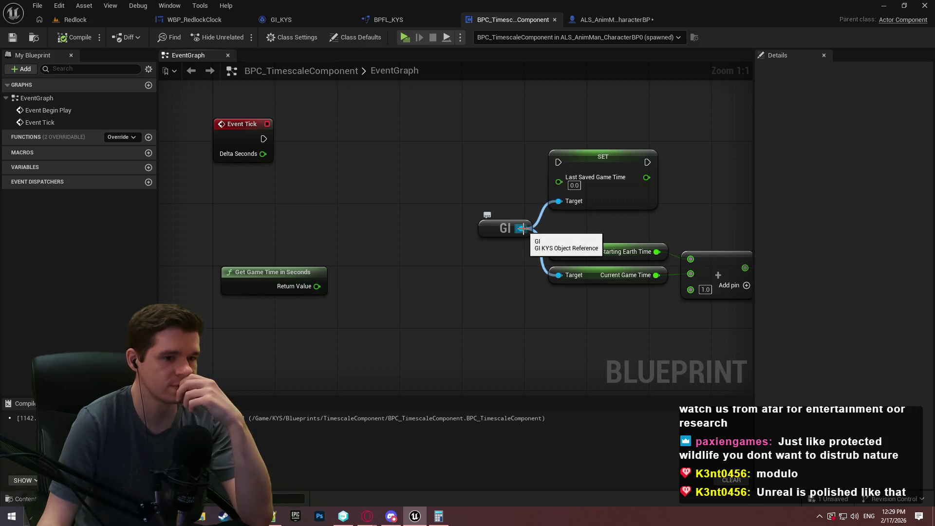
{"action": "left_click_drag", "start_coordinate": [523, 228], "coordinate": [487, 165]}
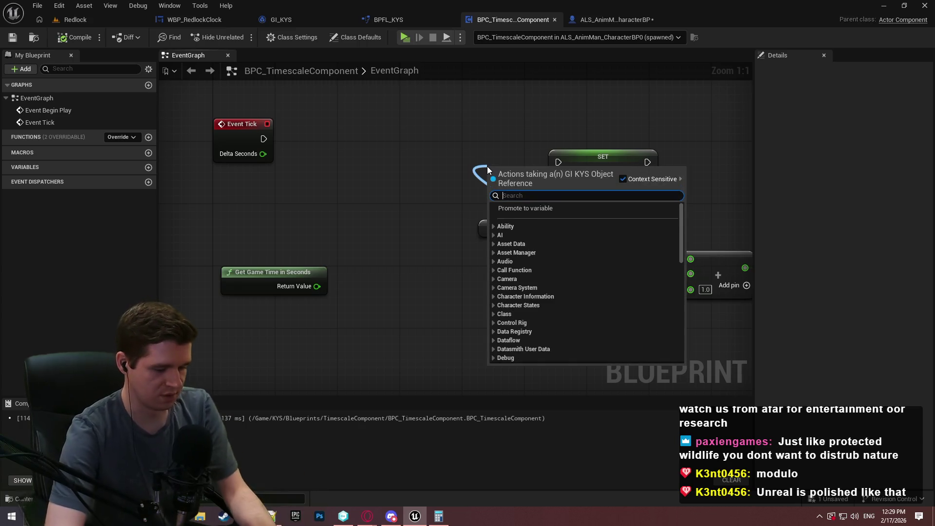
{"action": "type", "text": "current game t"}
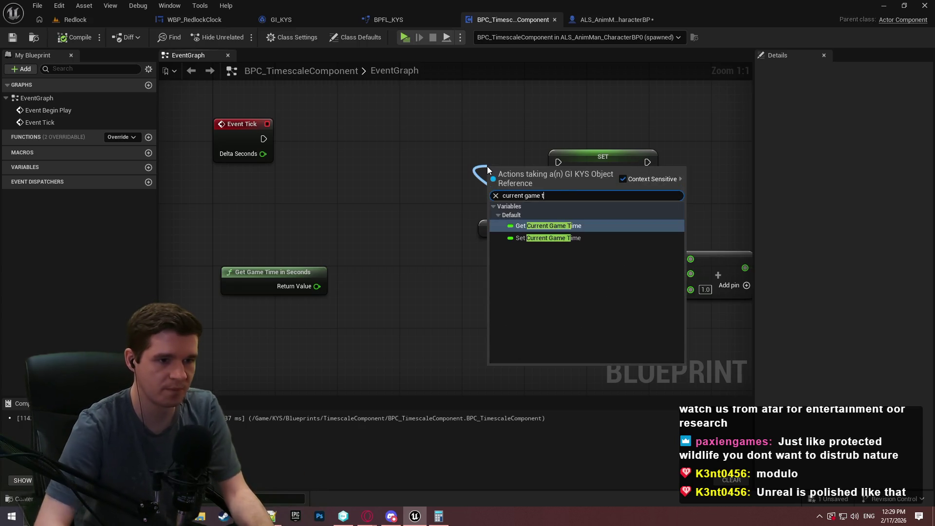
{"action": "key", "text": "Down"}
{"action": "key", "text": "Return"}
Feed Get Game Time in Seconds into Current Game Time and run the setter from Event Tick
{"action": "left_click", "coordinate": [573, 160]}
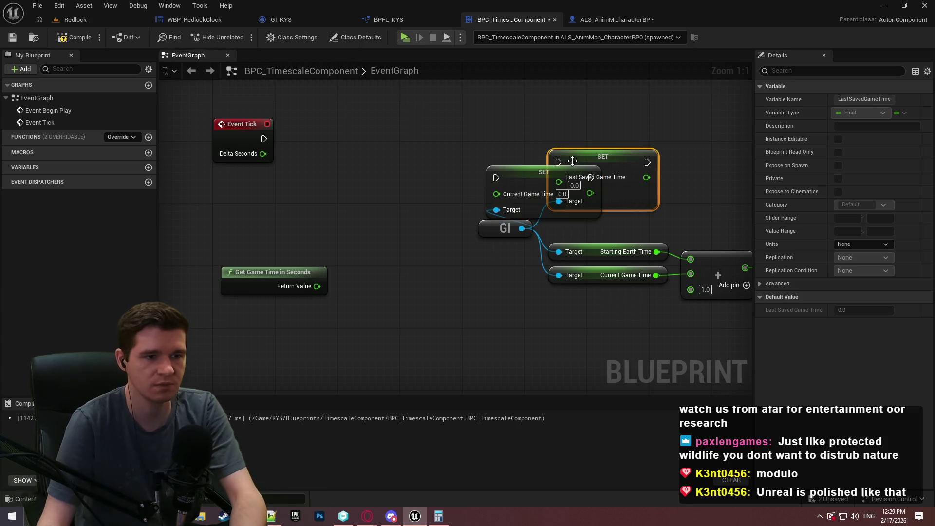
{"action": "left_click_drag", "start_coordinate": [572, 161], "coordinate": [690, 90]}
{"action": "left_click_drag", "start_coordinate": [544, 176], "coordinate": [590, 126]}
{"action": "mouse_move", "coordinate": [316, 286]}
{"action": "left_mouse_down"}
{"action": "mouse_move", "coordinate": [586, 151]}
{"action": "mouse_move", "coordinate": [543, 146]}
{"action": "left_mouse_up"}
{"action": "left_click_drag", "start_coordinate": [308, 268], "coordinate": [440, 190]}
{"action": "mouse_move", "coordinate": [543, 131]}
{"action": "left_mouse_down"}
{"action": "mouse_move", "coordinate": [247, 133]}
{"action": "mouse_move", "coordinate": [259, 136]}
{"action": "left_mouse_up"}
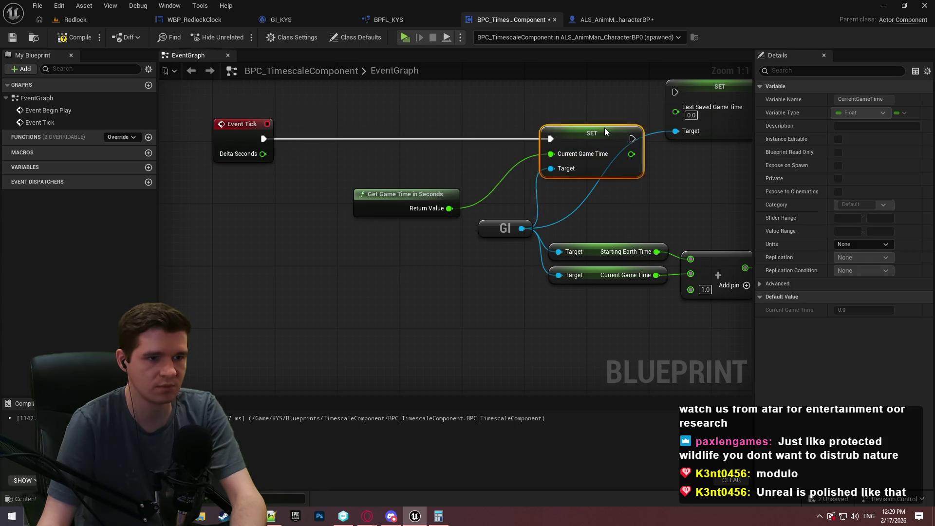
{"action": "left_click_drag", "start_coordinate": [588, 120], "coordinate": [604, 128]}
Place Get Game Time in Seconds beside the setter and duplicate the GI reference node
{"action": "left_click", "coordinate": [470, 187]}
{"action": "mouse_move", "coordinate": [416, 200]}
{"action": "left_mouse_down"}
{"action": "mouse_move", "coordinate": [486, 169]}
{"action": "mouse_move", "coordinate": [496, 175]}
{"action": "mouse_move", "coordinate": [486, 168]}
{"action": "left_mouse_up"}
{"action": "left_click", "coordinate": [502, 229]}
{"action": "key", "text": "ctrl+c"}
{"action": "key", "text": "ctrl+v"}
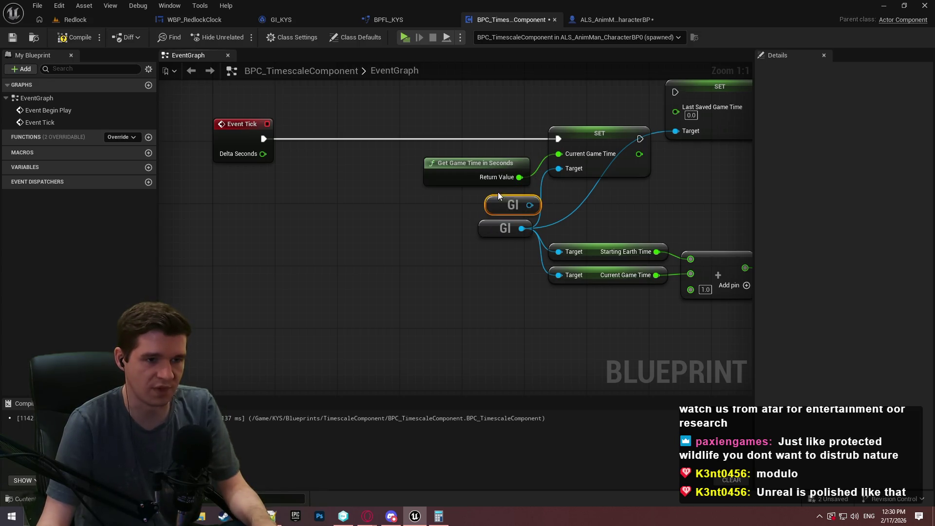
Connect the pasted GI reference to the setter's Target and rearrange the GI, Add and Division nodes
{"action": "left_click_drag", "start_coordinate": [530, 205], "coordinate": [568, 168]}
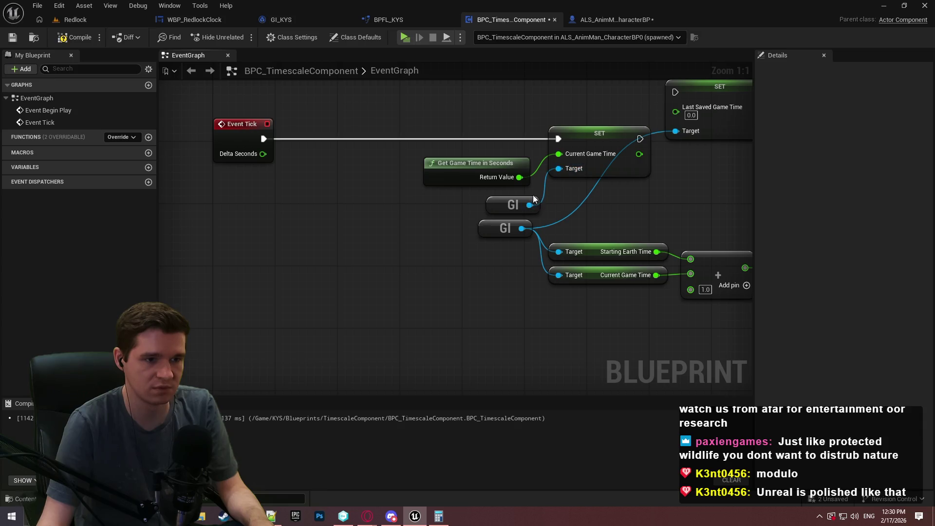
{"action": "left_click_drag", "start_coordinate": [539, 203], "coordinate": [531, 202]}
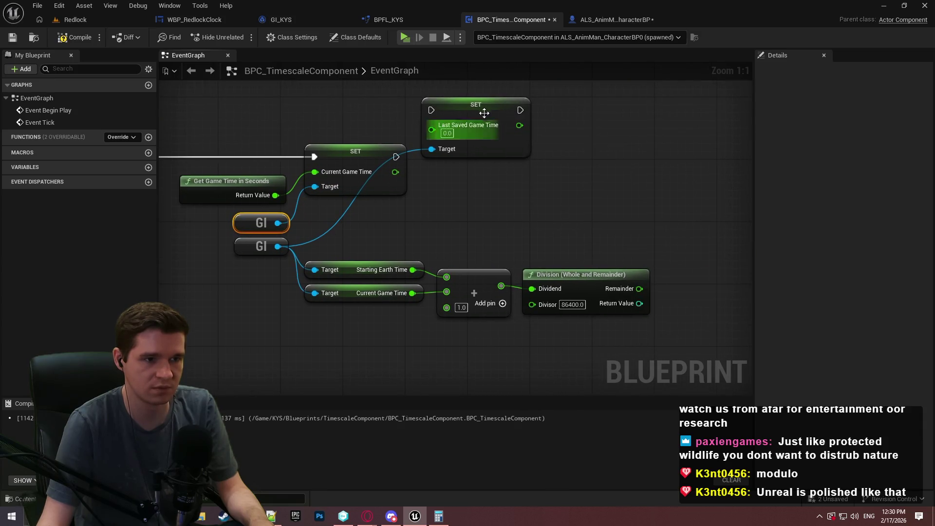
{"action": "mouse_move", "coordinate": [487, 117]}
{"action": "left_mouse_down"}
{"action": "mouse_move", "coordinate": [328, 407]}
{"action": "mouse_move", "coordinate": [333, 312]}
{"action": "mouse_move", "coordinate": [462, 258]}
{"action": "mouse_move", "coordinate": [350, 344]}
{"action": "left_mouse_up"}
{"action": "left_click_drag", "start_coordinate": [579, 322], "coordinate": [163, 211]}
{"action": "mouse_move", "coordinate": [302, 233]}
{"action": "left_mouse_down"}
{"action": "mouse_move", "coordinate": [507, 224]}
{"action": "mouse_move", "coordinate": [443, 188]}
{"action": "left_mouse_up"}
{"action": "left_click", "coordinate": [571, 341]}
{"action": "left_click_drag", "start_coordinate": [247, 253], "coordinate": [252, 291]}
Compile and save BPC_TimescaleComponent, then recenter on the calculation chain
{"action": "left_click", "coordinate": [323, 326]}
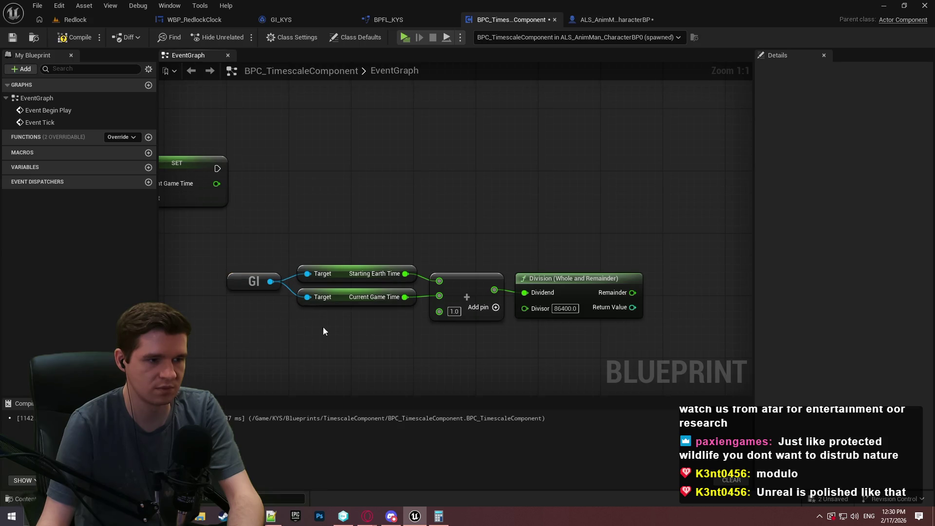
{"action": "left_click", "coordinate": [258, 285]}
{"action": "left_click_drag", "start_coordinate": [294, 335], "coordinate": [383, 321]}
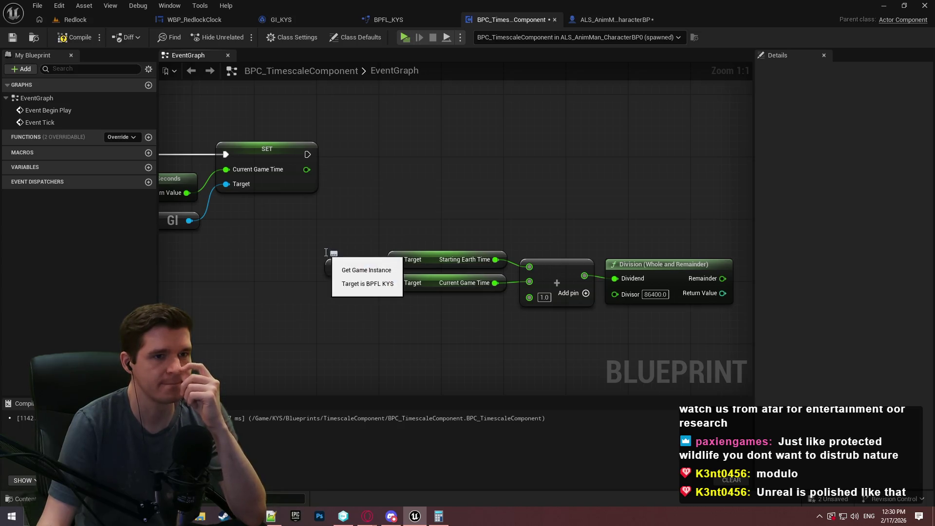
{"action": "left_click_drag", "start_coordinate": [612, 172], "coordinate": [519, 170]}
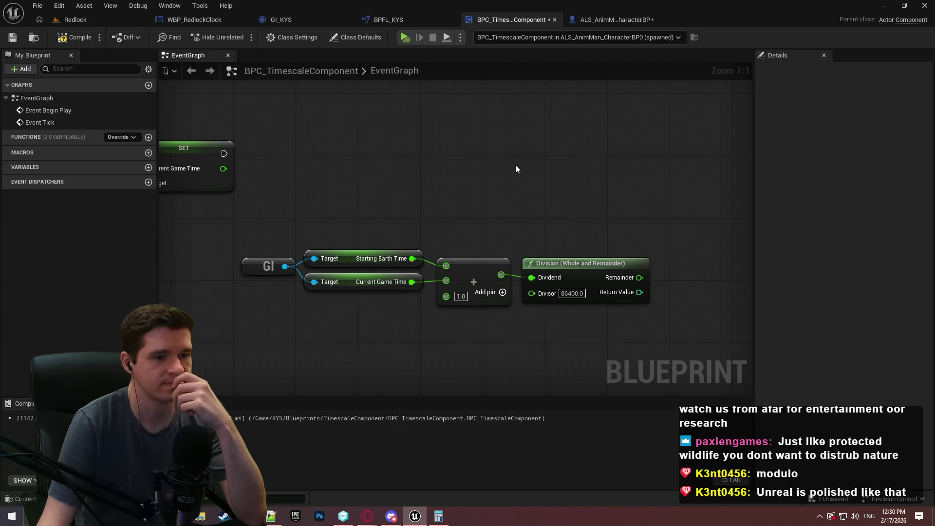
{"action": "left_click", "coordinate": [75, 37]}
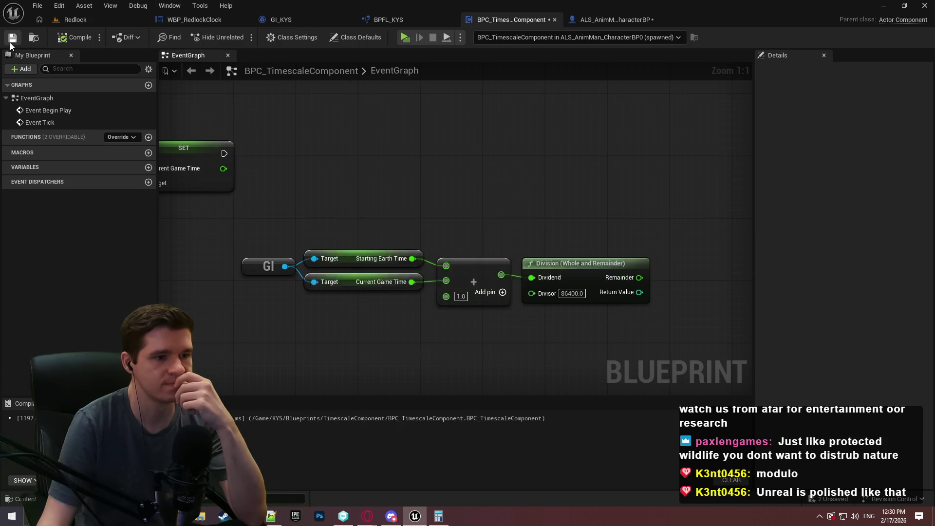
{"action": "left_click", "coordinate": [12, 39]}
{"action": "left_click_drag", "start_coordinate": [443, 180], "coordinate": [529, 171]}
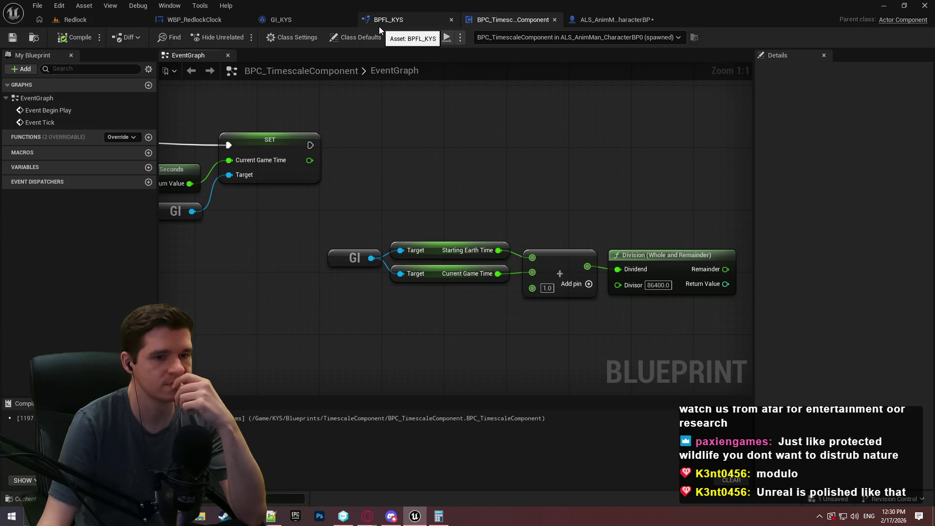
{"action": "left_click_drag", "start_coordinate": [688, 246], "coordinate": [468, 256]}
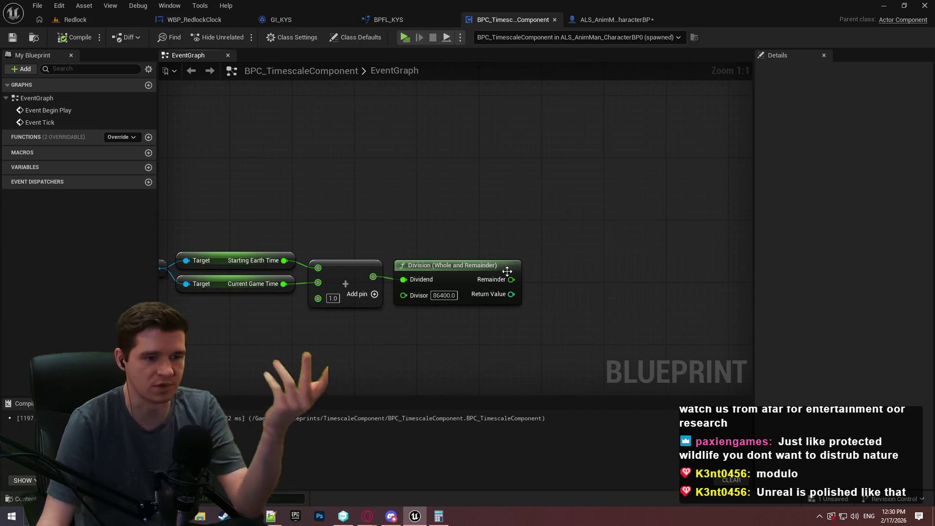
Add a Time Seconds to String node on the Division Remainder output, next to Division
{"action": "mouse_move", "coordinate": [511, 279]}
{"action": "left_mouse_down"}
{"action": "mouse_move", "coordinate": [524, 268]}
{"action": "mouse_move", "coordinate": [551, 273]}
{"action": "left_mouse_up"}
{"action": "type", "text": "format"}
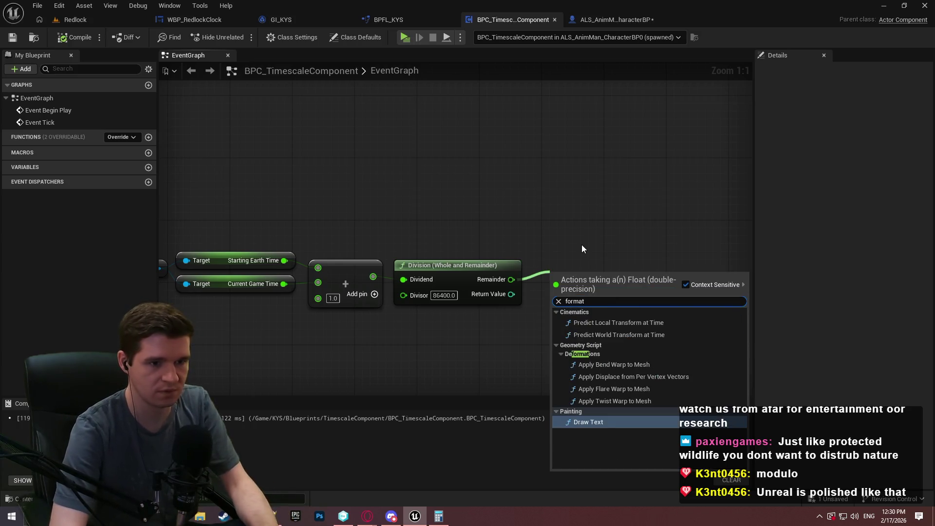
{"action": "key", "text": "ctrl+a"}
{"action": "type", "text": "time"}
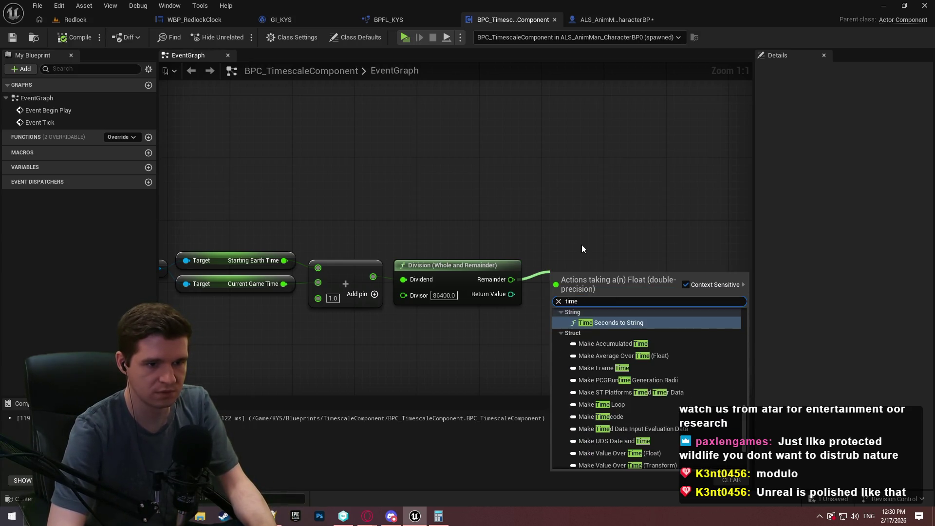
{"action": "left_click", "coordinate": [618, 314]}
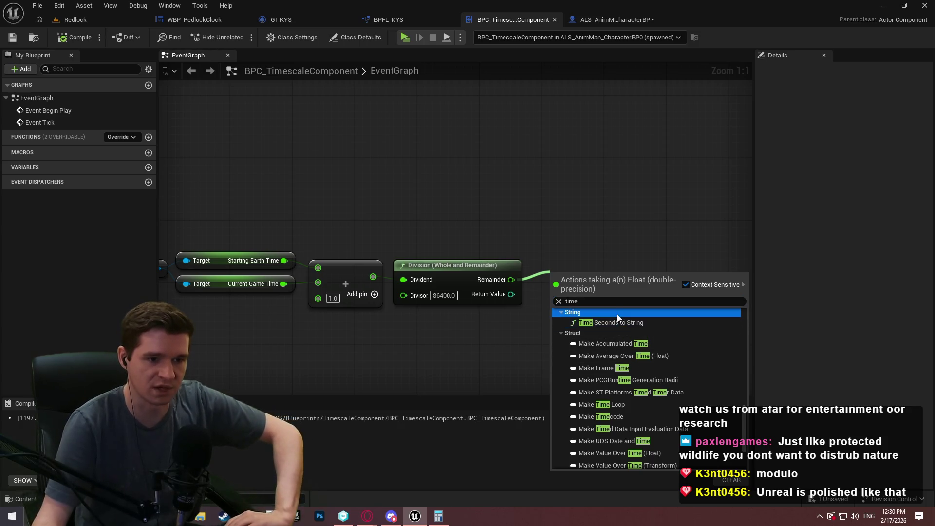
{"action": "left_click", "coordinate": [608, 322]}
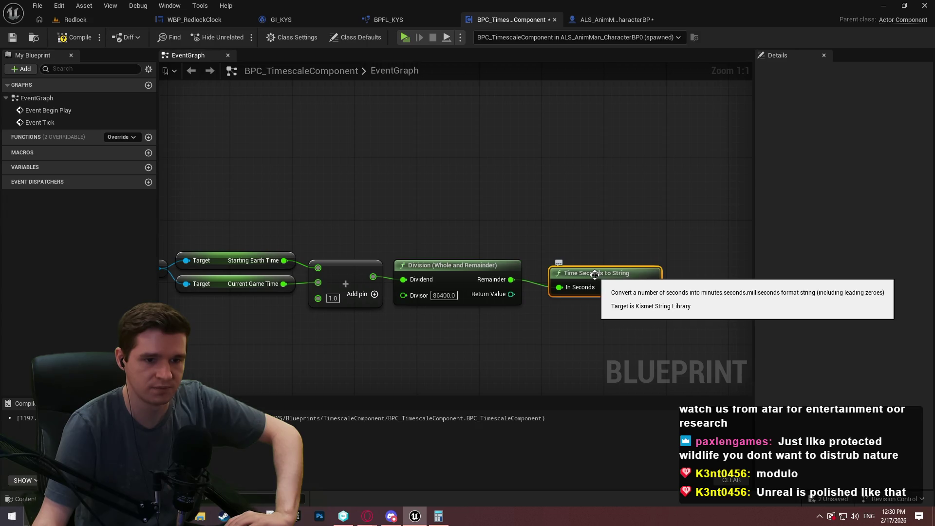
{"action": "left_click_drag", "start_coordinate": [594, 274], "coordinate": [580, 270]}
{"action": "left_click", "coordinate": [640, 238]}
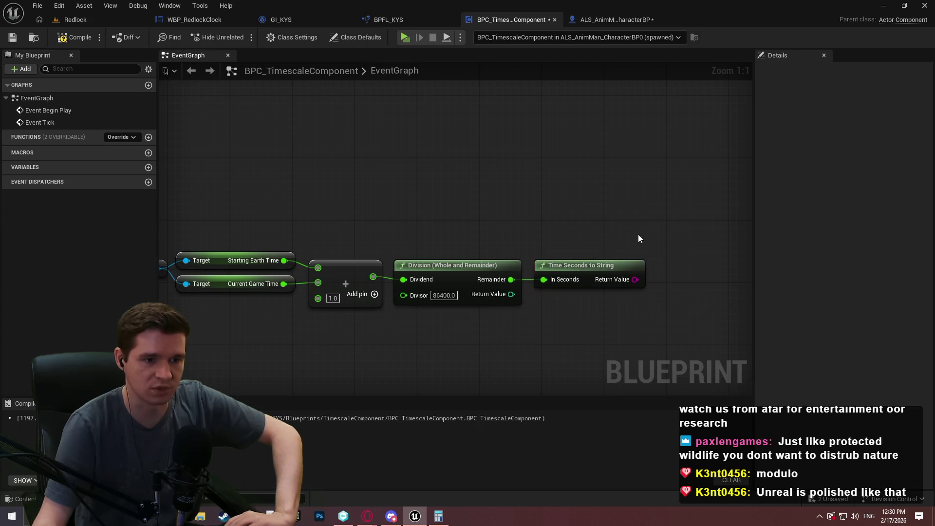
{"action": "scroll", "coordinate": [694, 227], "scroll_direction": "down", "scroll_amount": 3}
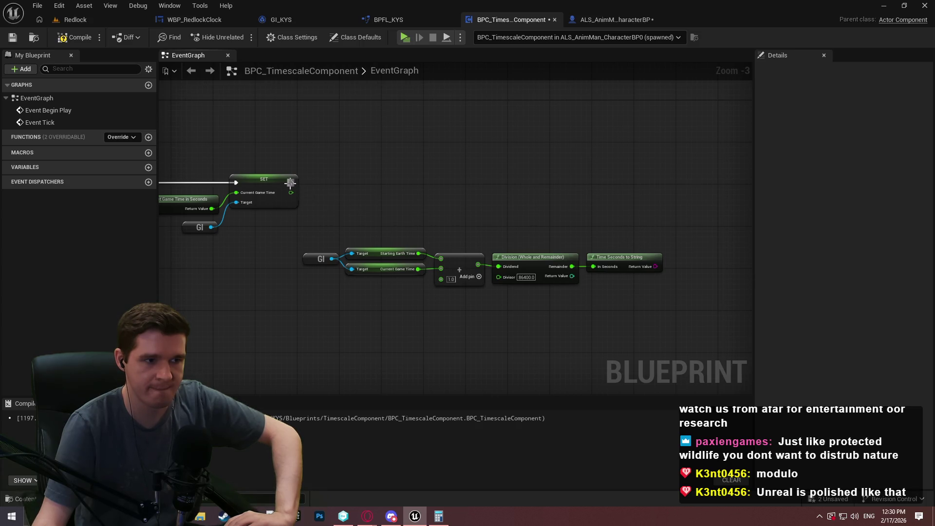
Add a screen-only Print String after the setter, fed by the time string, then play
{"action": "left_click_drag", "start_coordinate": [291, 182], "coordinate": [668, 177]}
{"action": "type", "text": "print"}
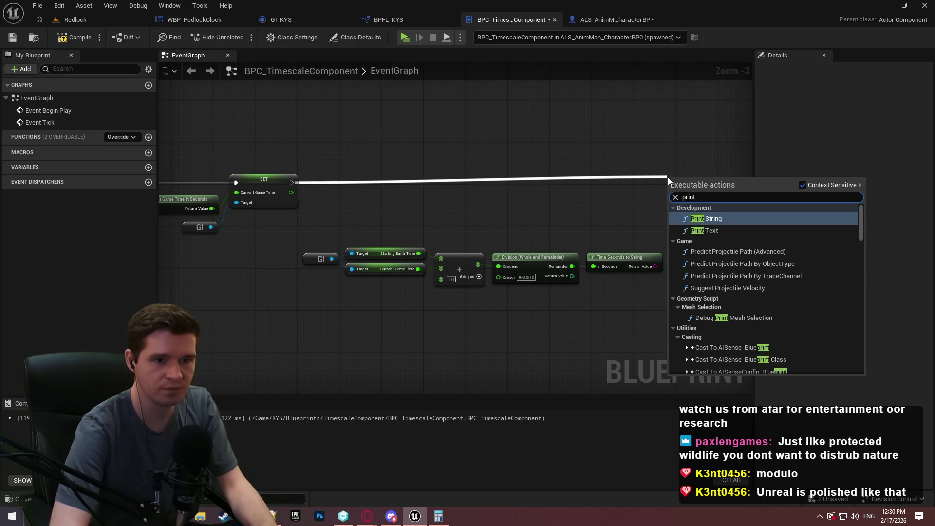
{"action": "key", "text": "Return"}
{"action": "scroll", "coordinate": [682, 219], "scroll_direction": "up", "scroll_amount": 3}
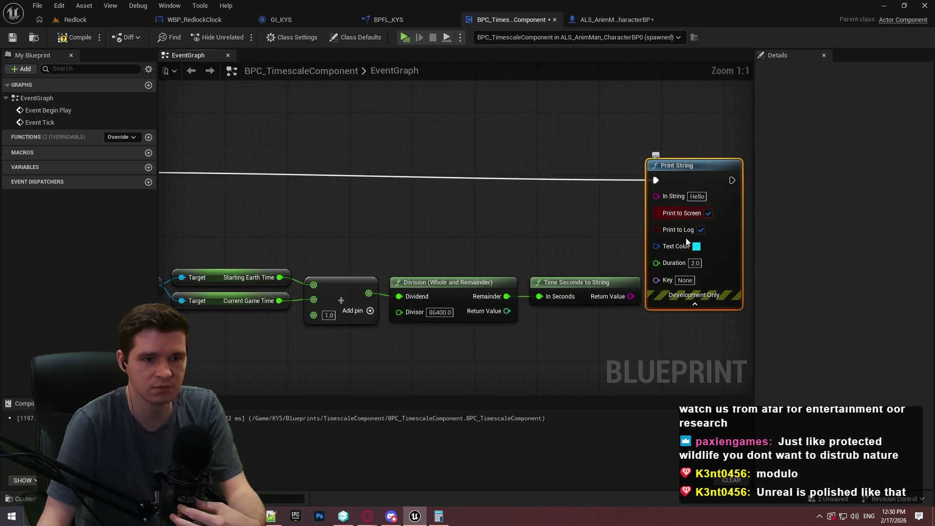
{"action": "left_click", "coordinate": [701, 229]}
{"action": "left_click_drag", "start_coordinate": [706, 182], "coordinate": [738, 158]}
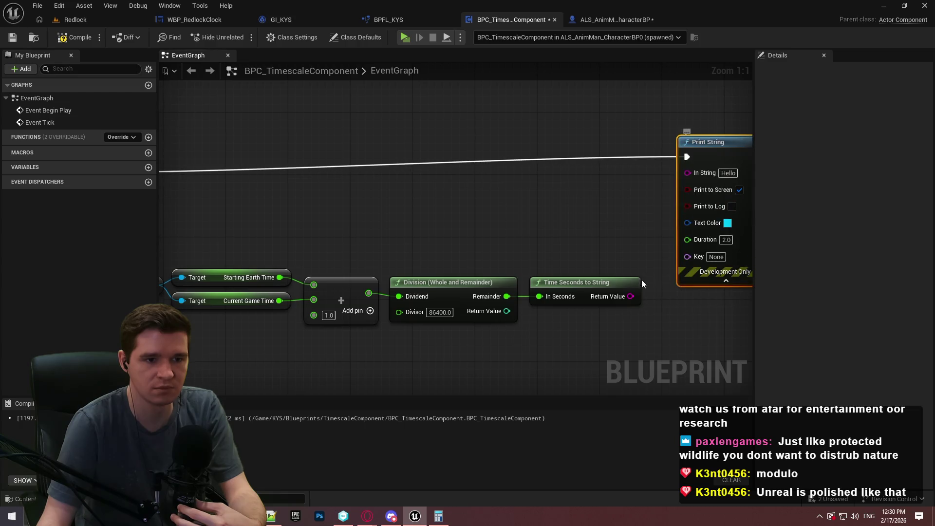
{"action": "left_click_drag", "start_coordinate": [631, 296], "coordinate": [700, 176]}
{"action": "left_click", "coordinate": [526, 178]}
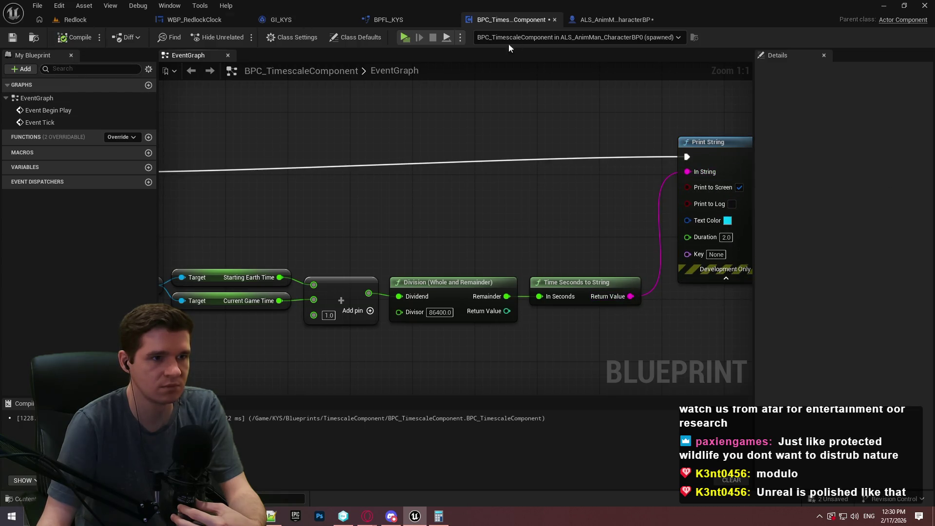
{"action": "left_click", "coordinate": [405, 38]}
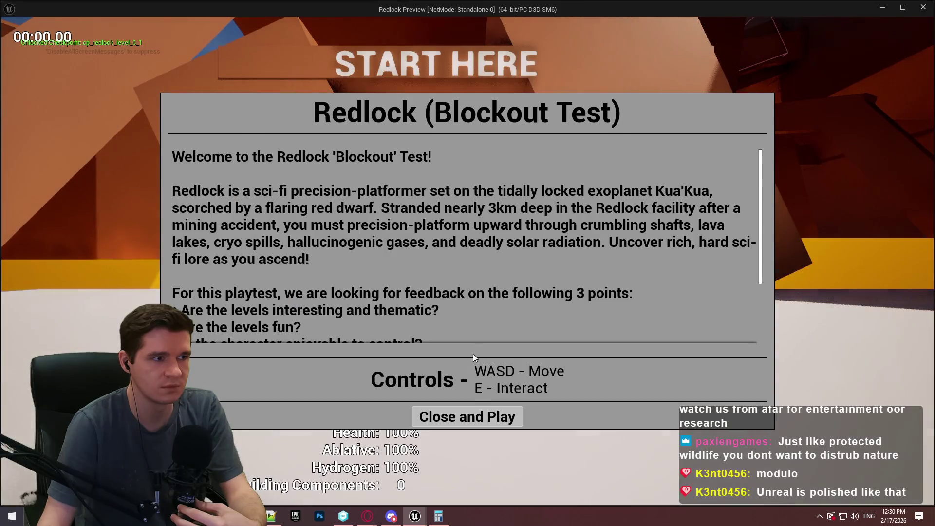
Dismiss the welcome dialog, let the printed time count up to 00:27.21, then stop the preview
{"action": "left_click", "coordinate": [474, 408]}
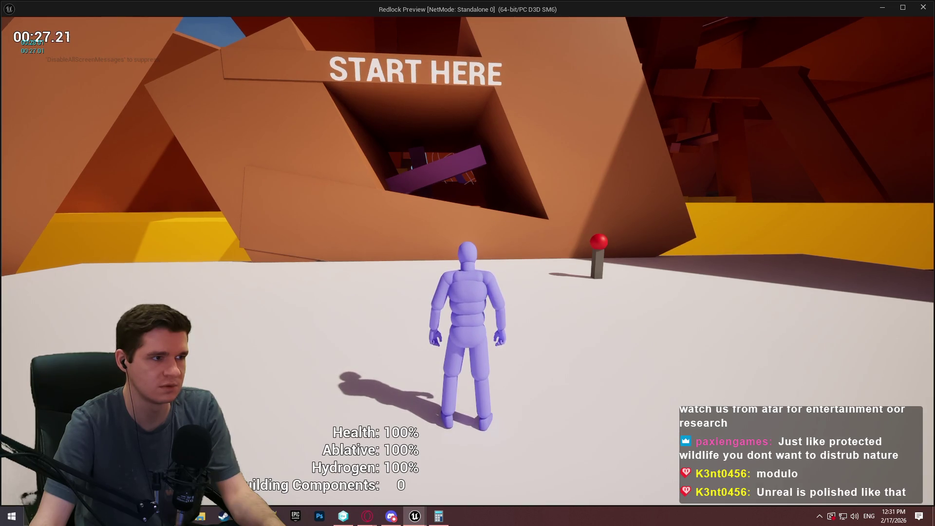
{"action": "key", "text": "Escape"}
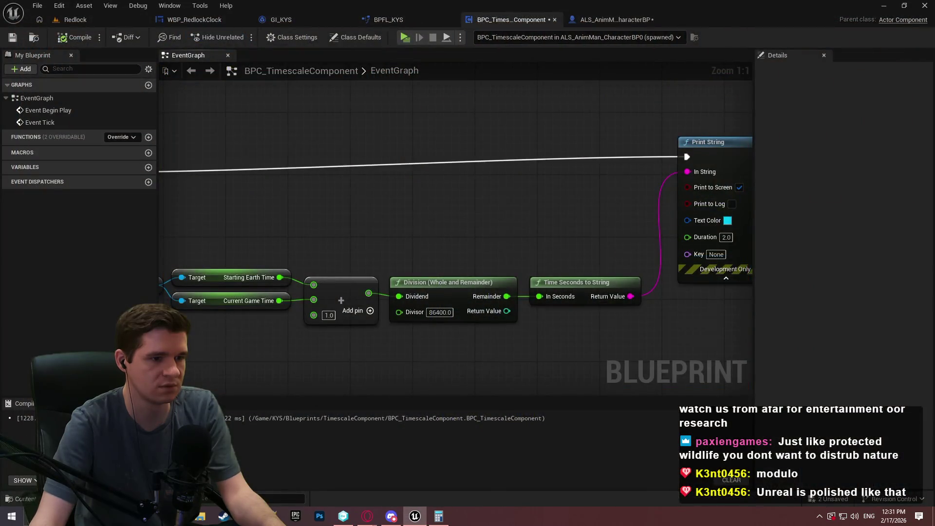
Remove the Add node's extra 1.0 input and retest, with the printout reaching 00:06.20
{"action": "right_click", "coordinate": [436, 271]}
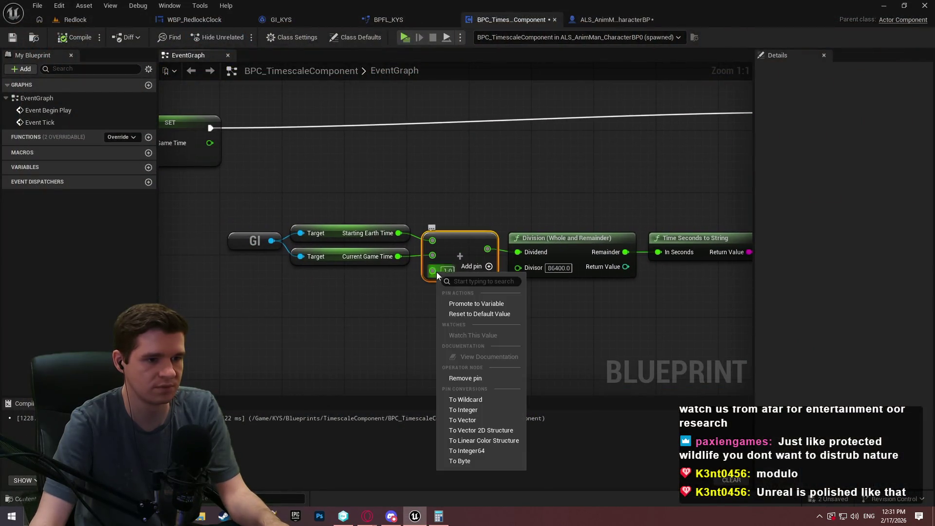
{"action": "left_click", "coordinate": [460, 379]}
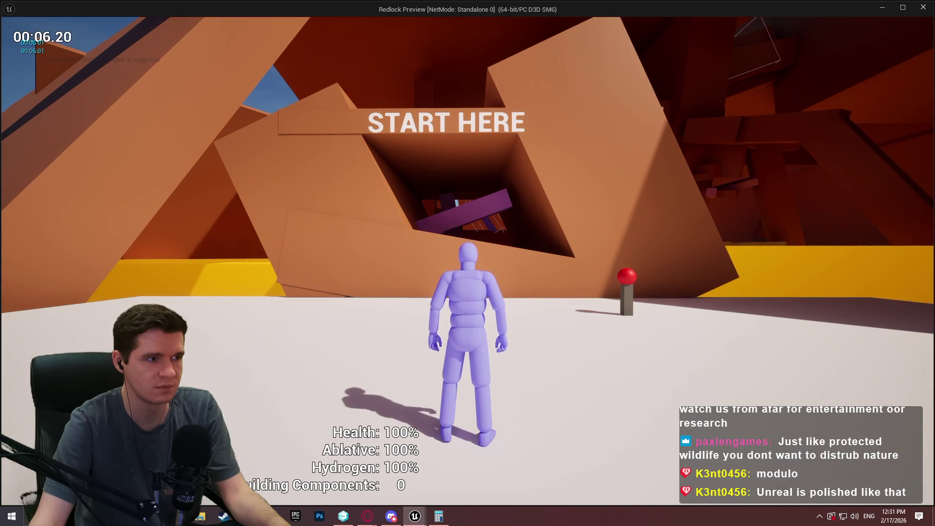
{"action": "key", "text": "Escape"}
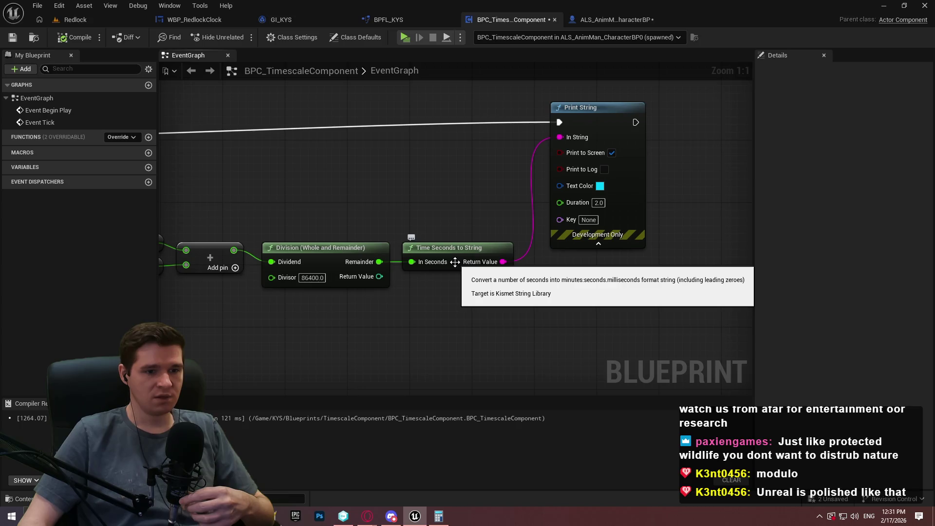
Browse the time actions from the Division Remainder, then dismiss the list without adding a node
{"action": "left_click_drag", "start_coordinate": [379, 262], "coordinate": [425, 278]}
{"action": "type", "text": "time"}
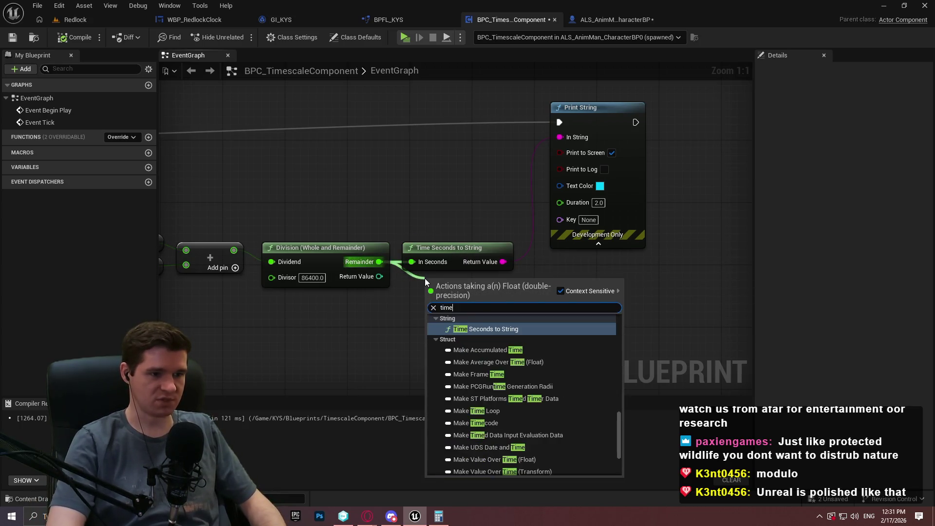
{"action": "scroll", "coordinate": [598, 414], "scroll_direction": "up", "scroll_amount": 3}
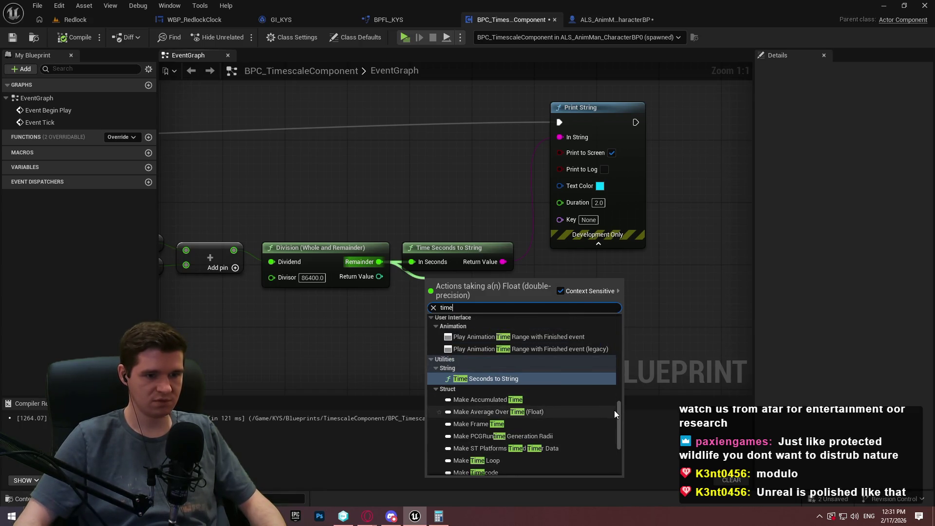
{"action": "left_click_drag", "start_coordinate": [614, 412], "coordinate": [625, 387]}
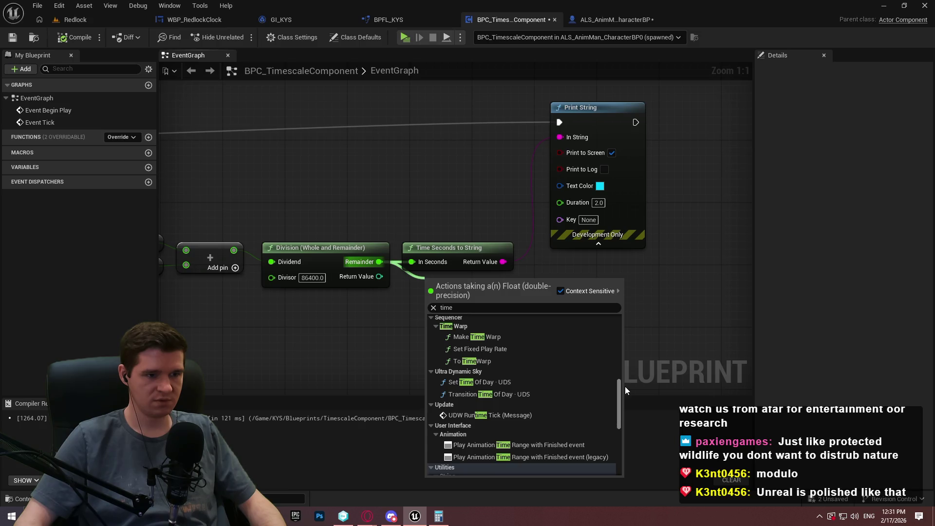
{"action": "left_click_drag", "start_coordinate": [625, 387], "coordinate": [631, 358]}
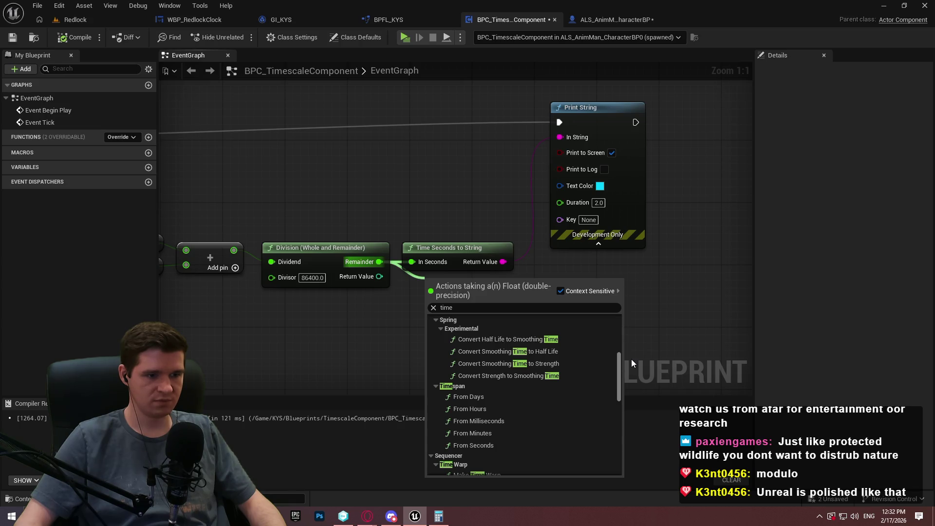
{"action": "mouse_move", "coordinate": [631, 358]}
{"action": "left_mouse_down"}
{"action": "mouse_move", "coordinate": [636, 317]}
{"action": "mouse_move", "coordinate": [621, 447]}
{"action": "left_mouse_up"}
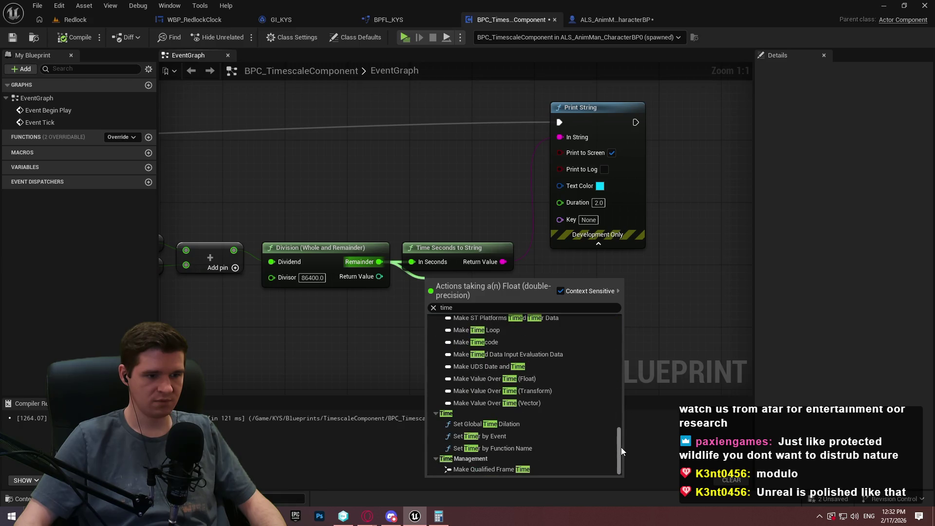
{"action": "left_click", "coordinate": [536, 259]}
Insert a Left Chop with Count 3 between the time string and Print String, then start a play test
{"action": "left_click_drag", "start_coordinate": [501, 261], "coordinate": [525, 284]}
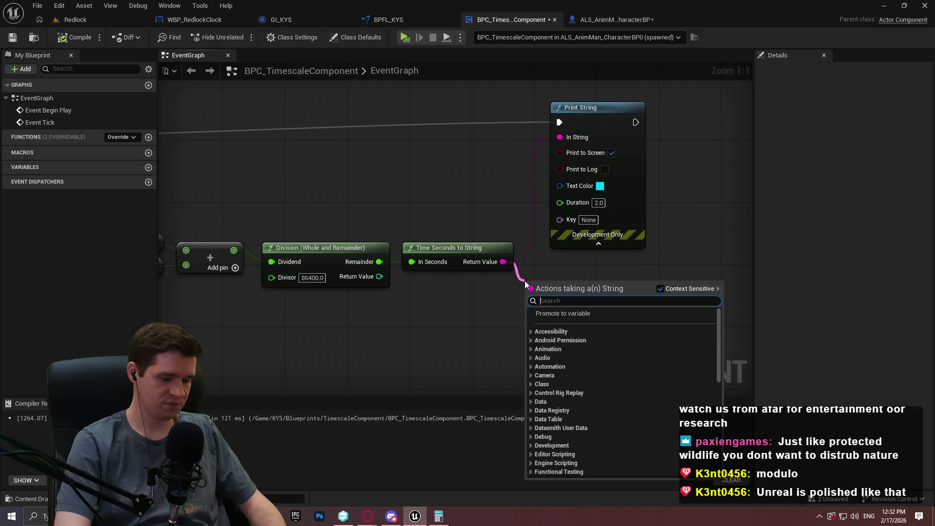
{"action": "type", "text": "chop"}
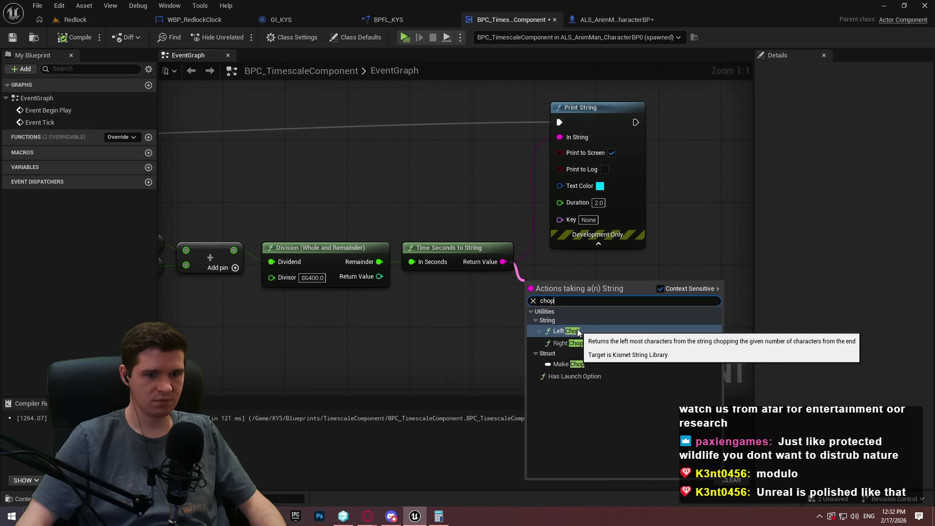
{"action": "left_click", "coordinate": [578, 332]}
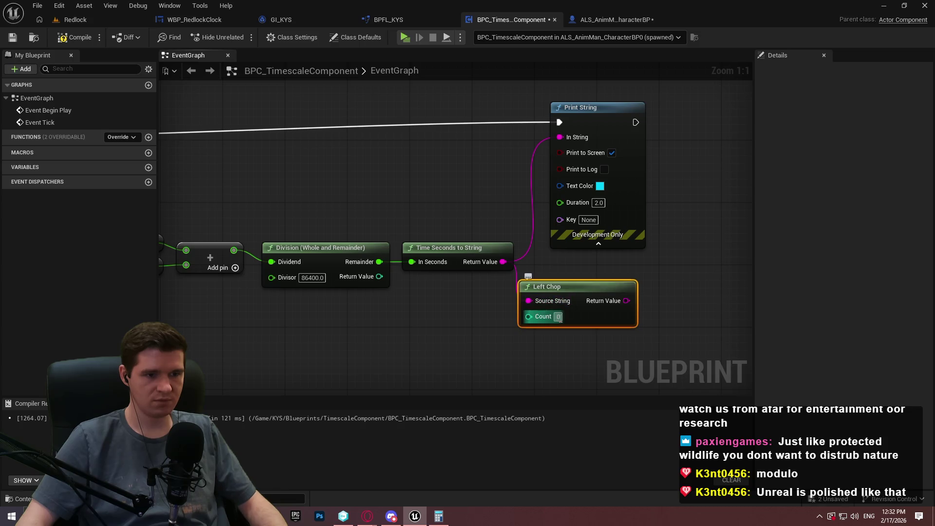
{"action": "type", "text": "3"}
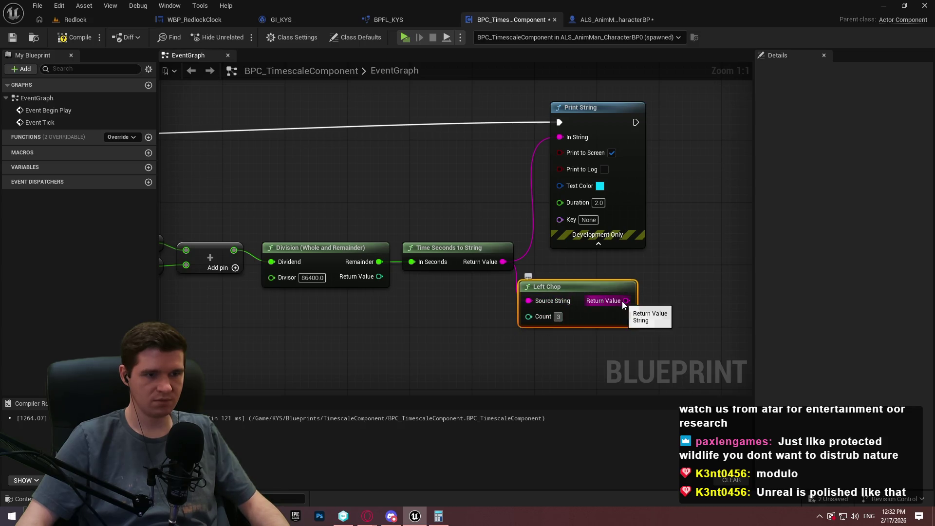
{"action": "left_click_drag", "start_coordinate": [626, 300], "coordinate": [572, 140]}
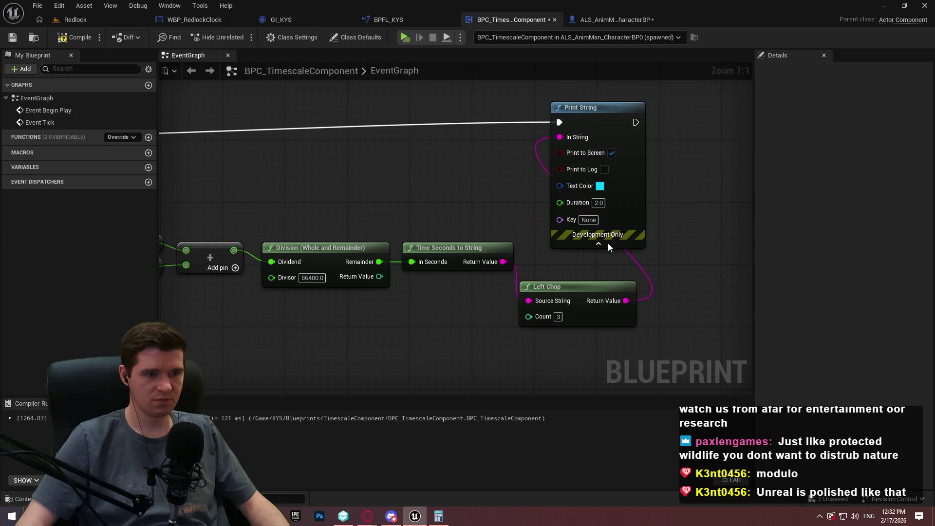
{"action": "left_click", "coordinate": [74, 37]}
{"action": "key", "text": "alt+p"}
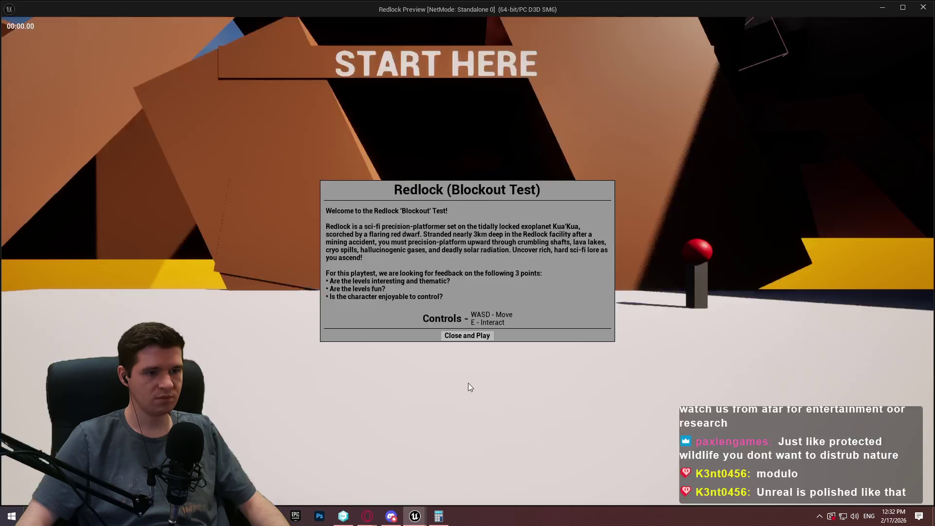
Playtest the trimmed printout, then move Print String right and align Left Chop with Time Seconds to String
{"action": "key", "text": "Return"}
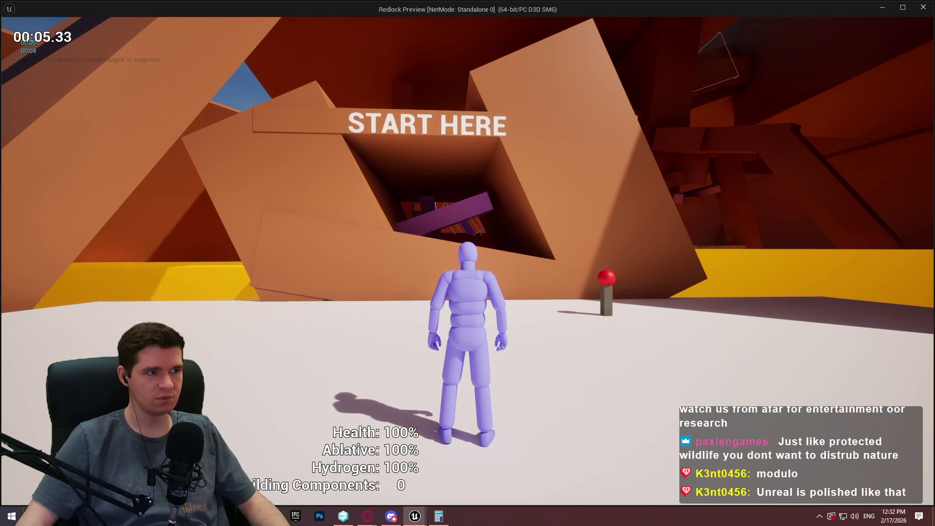
{"action": "key", "text": "Escape"}
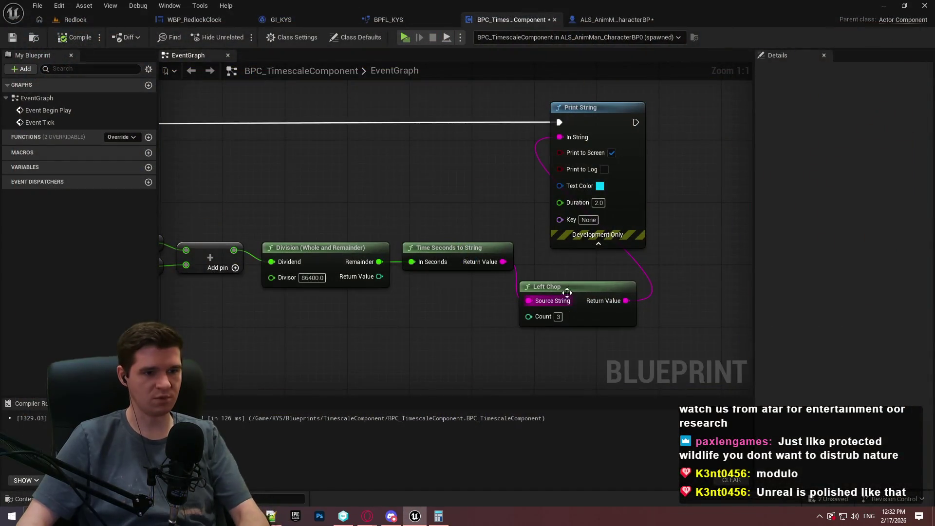
{"action": "left_click_drag", "start_coordinate": [595, 107], "coordinate": [713, 107]}
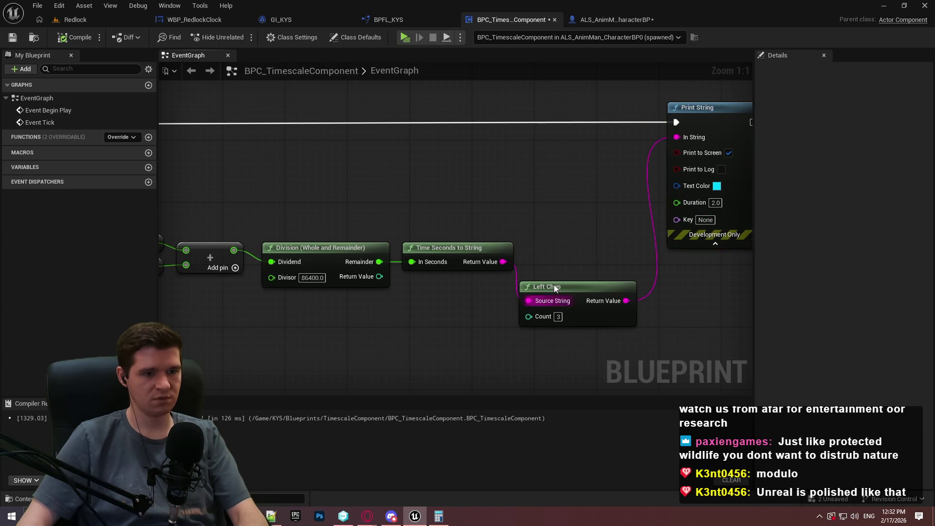
{"action": "mouse_move", "coordinate": [547, 291]}
{"action": "left_mouse_down"}
{"action": "mouse_move", "coordinate": [547, 245]}
{"action": "mouse_move", "coordinate": [554, 252]}
{"action": "left_mouse_up"}
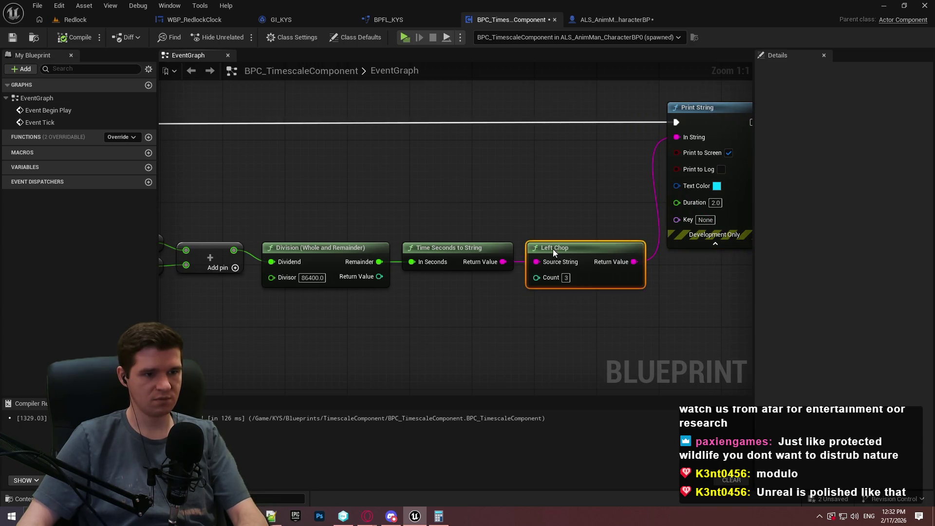
{"action": "left_click", "coordinate": [549, 321]}
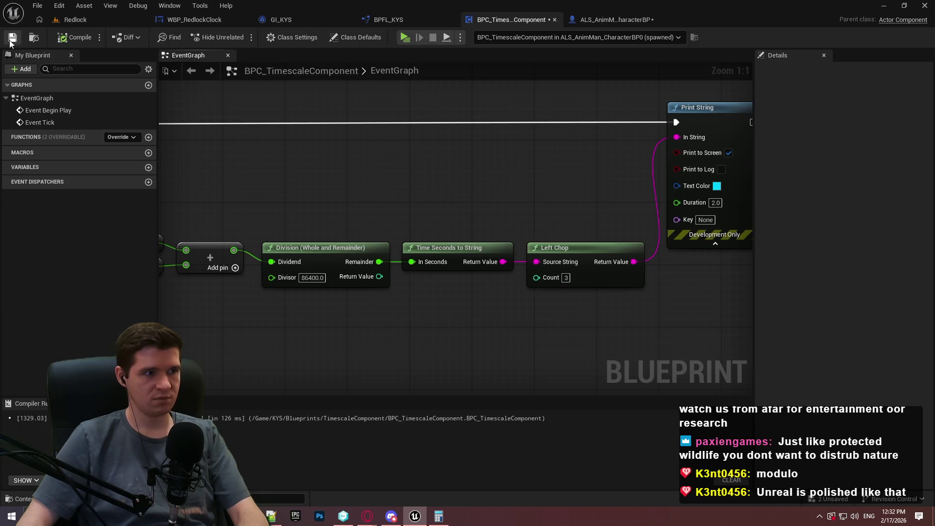
Set GI_KYS's StartingEarthTime default to 86380.0, compile it, and launch the preview
{"action": "left_click", "coordinate": [389, 19]}
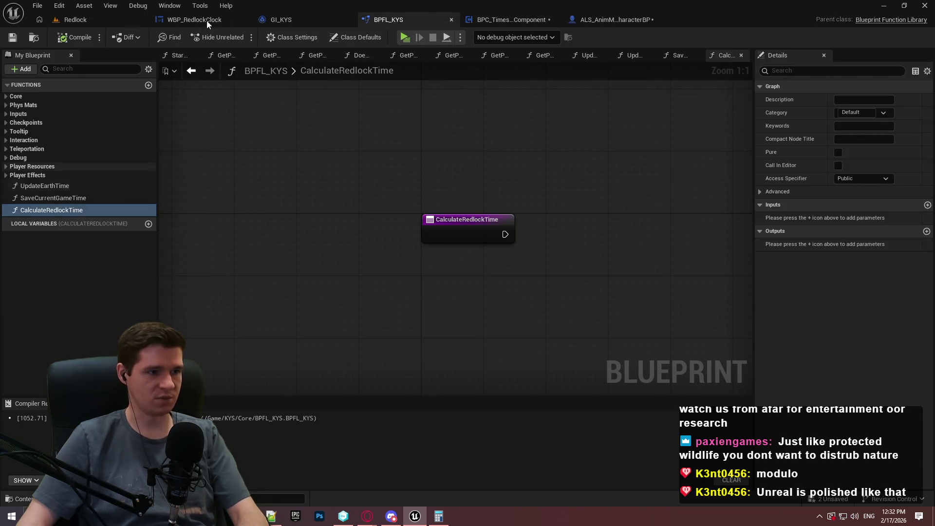
{"action": "left_click", "coordinate": [299, 20]}
{"action": "left_click", "coordinate": [73, 265]}
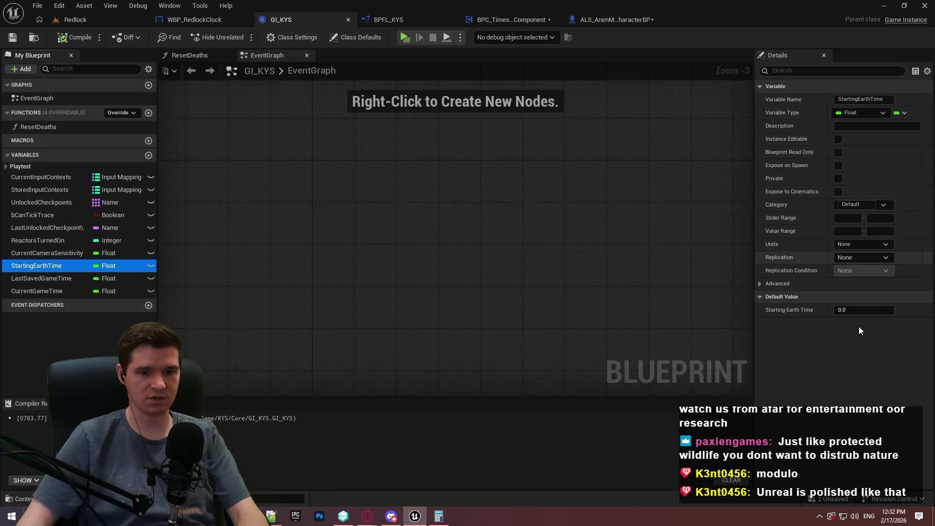
{"action": "left_click", "coordinate": [868, 310]}
{"action": "type", "text": "86380"}
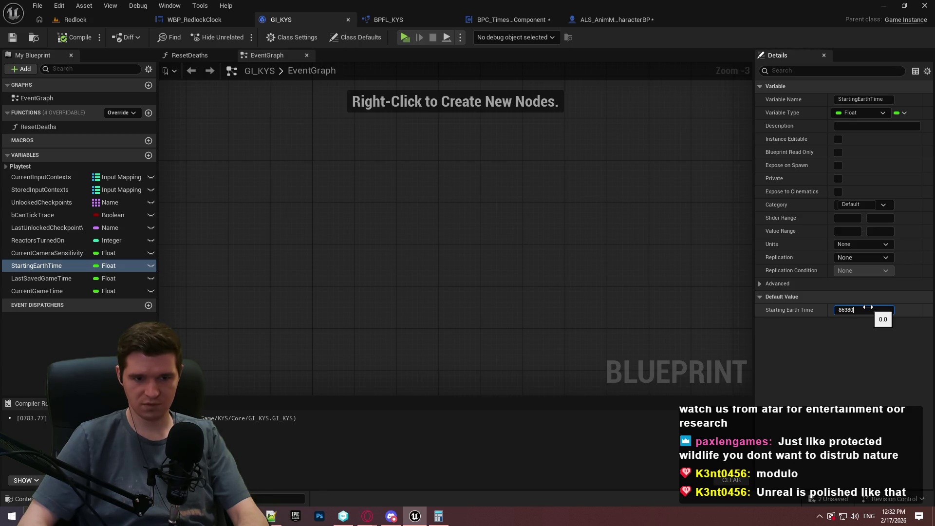
{"action": "key", "text": "Return"}
{"action": "left_click", "coordinate": [73, 37]}
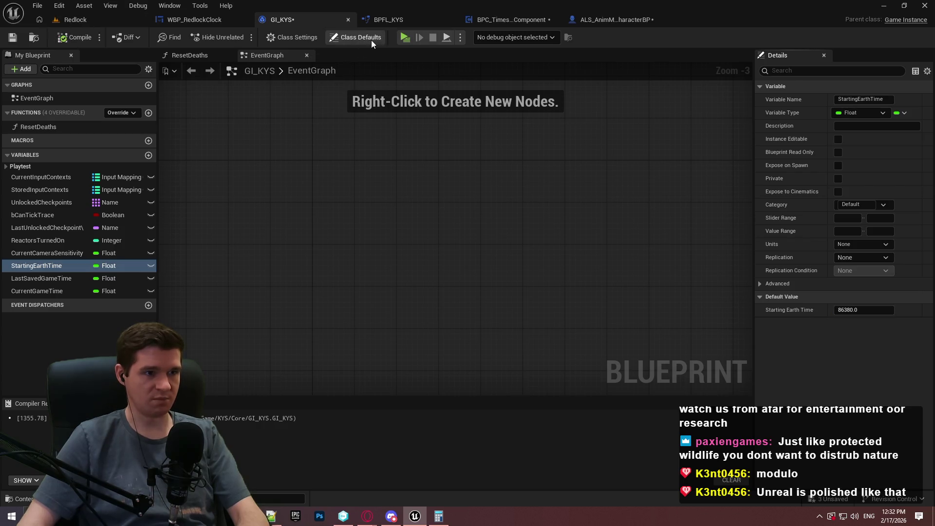
{"action": "left_click", "coordinate": [405, 38]}
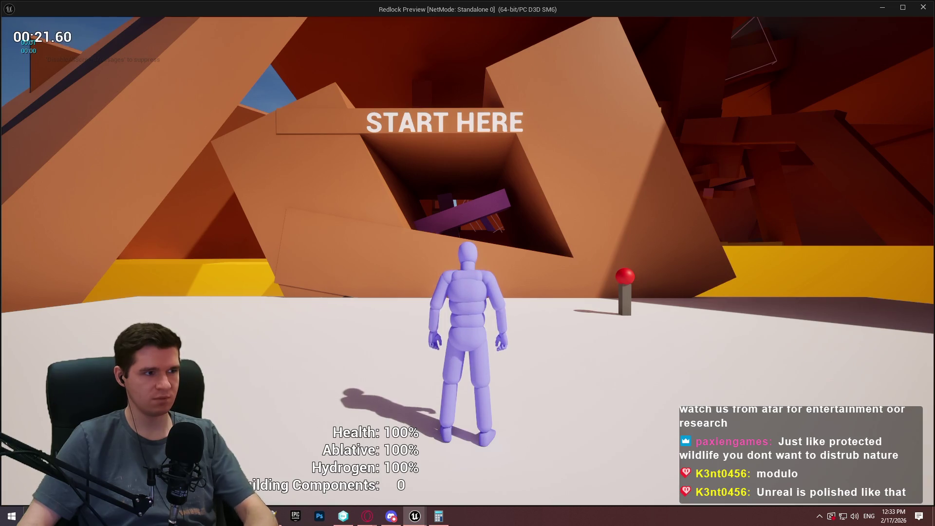
Stop the Redlock preview and return to BPC_TimescaleComponent's event graph
{"action": "key", "text": "Escape"}
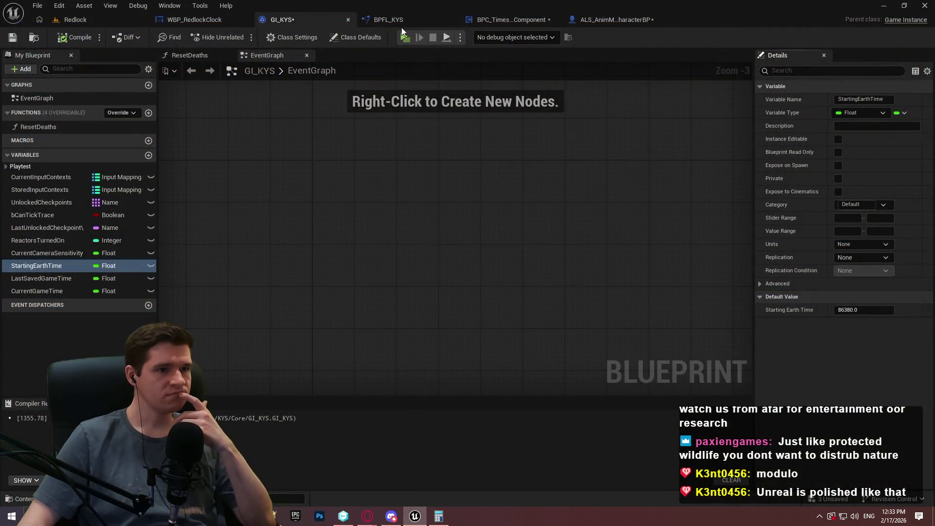
{"action": "left_click", "coordinate": [534, 21]}
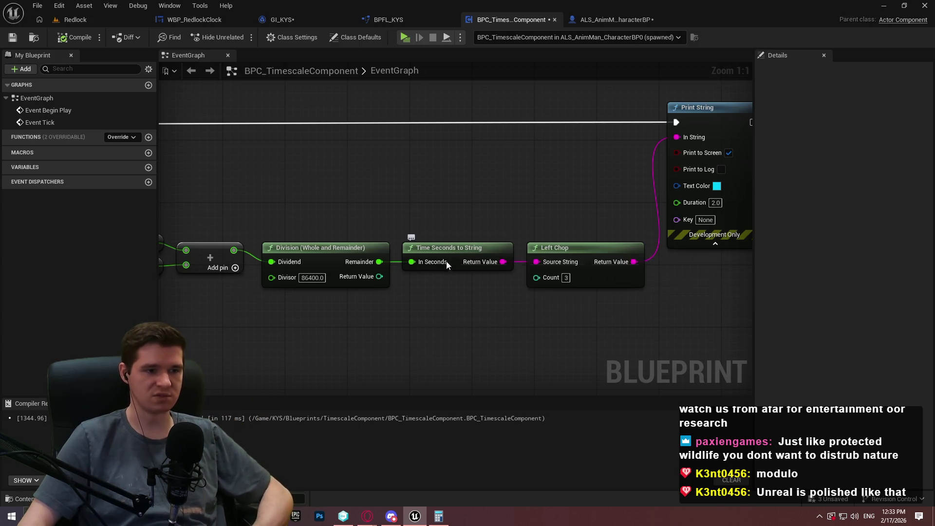
Try a From Hours node on the Remainder, split its result, then delete it
{"action": "mouse_move", "coordinate": [379, 262]}
{"action": "left_mouse_down"}
{"action": "mouse_move", "coordinate": [417, 290]}
{"action": "mouse_move", "coordinate": [429, 316]}
{"action": "left_mouse_up"}
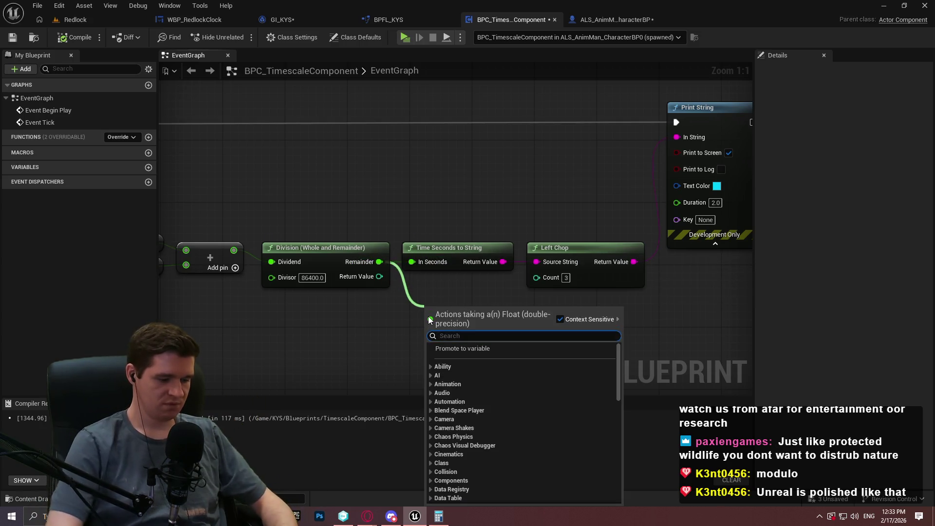
{"action": "type", "text": "time"}
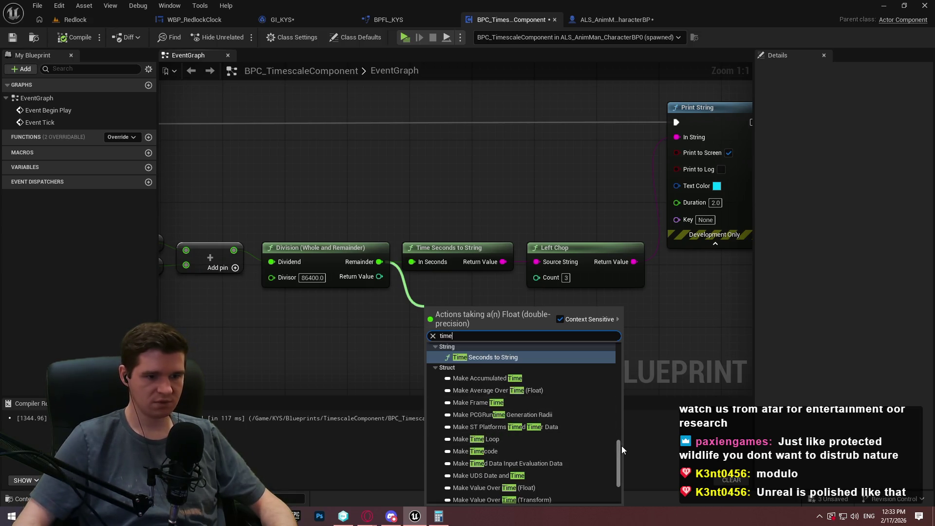
{"action": "left_click_drag", "start_coordinate": [622, 445], "coordinate": [622, 482]}
{"action": "scroll", "coordinate": [622, 482], "scroll_direction": "up", "scroll_amount": 10}
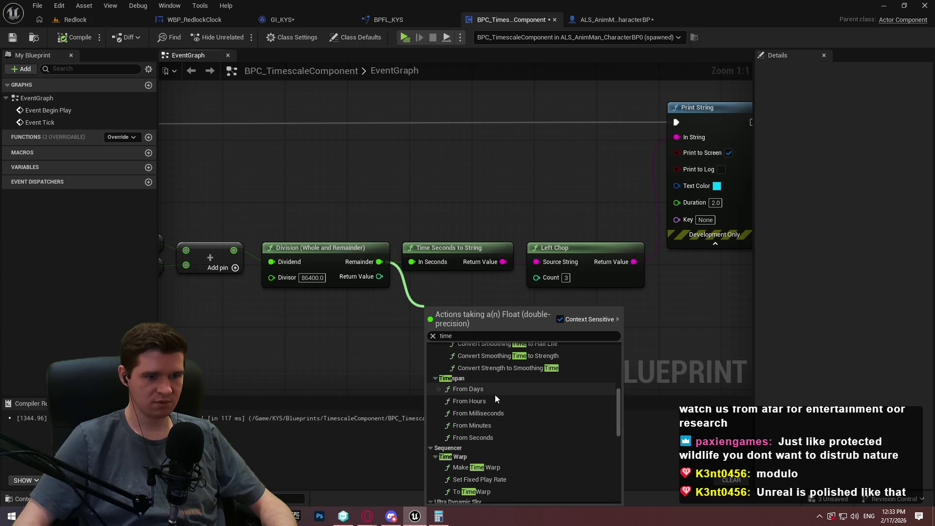
{"action": "left_click", "coordinate": [478, 402]}
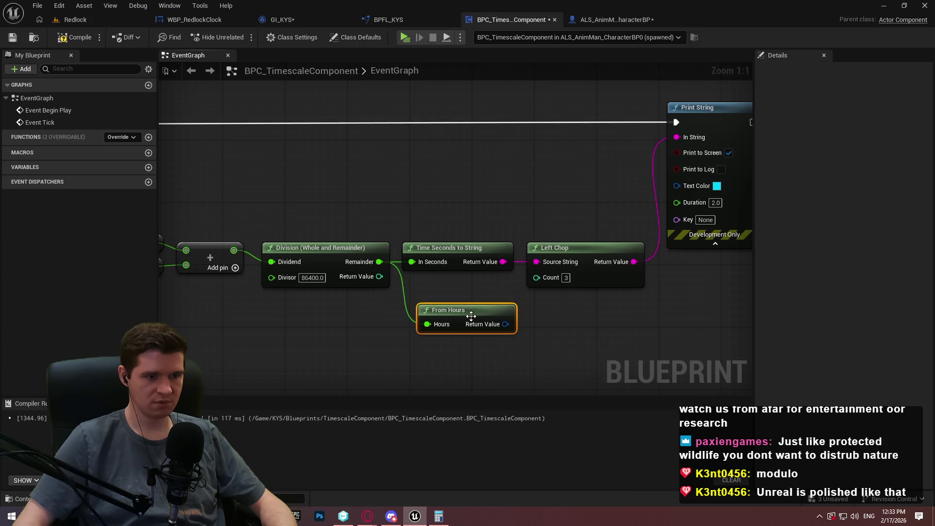
{"action": "right_click", "coordinate": [495, 330]}
{"action": "right_click", "coordinate": [488, 327]}
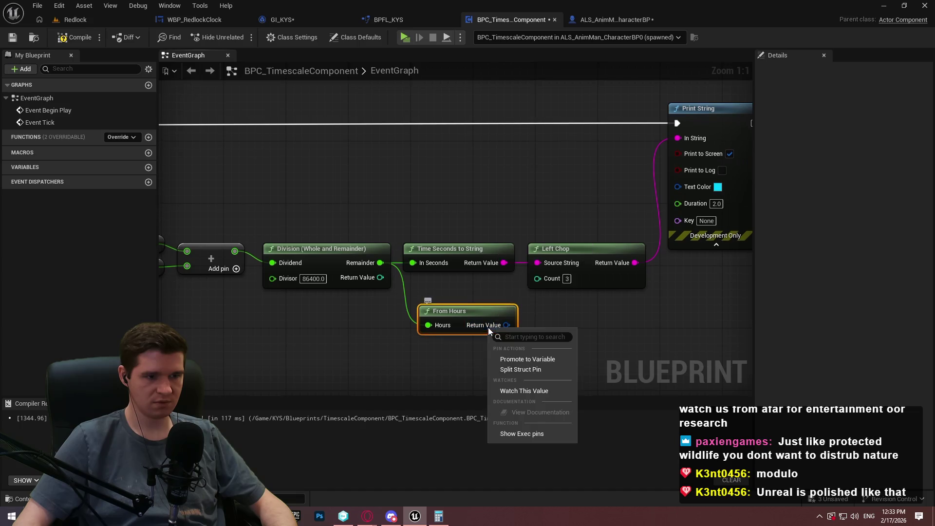
{"action": "left_click", "coordinate": [528, 368]}
{"action": "left_click_drag", "start_coordinate": [565, 324], "coordinate": [577, 294]}
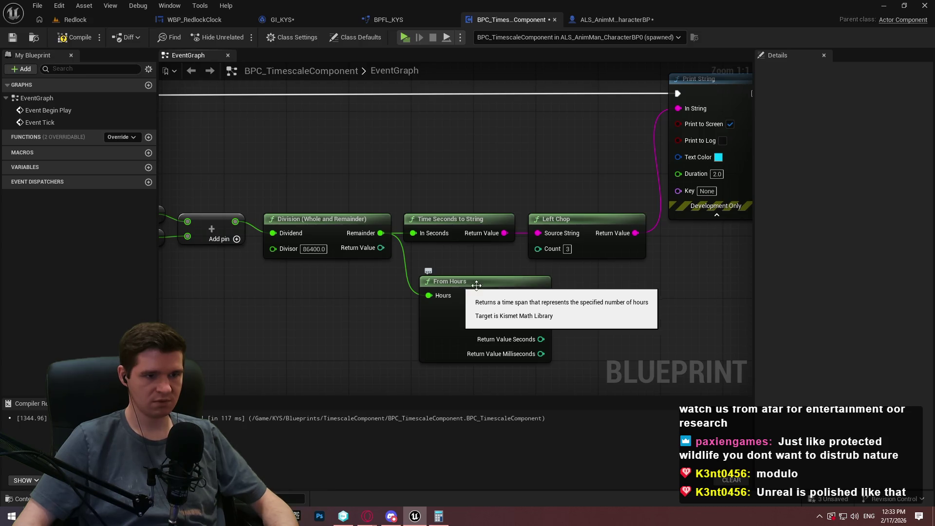
{"action": "left_click", "coordinate": [434, 307]}
{"action": "key", "text": "Delete"}
Attach a split From Seconds node to Remainder and select the Time Seconds to String and Left Chop nodes
{"action": "left_click_drag", "start_coordinate": [431, 300], "coordinate": [431, 299]}
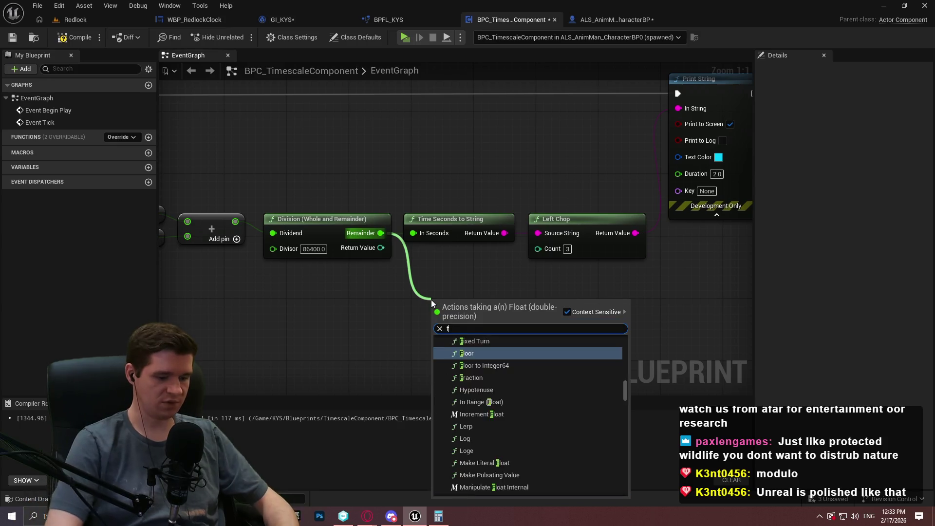
{"action": "type", "text": "from secon"}
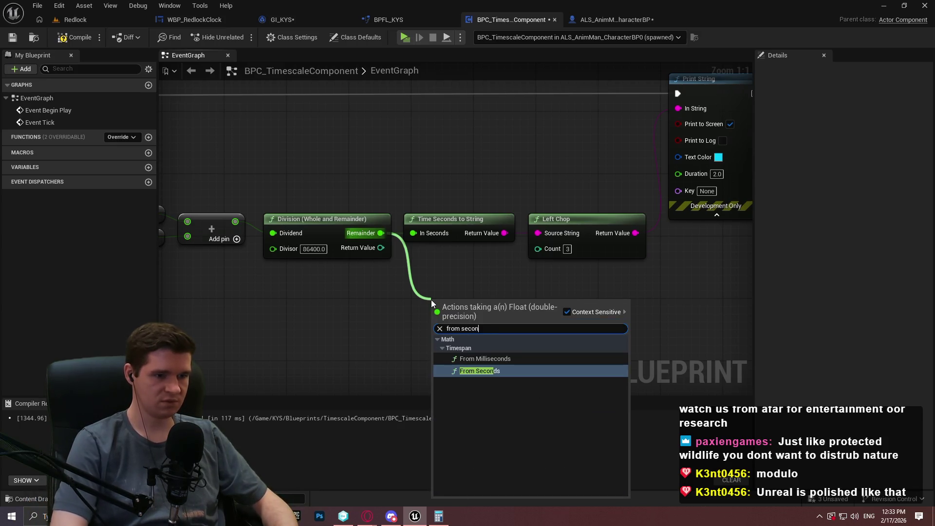
{"action": "key", "text": "Return"}
{"action": "right_click", "coordinate": [499, 318]}
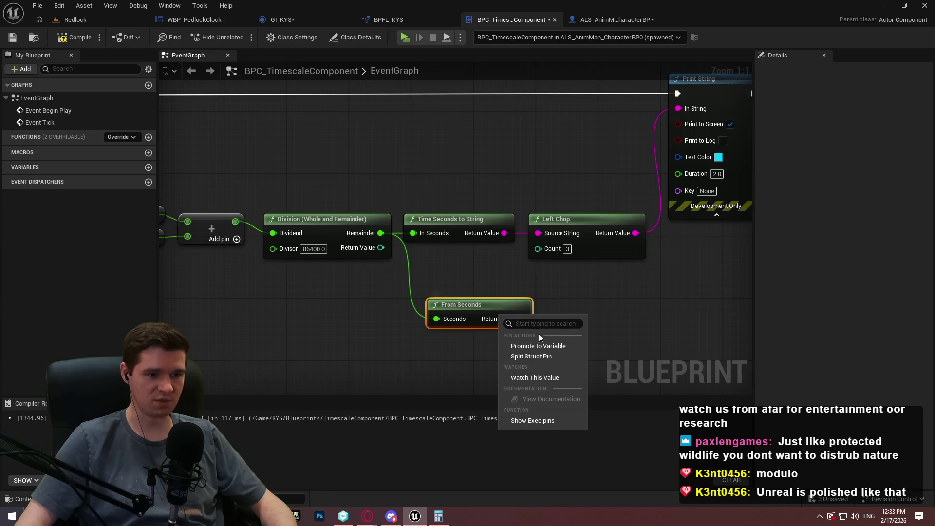
{"action": "left_click", "coordinate": [559, 354]}
{"action": "left_click_drag", "start_coordinate": [565, 300], "coordinate": [551, 257]}
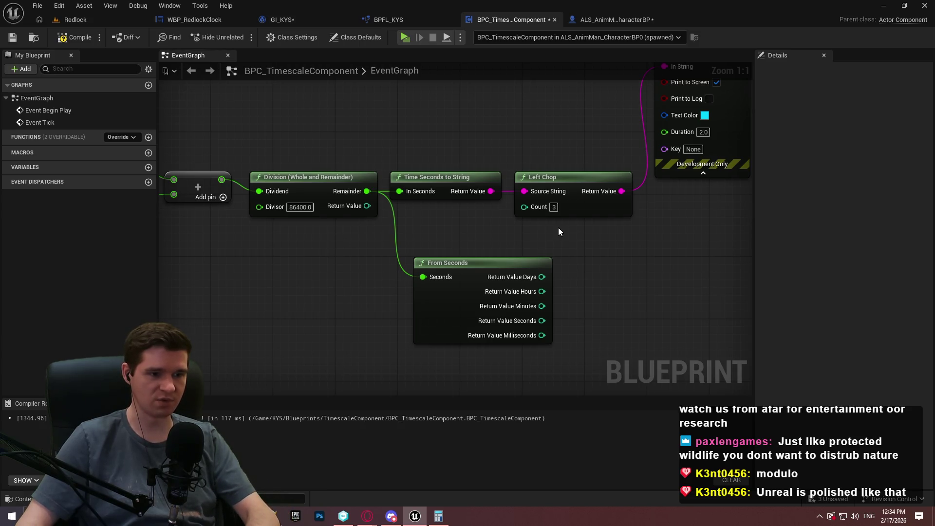
{"action": "left_click_drag", "start_coordinate": [560, 225], "coordinate": [440, 168]}
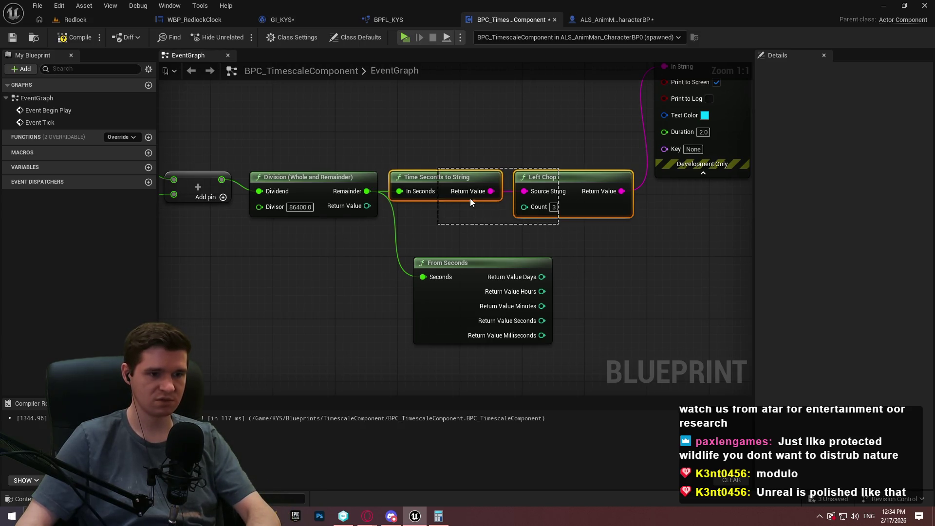
Delete the old string nodes and convert the Hours output to a string
{"action": "key", "text": "Delete"}
{"action": "left_click_drag", "start_coordinate": [542, 291], "coordinate": [586, 285]}
{"action": "type", "text": "str"}
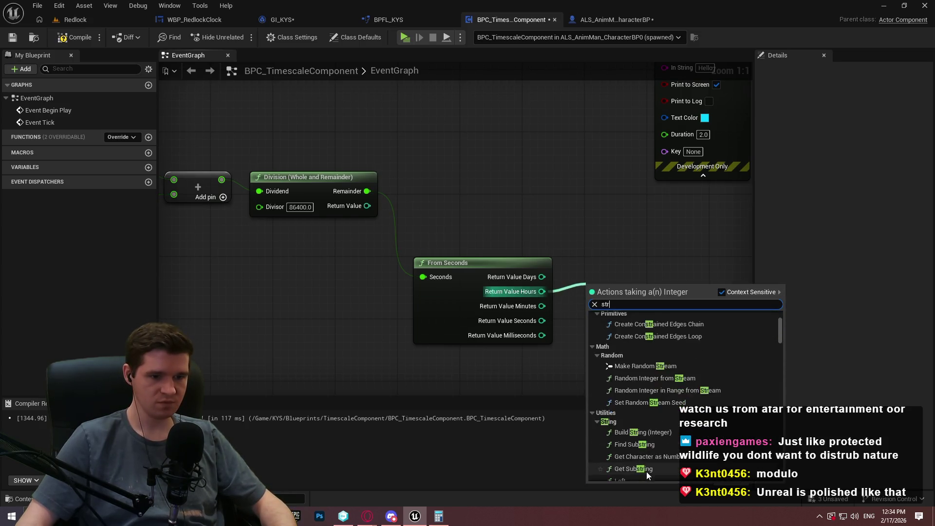
{"action": "scroll", "coordinate": [648, 461], "scroll_direction": "down", "scroll_amount": 2}
{"action": "left_click", "coordinate": [656, 387]}
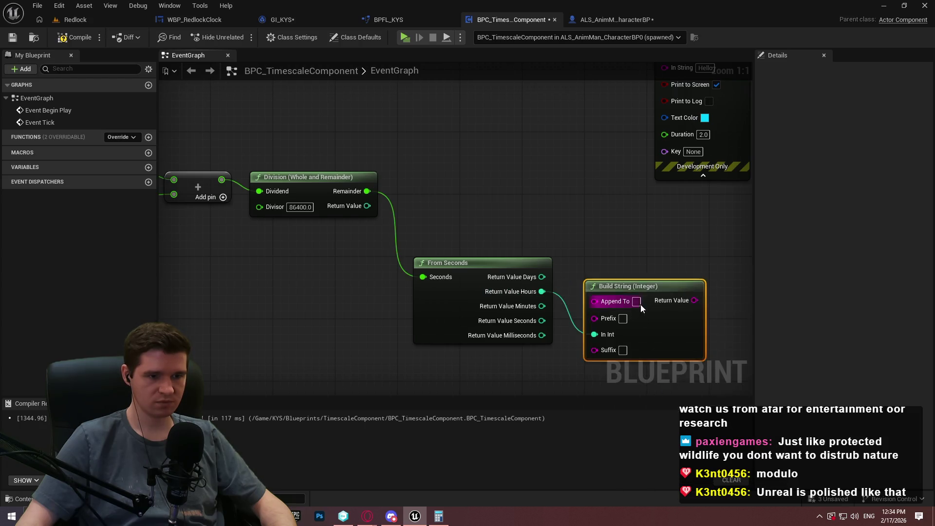
{"action": "left_click_drag", "start_coordinate": [671, 318], "coordinate": [715, 286]}
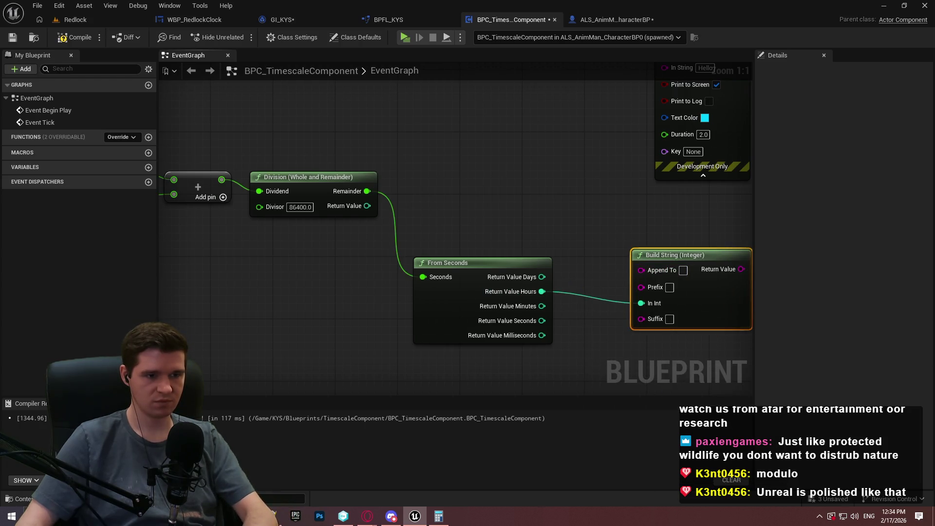
{"action": "left_click_drag", "start_coordinate": [519, 301], "coordinate": [616, 298]}
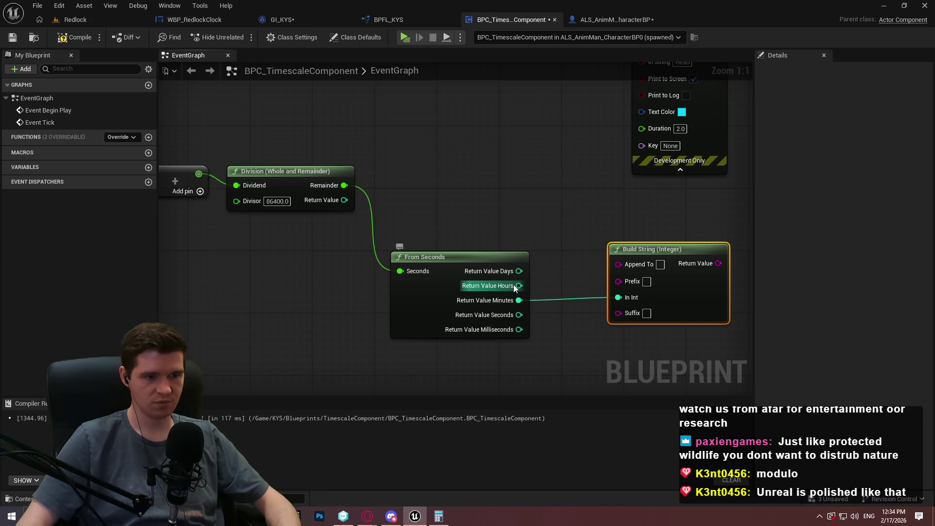
{"action": "mouse_move", "coordinate": [519, 285]}
{"action": "left_mouse_down"}
{"action": "mouse_move", "coordinate": [642, 281]}
{"action": "mouse_move", "coordinate": [569, 236]}
{"action": "mouse_move", "coordinate": [628, 283]}
{"action": "mouse_move", "coordinate": [589, 329]}
{"action": "mouse_move", "coordinate": [550, 277]}
{"action": "left_mouse_up"}
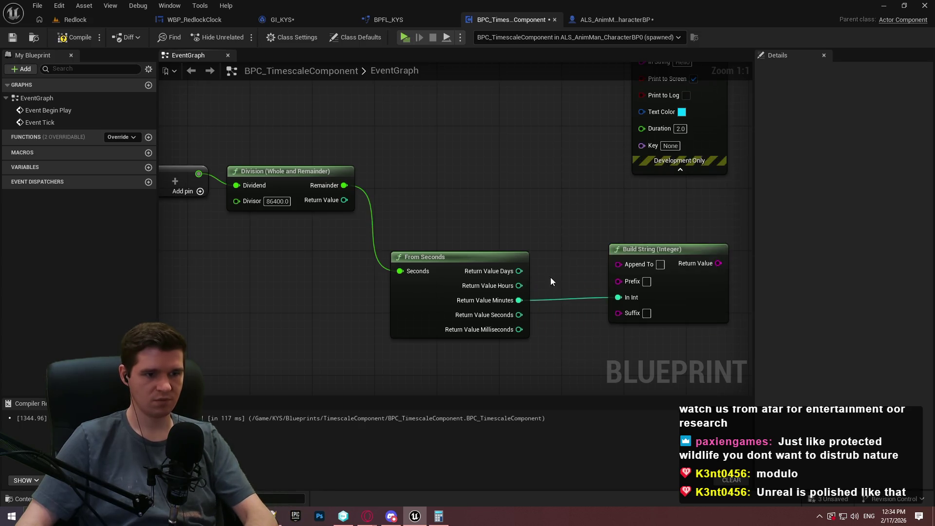
{"action": "left_click", "coordinate": [653, 255]}
{"action": "key", "text": "Delete"}
Duplicate the string conversion for the Minutes and Seconds outputs
{"action": "left_click_drag", "start_coordinate": [575, 277], "coordinate": [583, 284]}
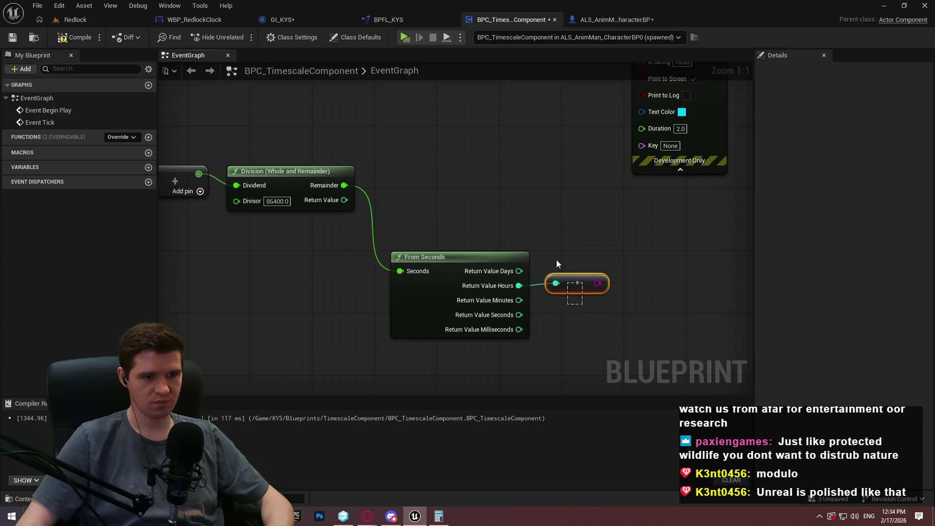
{"action": "key", "text": "ctrl+c"}
{"action": "key", "text": "ctrl+v"}
{"action": "mouse_move", "coordinate": [555, 315]}
{"action": "left_mouse_down"}
{"action": "mouse_move", "coordinate": [520, 300]}
{"action": "mouse_move", "coordinate": [563, 346]}
{"action": "left_mouse_up"}
{"action": "key", "text": "ctrl+v"}
Append the hours, minutes and seconds strings with ':' in inputs B and D
{"action": "left_click_drag", "start_coordinate": [597, 283], "coordinate": [644, 282]}
{"action": "type", "text": "append"}
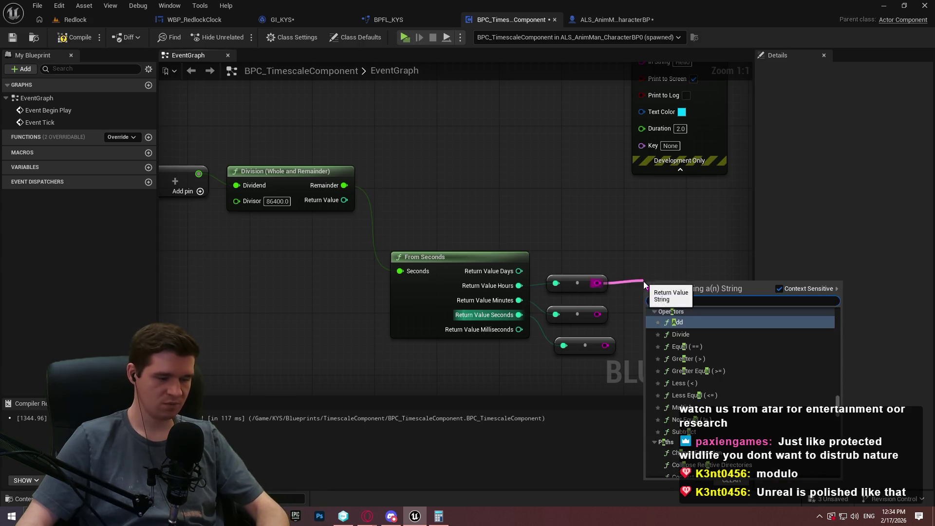
{"action": "left_click", "coordinate": [688, 332]}
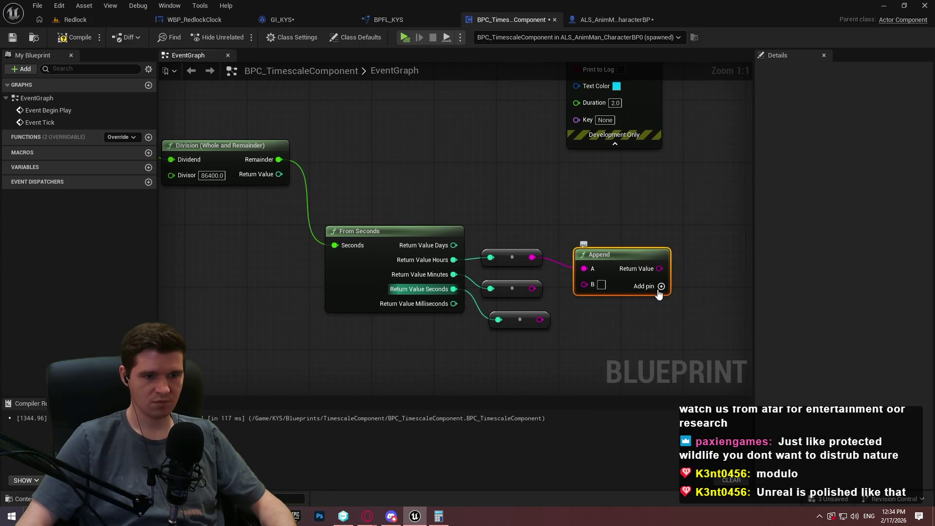
{"action": "left_click", "coordinate": [661, 287]}
{"action": "left_click", "coordinate": [661, 287]}
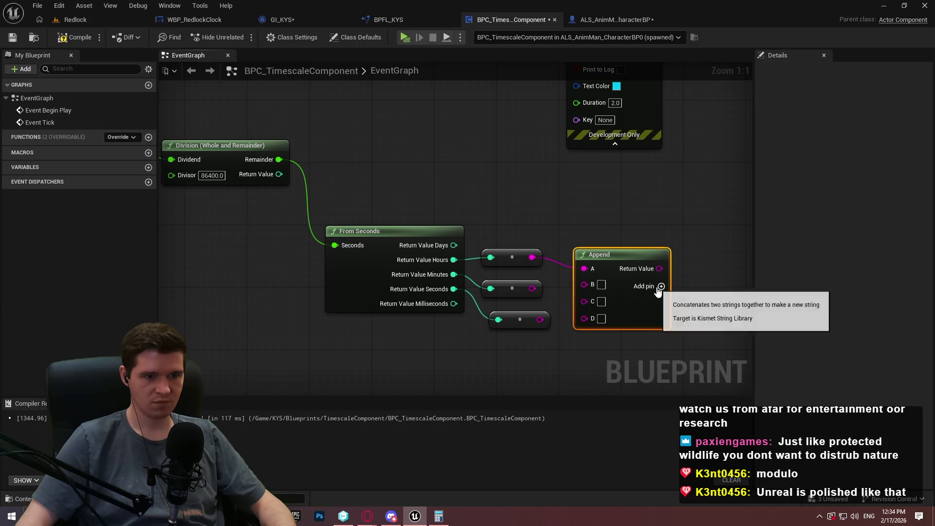
{"action": "left_click", "coordinate": [602, 284]}
{"action": "type", "text": ":"}
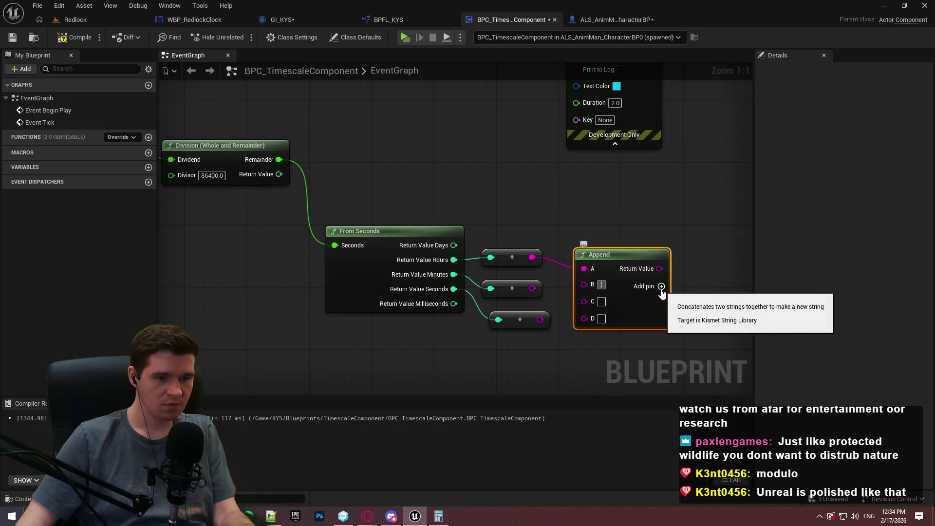
{"action": "left_click", "coordinate": [661, 287]}
{"action": "type", "text": ":"}
{"action": "left_click", "coordinate": [534, 338]}
{"action": "mouse_move", "coordinate": [584, 301]}
{"action": "left_mouse_down"}
{"action": "mouse_move", "coordinate": [533, 289]}
{"action": "mouse_move", "coordinate": [584, 333]}
{"action": "left_mouse_up"}
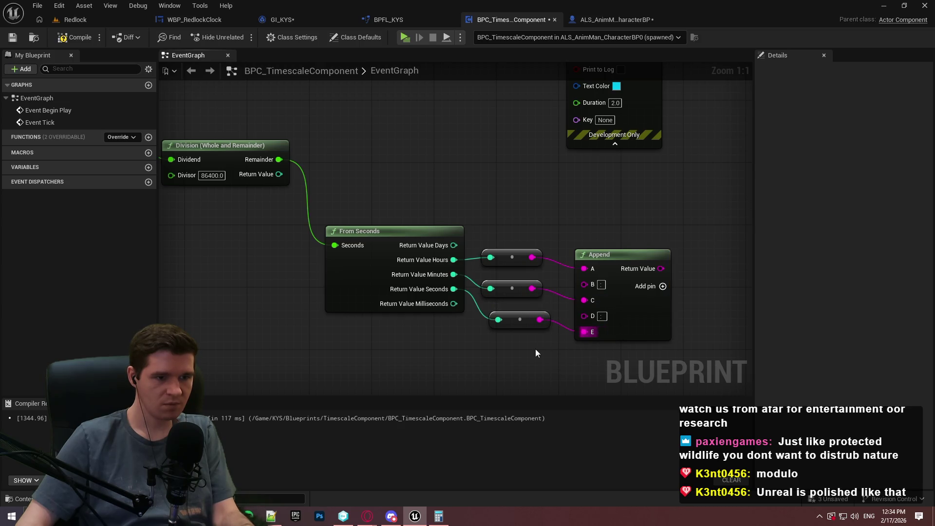
Tidy the conversion and Append nodes and wire Append's Return Value into Print String's In String
{"action": "left_click", "coordinate": [511, 310]}
{"action": "left_click", "coordinate": [504, 283], "text": "shift"}
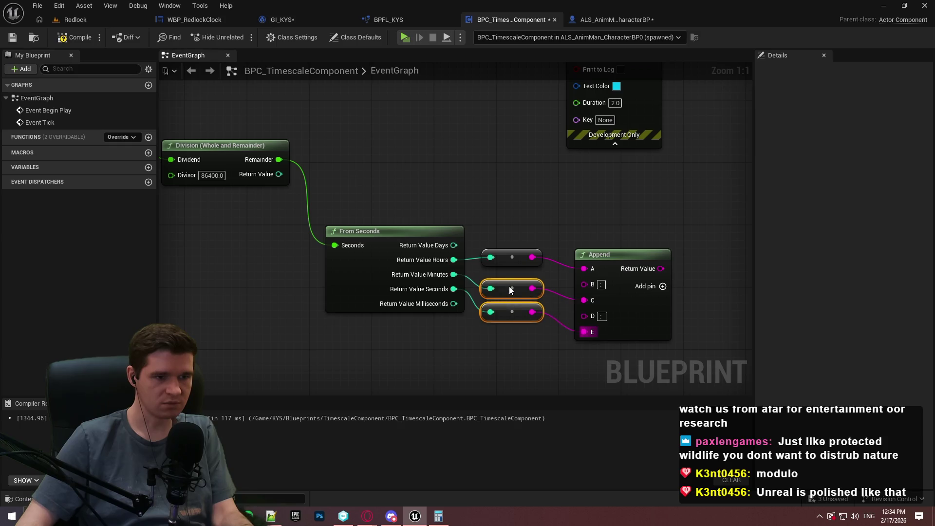
{"action": "left_click_drag", "start_coordinate": [509, 287], "coordinate": [510, 278]}
{"action": "left_click_drag", "start_coordinate": [600, 251], "coordinate": [585, 228]}
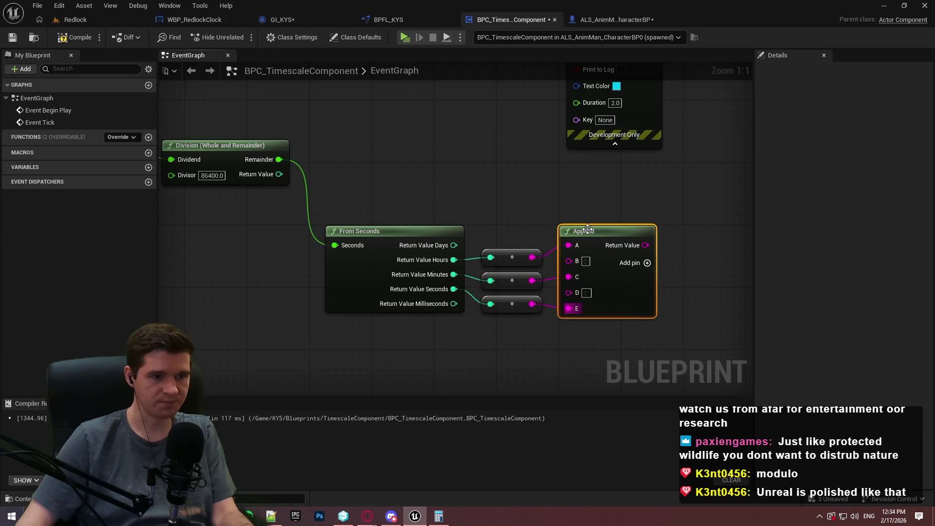
{"action": "left_click", "coordinate": [583, 217]}
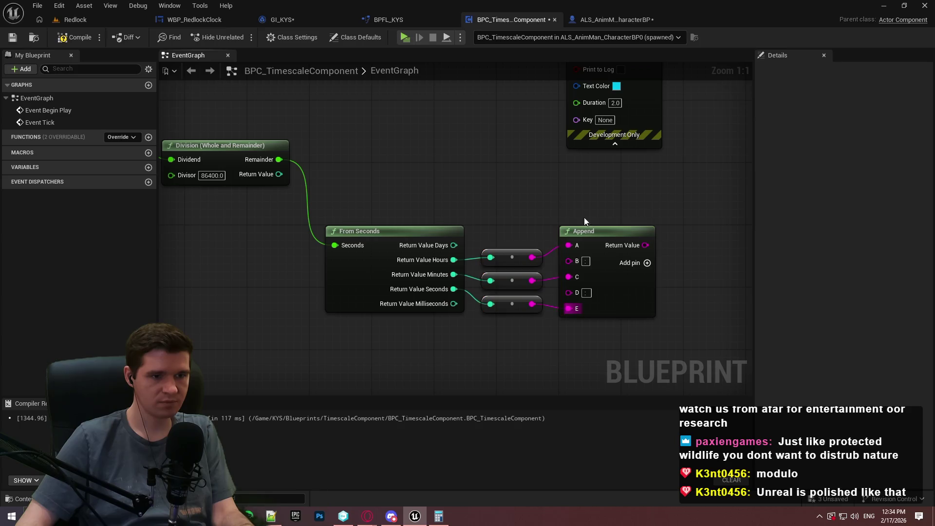
{"action": "left_click_drag", "start_coordinate": [632, 245], "coordinate": [581, 183]}
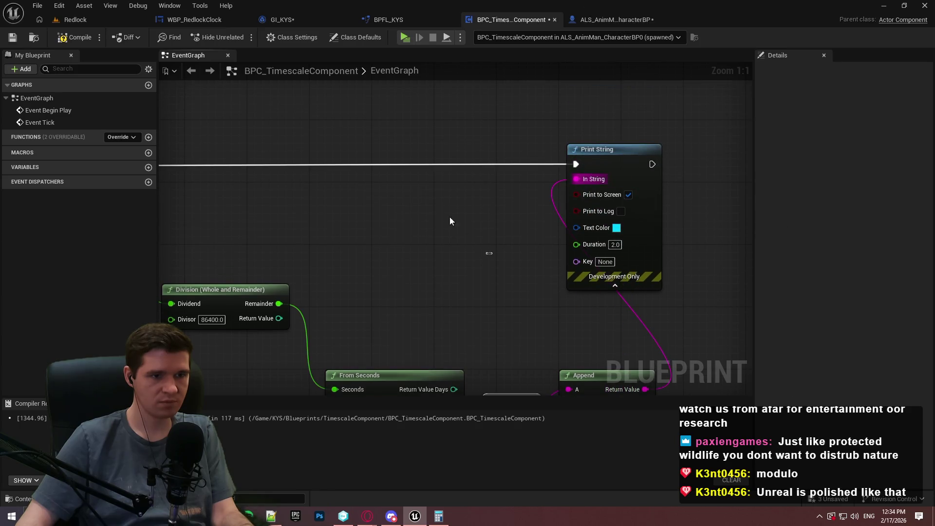
Play the Redlock preview to check the colon-formatted timer, then move Print String right
{"action": "left_click", "coordinate": [406, 37]}
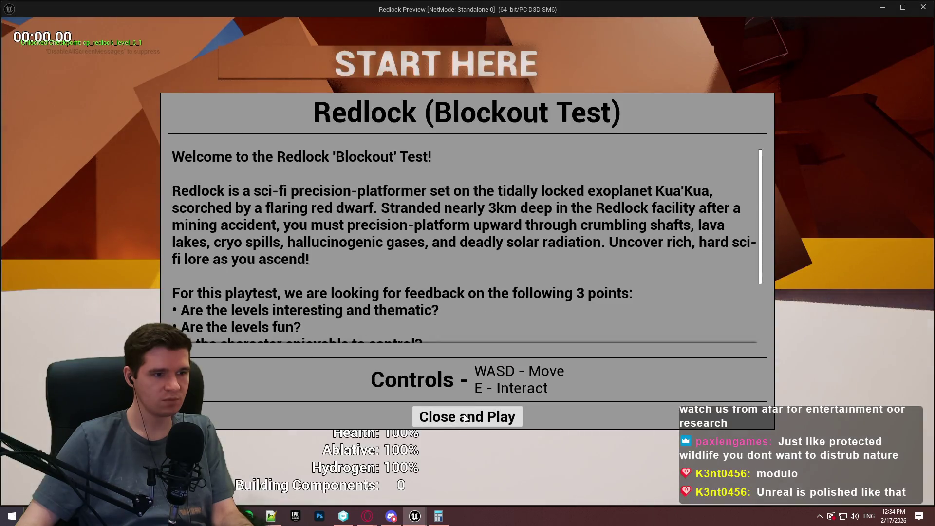
{"action": "left_click", "coordinate": [467, 416]}
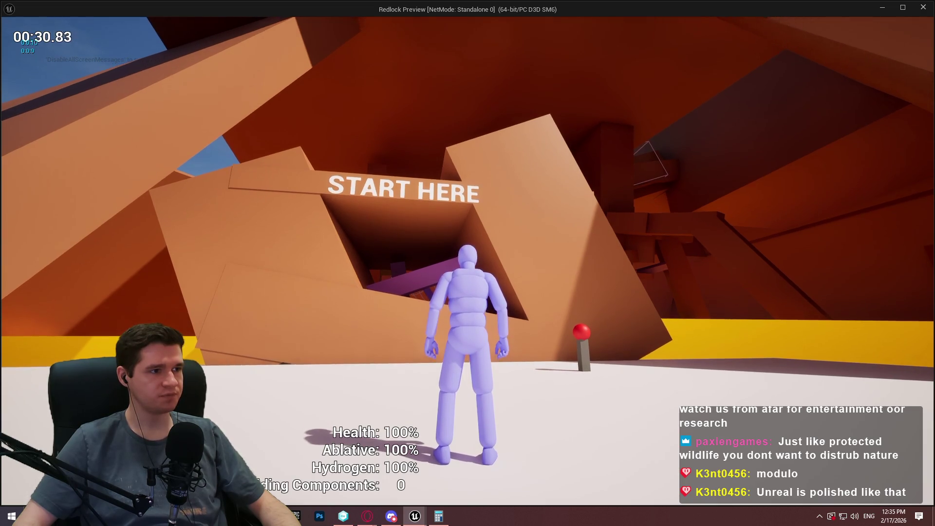
{"action": "key", "text": "Escape"}
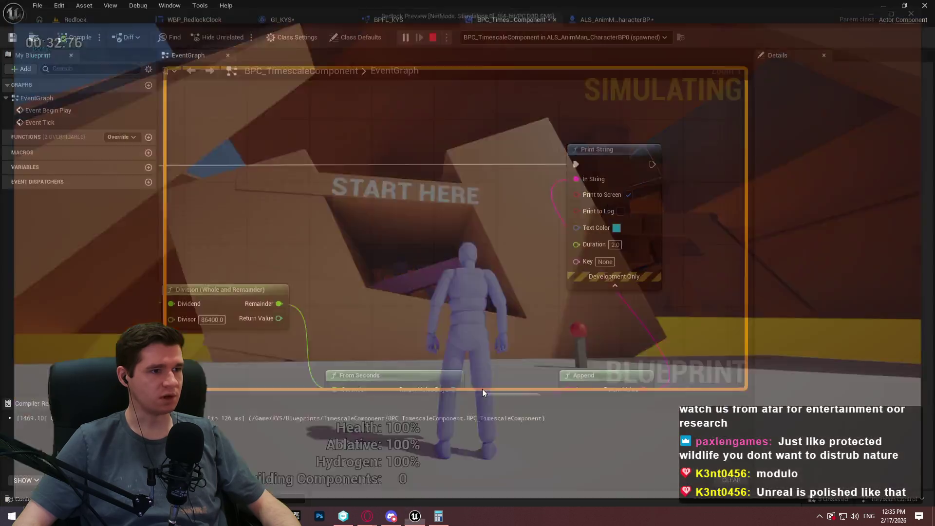
{"action": "mouse_move", "coordinate": [595, 114]}
{"action": "left_mouse_down"}
{"action": "mouse_move", "coordinate": [733, 110]}
{"action": "mouse_move", "coordinate": [714, 101]}
{"action": "mouse_move", "coordinate": [656, 101]}
{"action": "left_mouse_up"}
{"action": "mouse_move", "coordinate": [557, 250]}
{"action": "left_mouse_down"}
{"action": "mouse_move", "coordinate": [645, 271]}
{"action": "mouse_move", "coordinate": [637, 261]}
{"action": "left_mouse_up"}
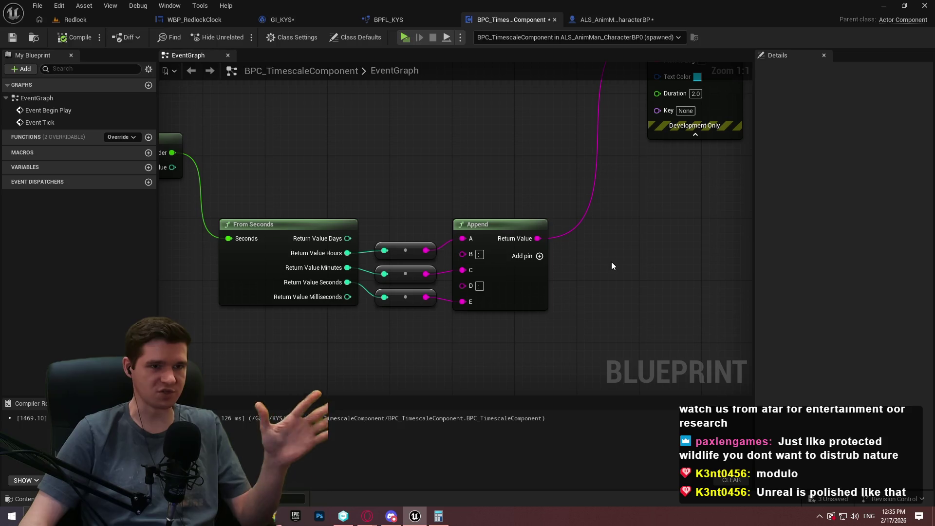
Raise From Seconds, the string conversions and Append level with the Division node
{"action": "mouse_move", "coordinate": [448, 159]}
{"action": "left_mouse_down"}
{"action": "mouse_move", "coordinate": [620, 184]}
{"action": "mouse_move", "coordinate": [670, 169]}
{"action": "left_mouse_up"}
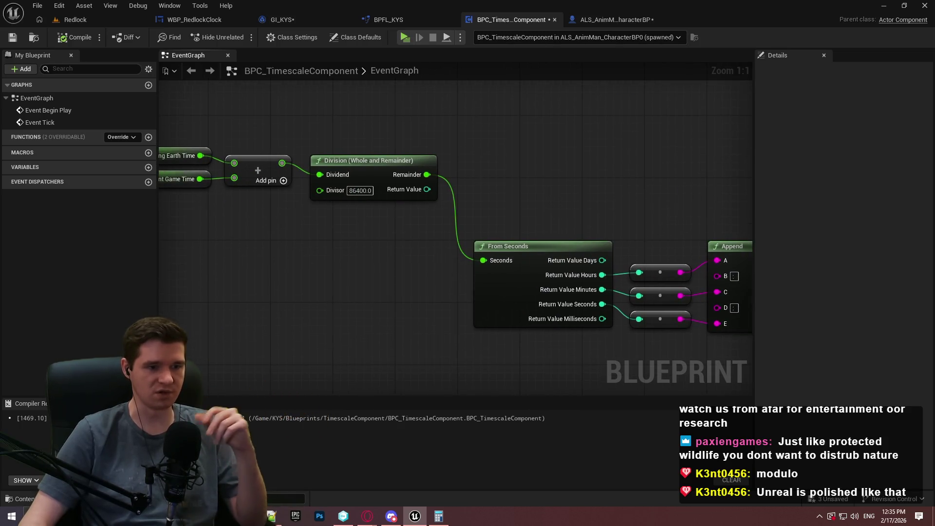
{"action": "left_click_drag", "start_coordinate": [735, 307], "coordinate": [644, 314]}
{"action": "left_click_drag", "start_coordinate": [721, 343], "coordinate": [378, 246]}
{"action": "mouse_move", "coordinate": [435, 253]}
{"action": "left_mouse_down"}
{"action": "mouse_move", "coordinate": [428, 177]}
{"action": "mouse_move", "coordinate": [418, 167]}
{"action": "left_mouse_up"}
{"action": "left_click", "coordinate": [488, 271]}
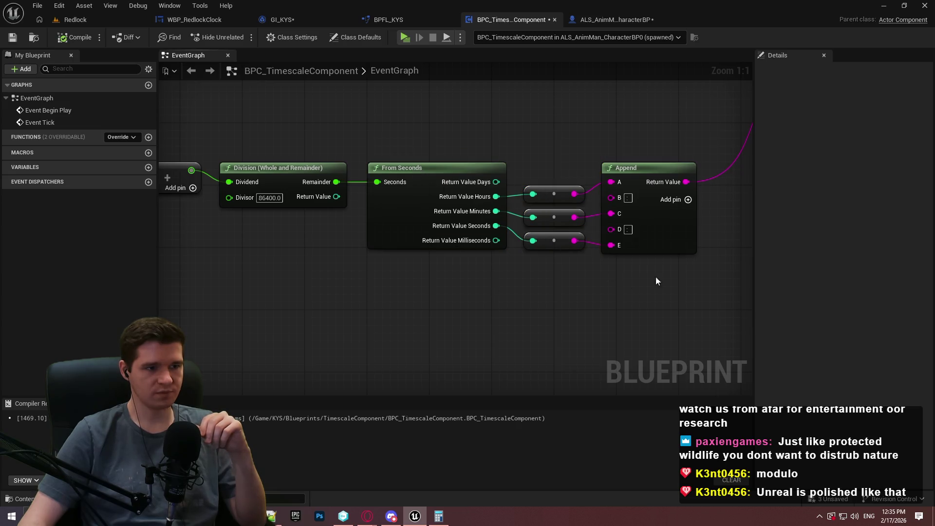
Marquee-select the time-calculation chain with Print String and nudge it into place
{"action": "left_click_drag", "start_coordinate": [439, 306], "coordinate": [491, 318]}
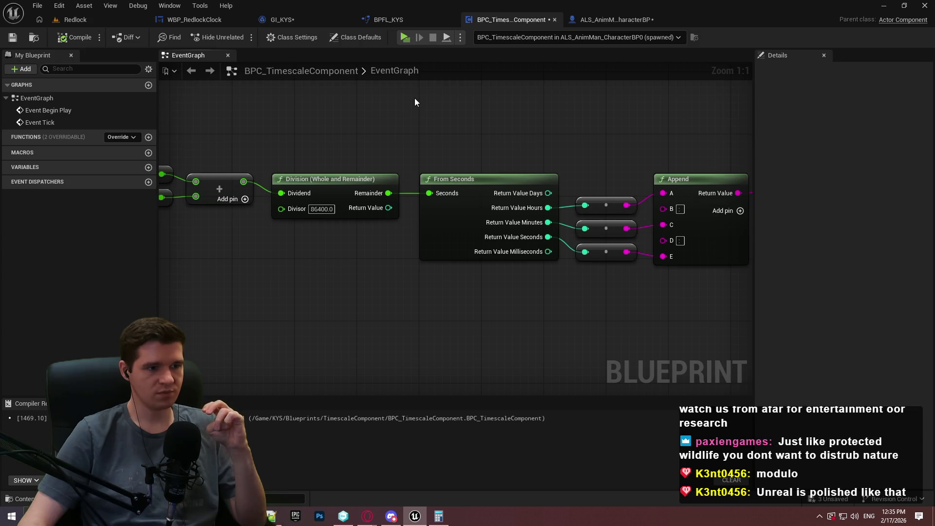
{"action": "mouse_move", "coordinate": [507, 125]}
{"action": "left_mouse_down"}
{"action": "mouse_move", "coordinate": [251, 142]}
{"action": "mouse_move", "coordinate": [383, 167]}
{"action": "left_mouse_up"}
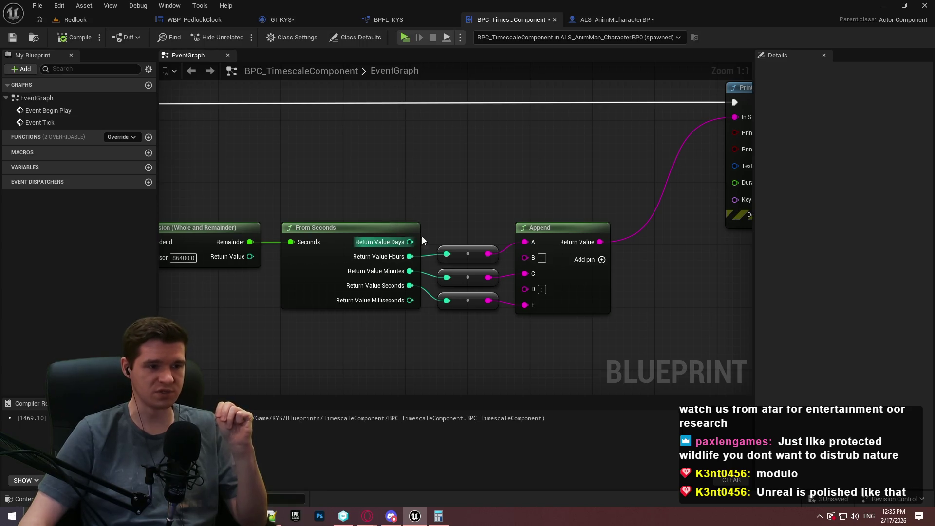
{"action": "mouse_move", "coordinate": [441, 229]}
{"action": "left_mouse_down"}
{"action": "mouse_move", "coordinate": [668, 182]}
{"action": "mouse_move", "coordinate": [599, 191]}
{"action": "left_mouse_up"}
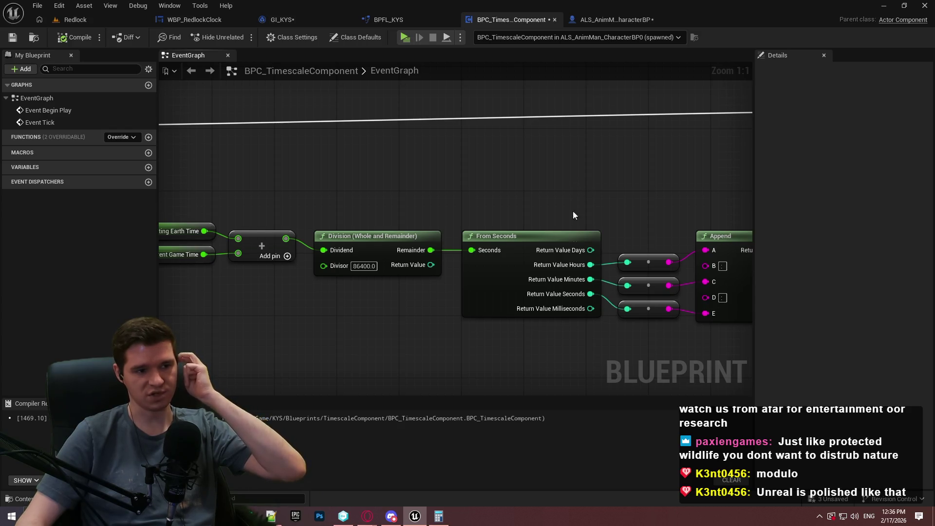
{"action": "mouse_move", "coordinate": [420, 274]}
{"action": "left_mouse_down"}
{"action": "mouse_move", "coordinate": [528, 137]}
{"action": "mouse_move", "coordinate": [548, 168]}
{"action": "mouse_move", "coordinate": [595, 153]}
{"action": "mouse_move", "coordinate": [521, 148]}
{"action": "mouse_move", "coordinate": [560, 166]}
{"action": "left_mouse_up"}
{"action": "left_click", "coordinate": [509, 165]}
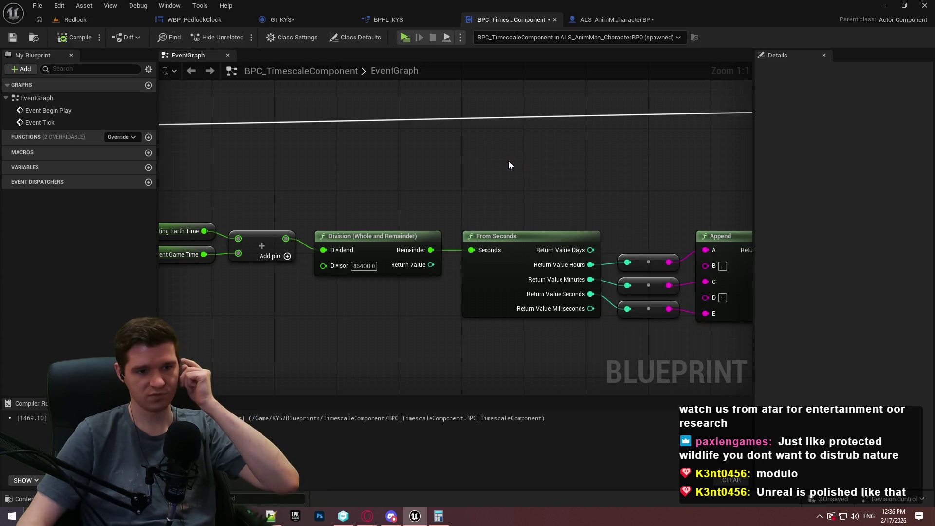
{"action": "mouse_move", "coordinate": [507, 159]}
{"action": "left_mouse_down"}
{"action": "mouse_move", "coordinate": [206, 157]}
{"action": "mouse_move", "coordinate": [204, 176]}
{"action": "mouse_move", "coordinate": [739, 206]}
{"action": "left_mouse_up"}
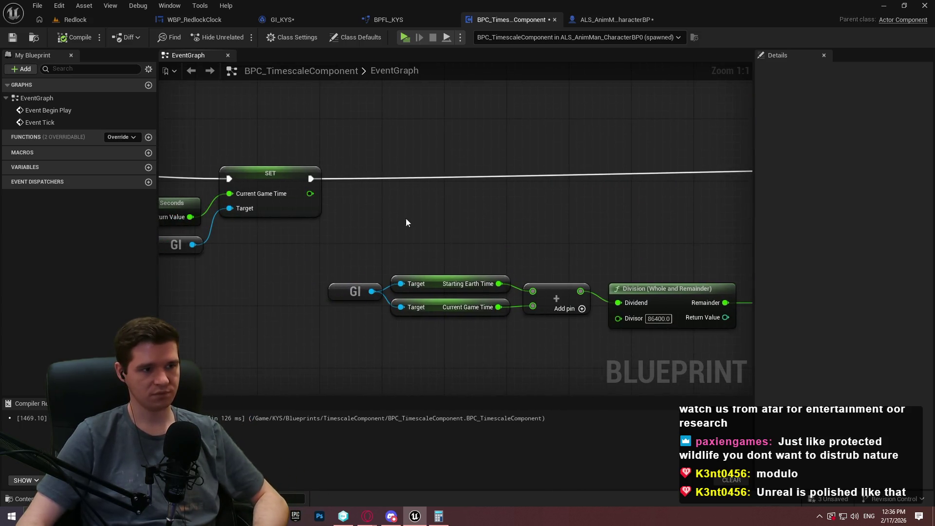
{"action": "mouse_move", "coordinate": [405, 218]}
{"action": "left_mouse_down"}
{"action": "mouse_move", "coordinate": [709, 221]}
{"action": "mouse_move", "coordinate": [621, 217]}
{"action": "mouse_move", "coordinate": [518, 246]}
{"action": "mouse_move", "coordinate": [327, 220]}
{"action": "left_mouse_up"}
{"action": "scroll", "coordinate": [518, 247], "scroll_direction": "down", "scroll_amount": 4}
{"action": "mouse_move", "coordinate": [682, 303]}
{"action": "left_mouse_down"}
{"action": "mouse_move", "coordinate": [204, 194]}
{"action": "mouse_move", "coordinate": [277, 194]}
{"action": "left_mouse_up"}
{"action": "left_click_drag", "start_coordinate": [687, 193], "coordinate": [696, 205]}
{"action": "left_click", "coordinate": [556, 189]}
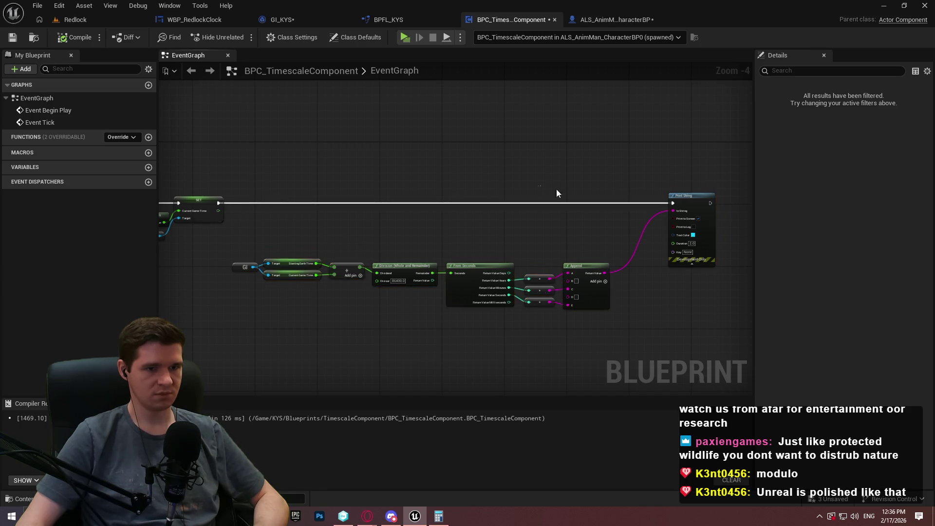
{"action": "scroll", "coordinate": [480, 229], "scroll_direction": "up", "scroll_amount": 2}
{"action": "scroll", "coordinate": [546, 283], "scroll_direction": "up", "scroll_amount": 2}
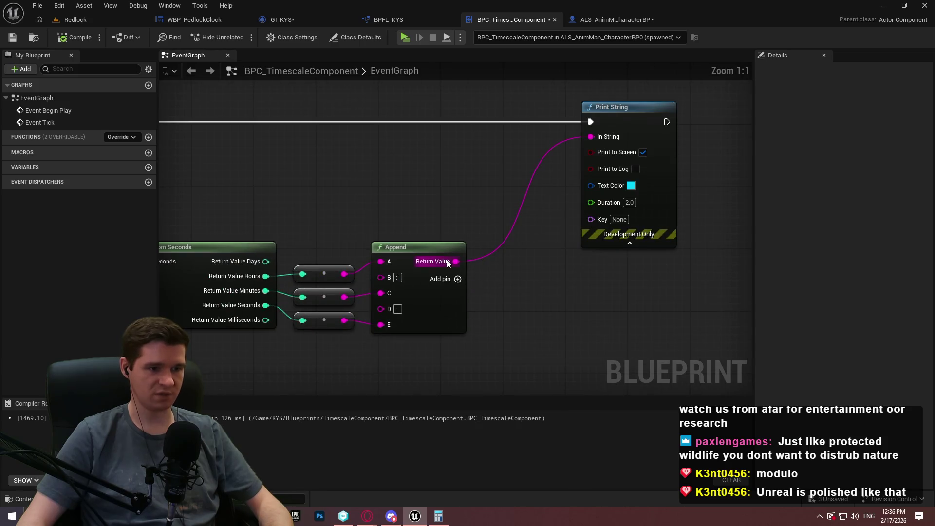
Add a second Append node off the first Append's Return Value
{"action": "left_click_drag", "start_coordinate": [454, 262], "coordinate": [542, 308]}
{"action": "type", "text": "append"}
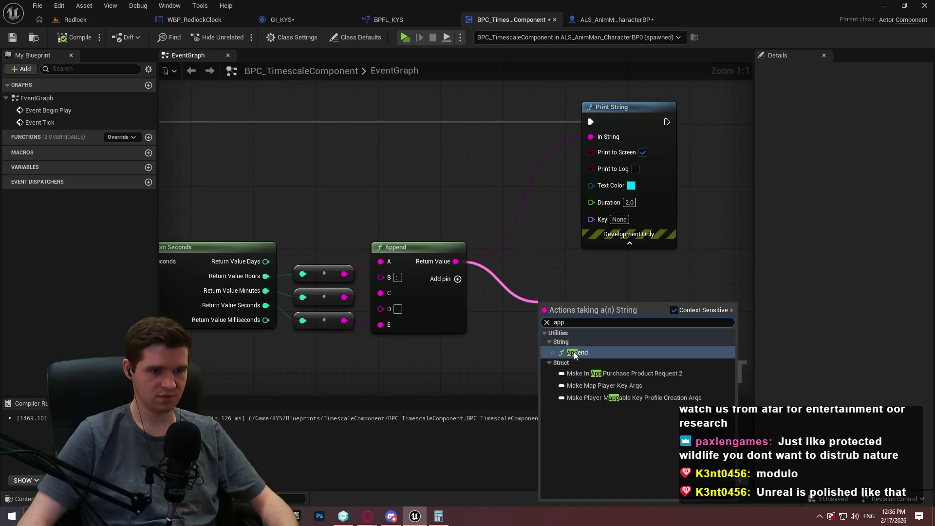
{"action": "left_click", "coordinate": [574, 352]}
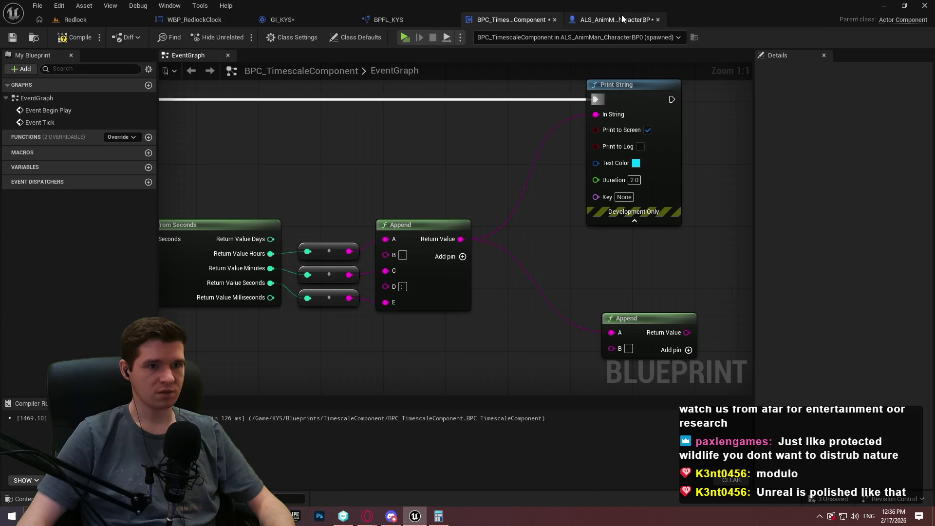
Review the CalculateRedlockTime function and the timescale calculation chain, then bring up GI_KYS
{"action": "left_click", "coordinate": [609, 19]}
{"action": "left_click", "coordinate": [371, 20]}
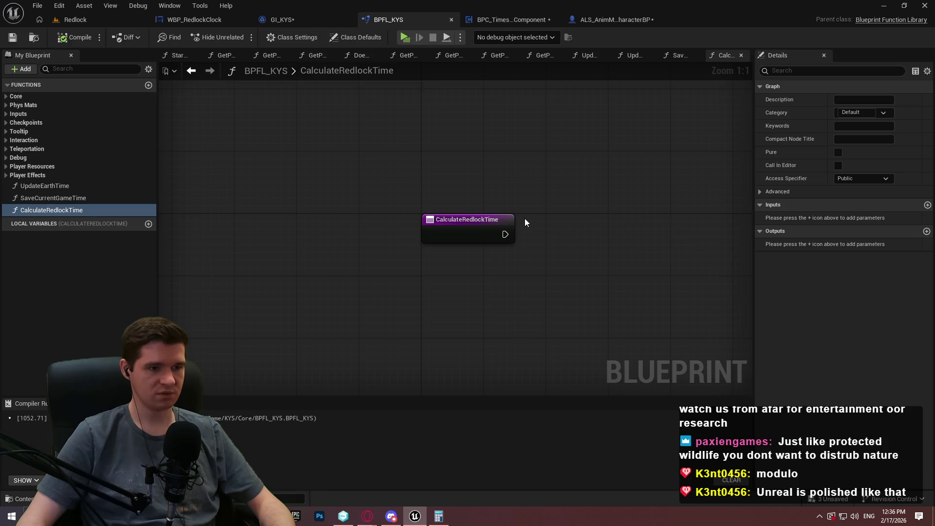
{"action": "left_click_drag", "start_coordinate": [522, 216], "coordinate": [383, 197]}
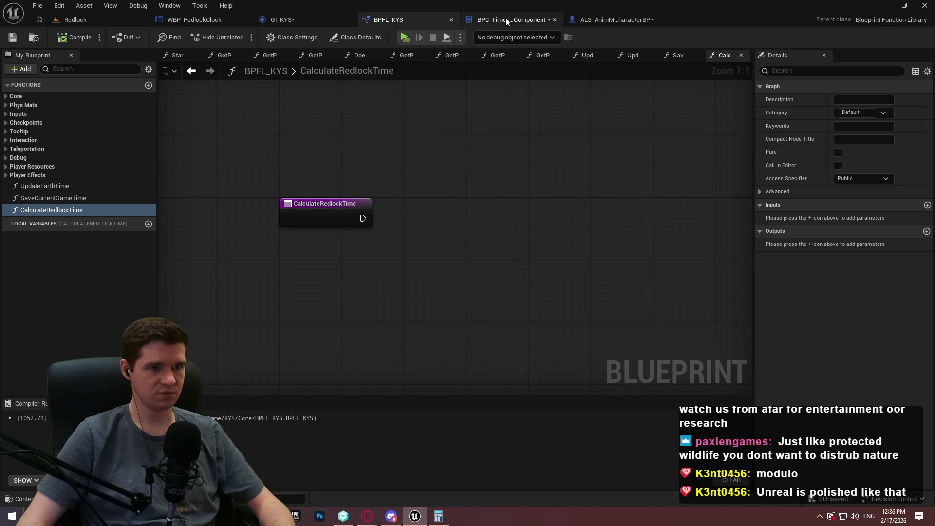
{"action": "left_click", "coordinate": [506, 18]}
{"action": "left_click_drag", "start_coordinate": [670, 160], "coordinate": [265, 172]}
{"action": "left_click_drag", "start_coordinate": [671, 160], "coordinate": [873, 163]}
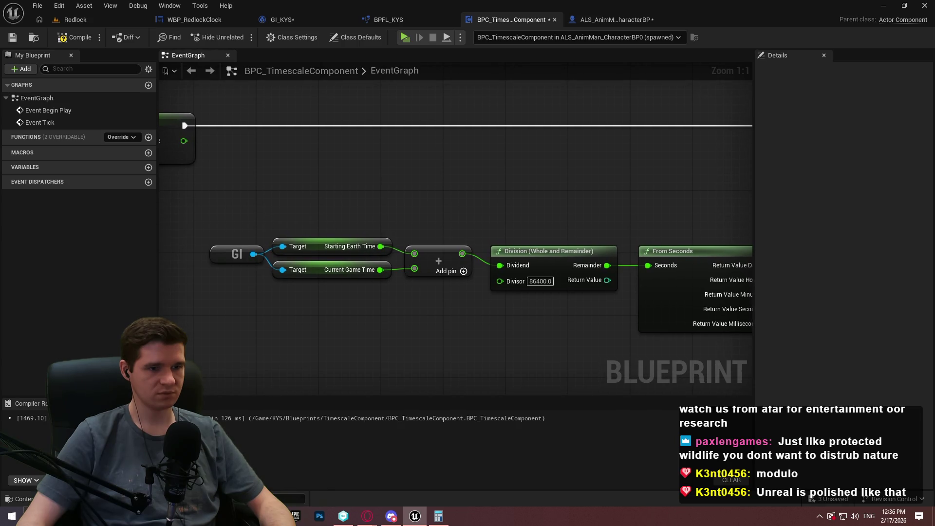
{"action": "left_click_drag", "start_coordinate": [859, 164], "coordinate": [721, 187]}
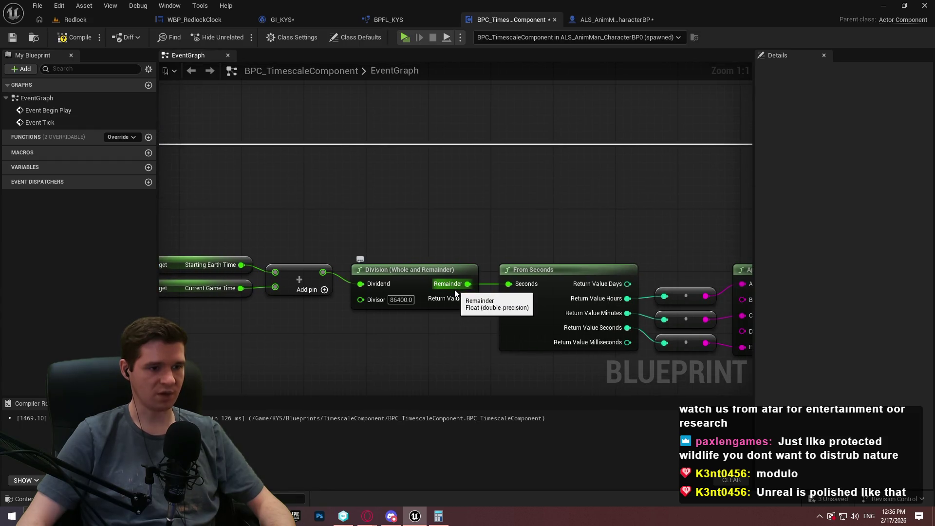
{"action": "mouse_move", "coordinate": [456, 197]}
{"action": "left_mouse_down"}
{"action": "mouse_move", "coordinate": [532, 234]}
{"action": "mouse_move", "coordinate": [589, 233]}
{"action": "left_mouse_up"}
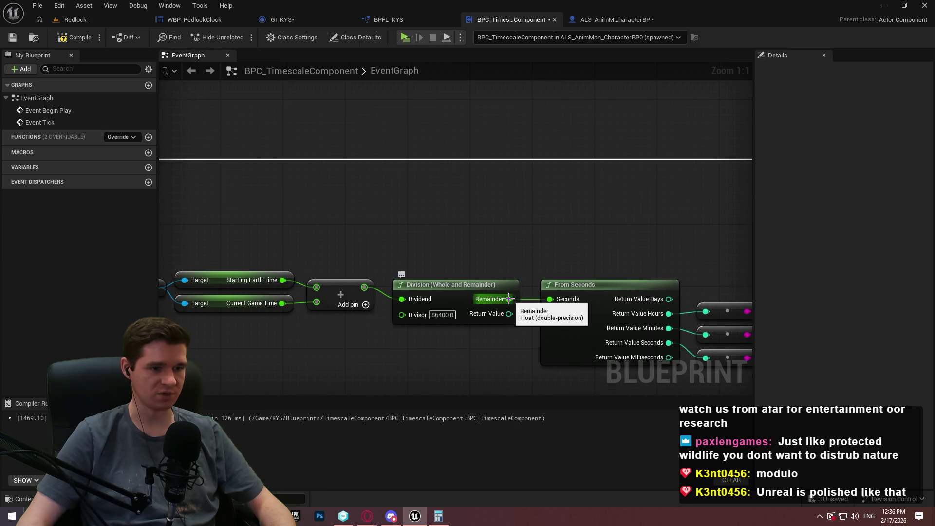
{"action": "left_click", "coordinate": [282, 20]}
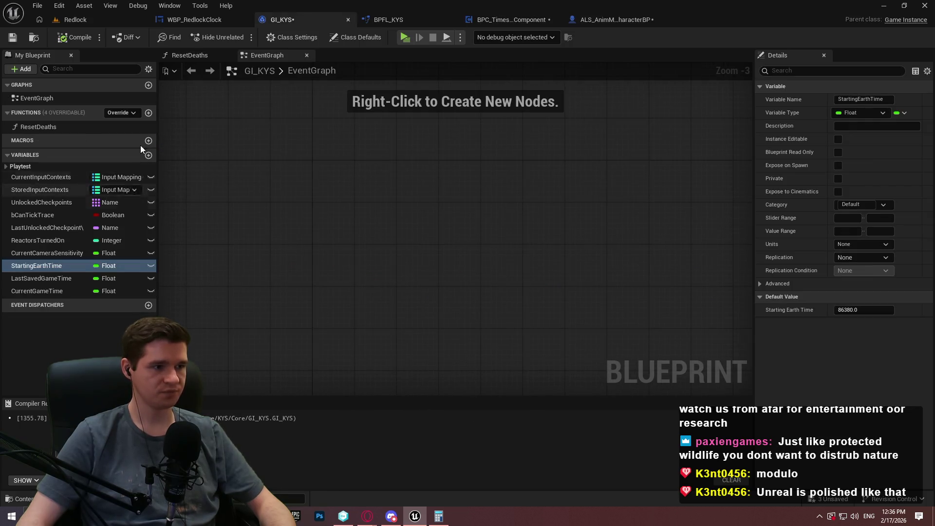
Add float variables CalculatedEarthTime and CalculatedRedlockTime to GI_KYS and save it
{"action": "left_click", "coordinate": [149, 155]}
{"action": "type", "text": "CalculatedEarth"}
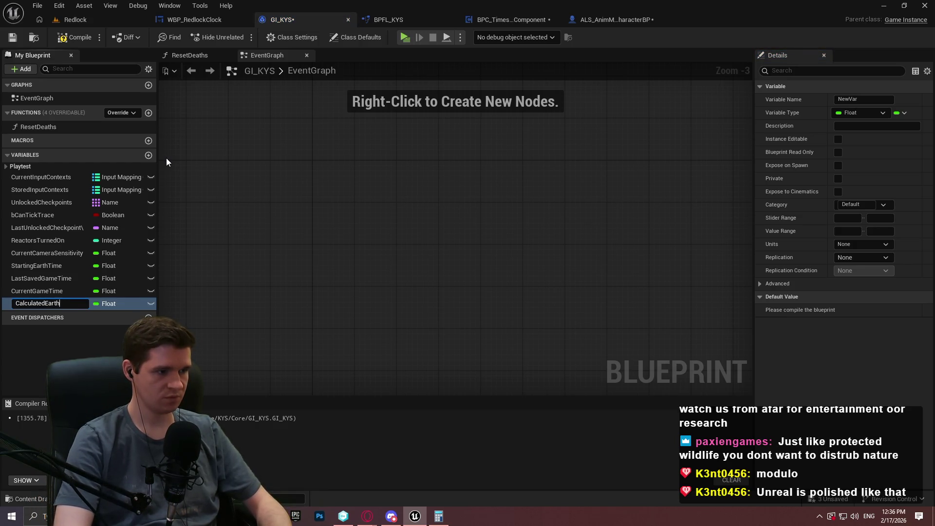
{"action": "type", "text": "Time"}
{"action": "key", "text": "Return"}
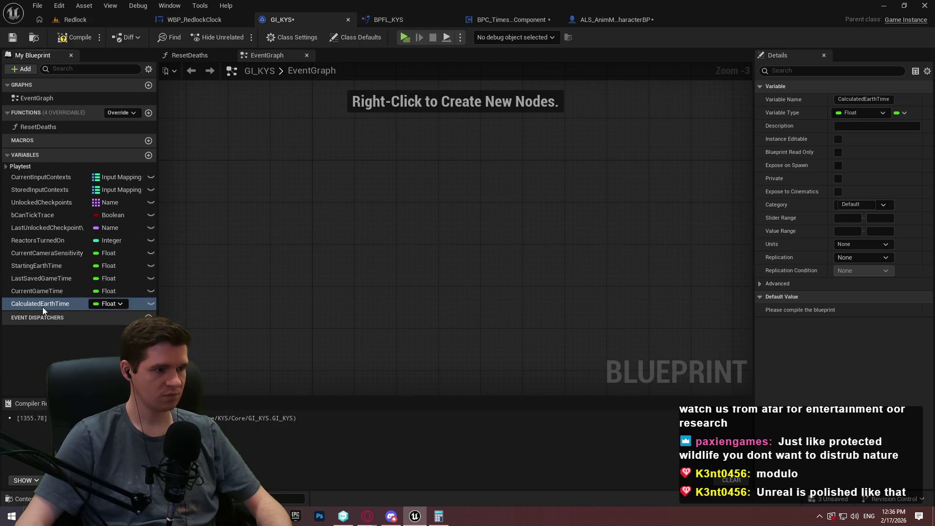
{"action": "left_click", "coordinate": [149, 155]}
{"action": "type", "text": "Ca"}
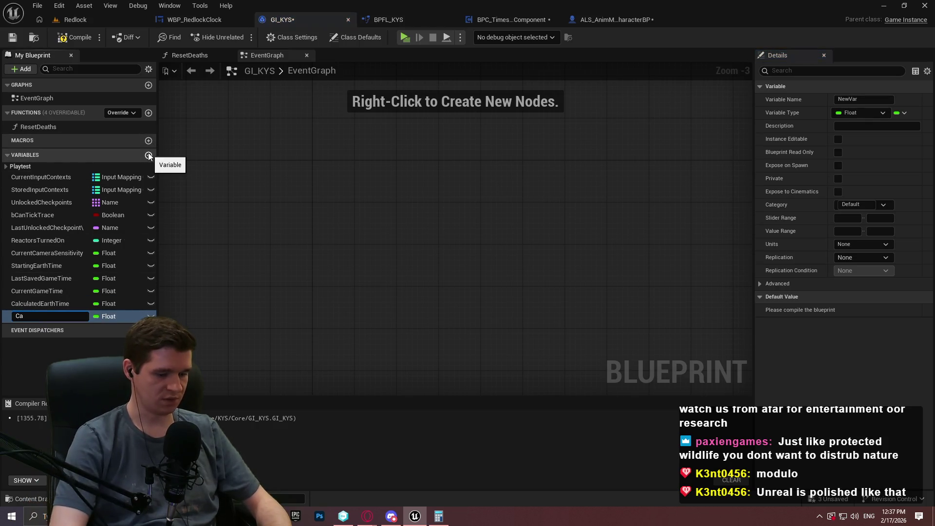
{"action": "type", "text": "lculated"}
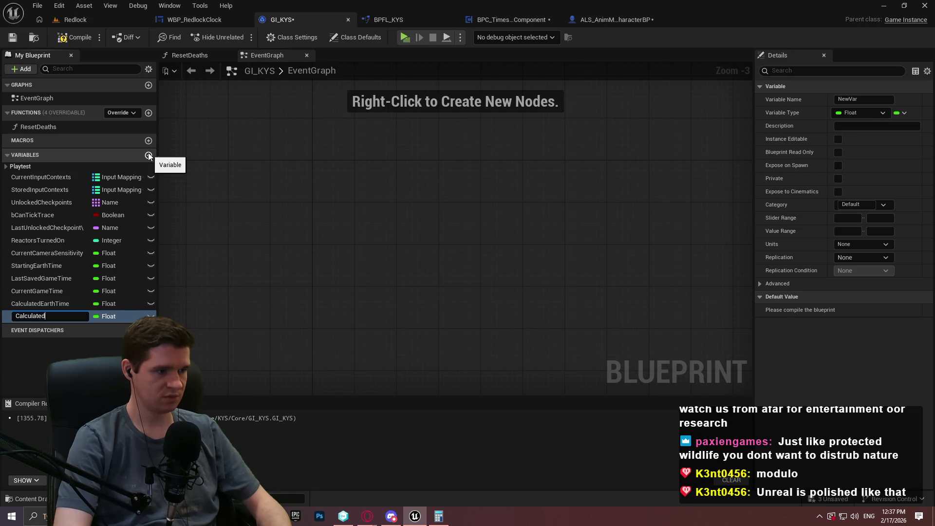
{"action": "type", "text": "RedlockTi"}
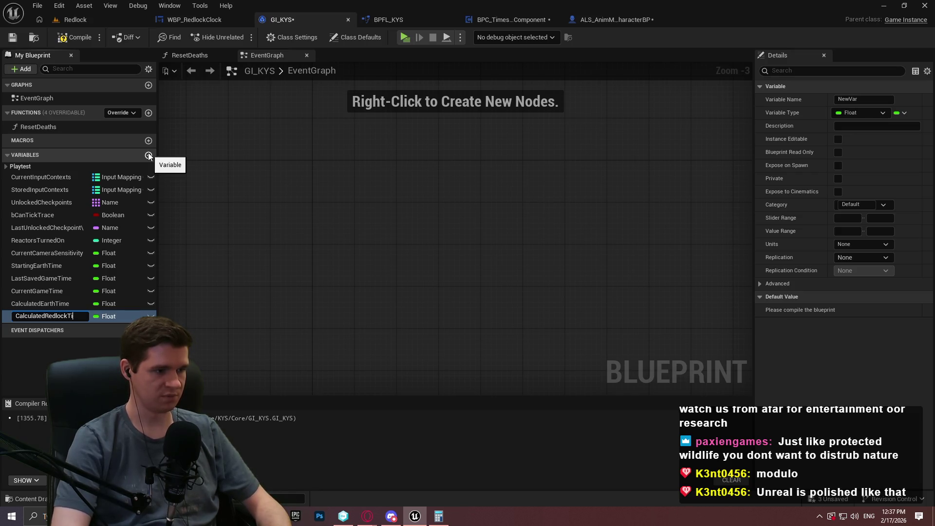
{"action": "type", "text": "me"}
{"action": "key", "text": "Return"}
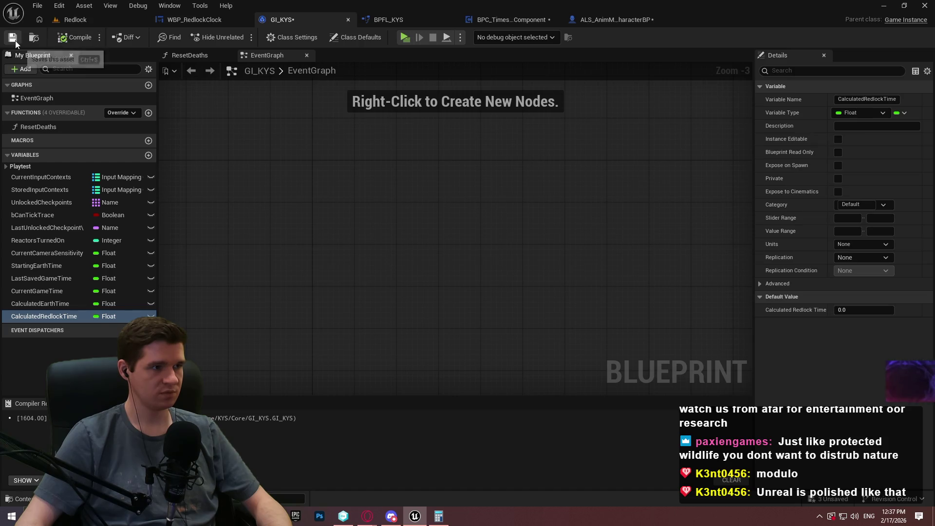
{"action": "left_click", "coordinate": [15, 40]}
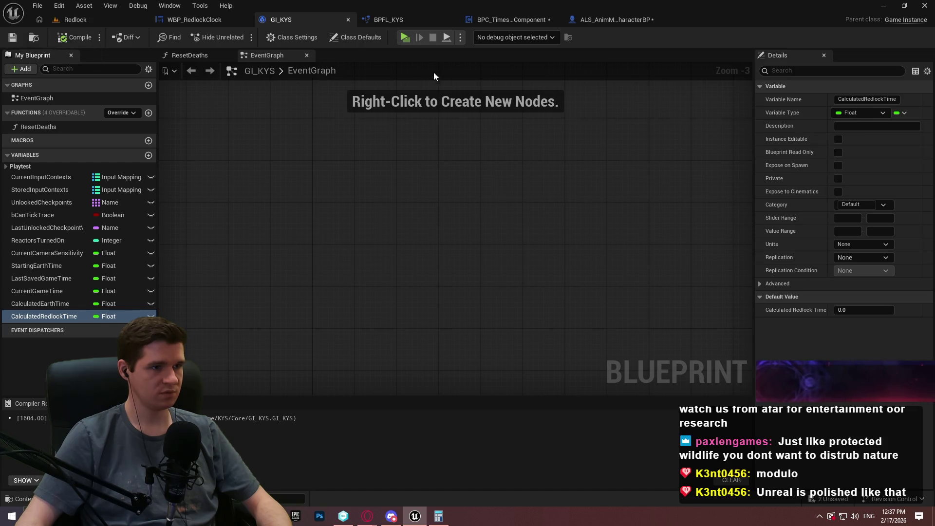
{"action": "left_click", "coordinate": [524, 19]}
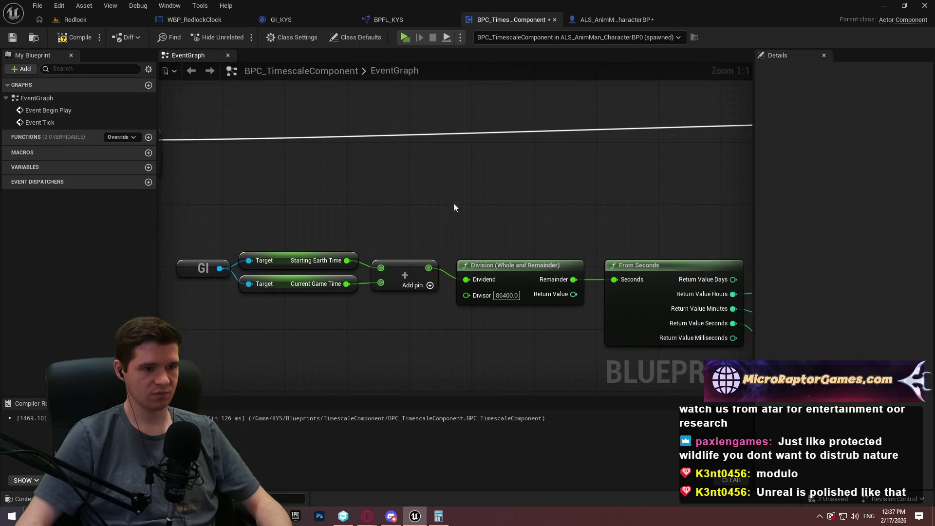
Add a Set Calculated Earth Time node on a copied GI reference, fed by Division's Remainder and the exec line
{"action": "left_click", "coordinate": [221, 268]}
{"action": "key", "text": "ctrl+c"}
{"action": "key", "text": "ctrl+v"}
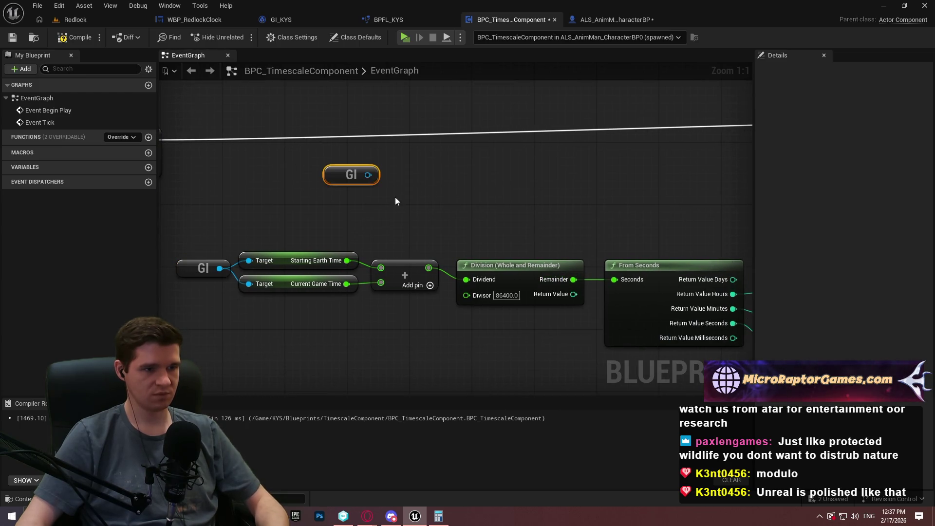
{"action": "left_click_drag", "start_coordinate": [369, 174], "coordinate": [427, 161]}
{"action": "type", "text": "calcula"}
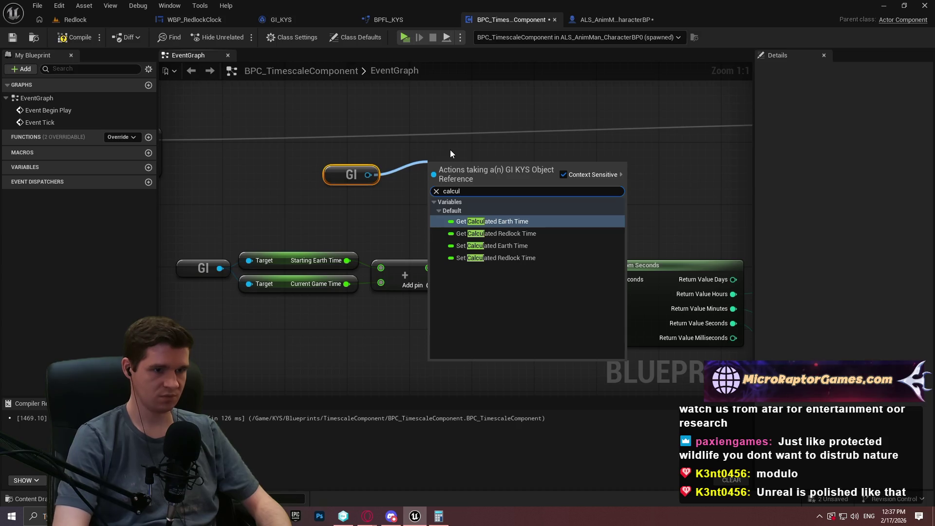
{"action": "key", "text": "Down"}
{"action": "key", "text": "Down"}
{"action": "key", "text": "Return"}
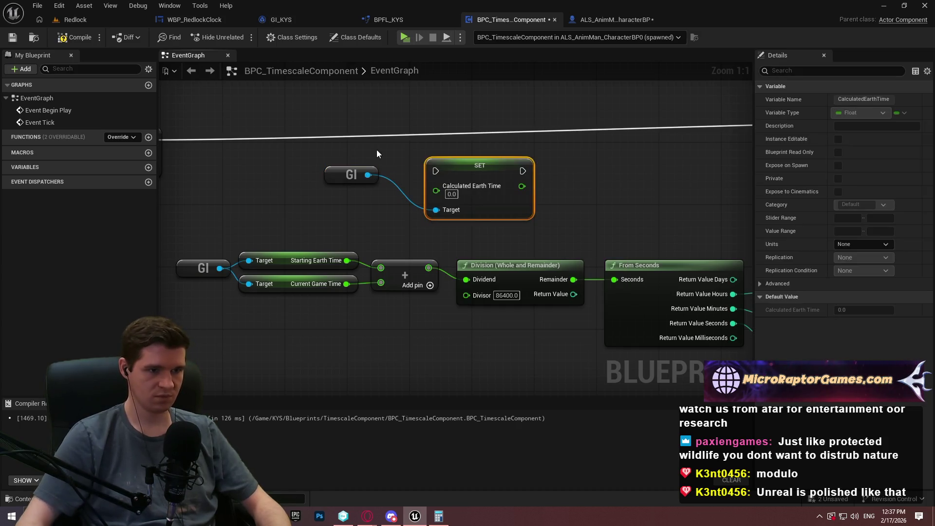
{"action": "mouse_move", "coordinate": [440, 192]}
{"action": "left_mouse_down"}
{"action": "mouse_move", "coordinate": [562, 248]}
{"action": "mouse_move", "coordinate": [567, 278]}
{"action": "left_mouse_up"}
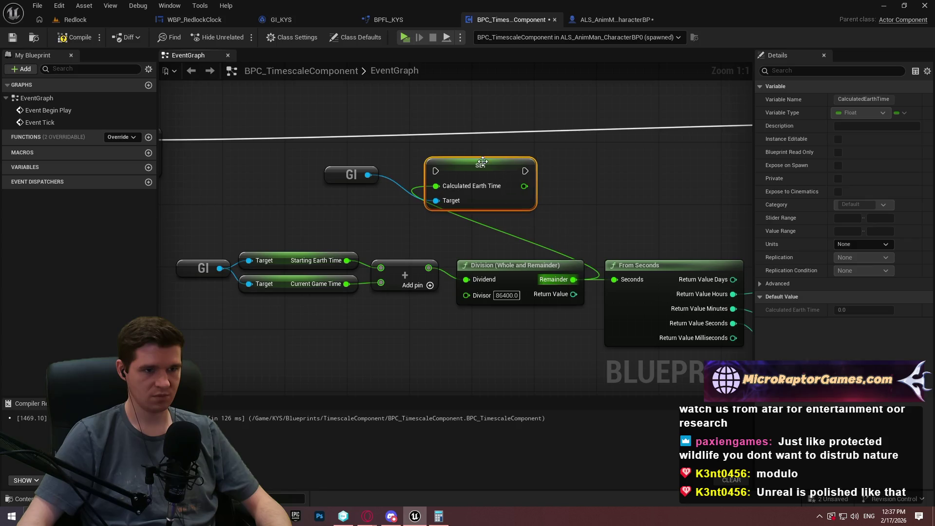
{"action": "mouse_move", "coordinate": [436, 171]}
{"action": "left_mouse_down"}
{"action": "mouse_move", "coordinate": [435, 145]}
{"action": "mouse_move", "coordinate": [489, 143]}
{"action": "left_mouse_up"}
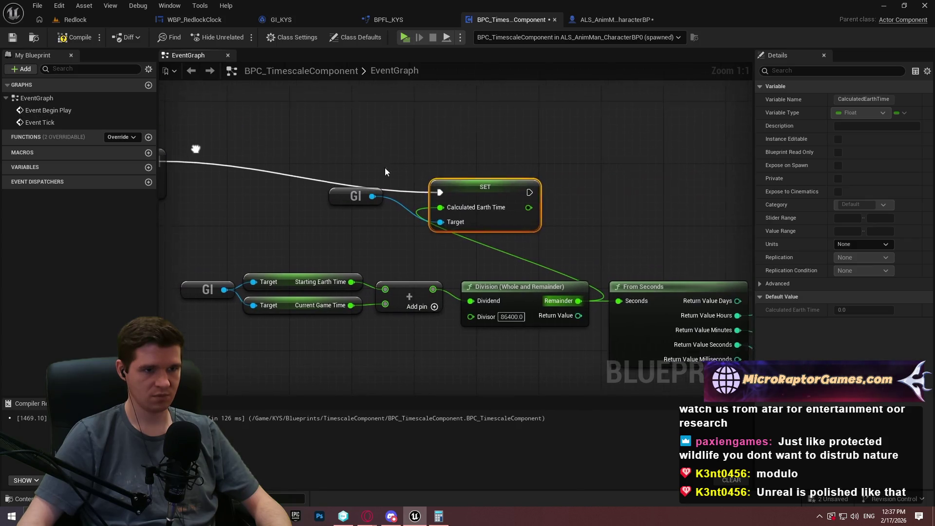
{"action": "mouse_move", "coordinate": [497, 193]}
{"action": "left_mouse_down"}
{"action": "mouse_move", "coordinate": [609, 153]}
{"action": "mouse_move", "coordinate": [719, 163]}
{"action": "left_mouse_up"}
Arrange the SET and GI nodes with a reroute on the remainder wire and save the blueprint
{"action": "left_click", "coordinate": [387, 200]}
{"action": "mouse_move", "coordinate": [392, 195]}
{"action": "left_mouse_down"}
{"action": "mouse_move", "coordinate": [579, 203]}
{"action": "mouse_move", "coordinate": [650, 195]}
{"action": "mouse_move", "coordinate": [605, 179]}
{"action": "left_mouse_up"}
{"action": "double_click", "coordinate": [644, 182]}
{"action": "left_click_drag", "start_coordinate": [363, 182], "coordinate": [517, 168]}
{"action": "left_click_drag", "start_coordinate": [554, 252], "coordinate": [513, 214]}
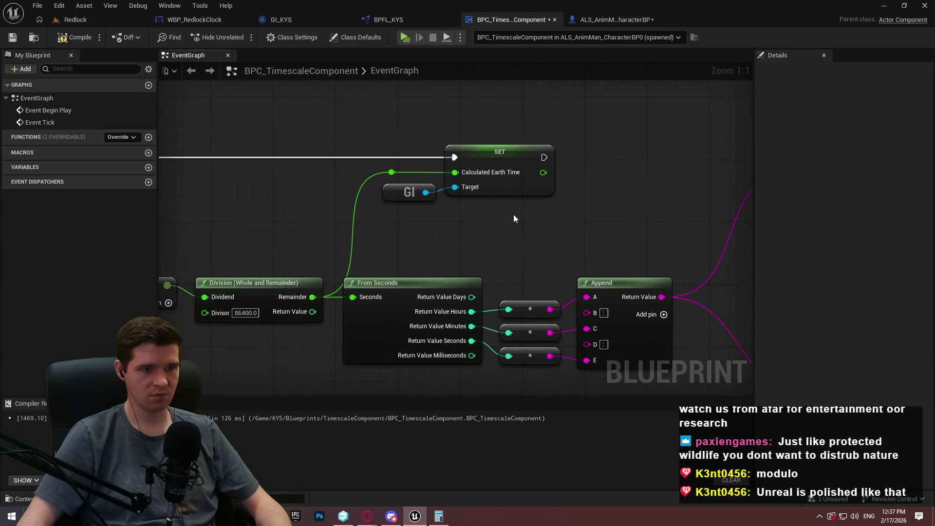
{"action": "scroll", "coordinate": [514, 214], "scroll_direction": "down", "scroll_amount": 1}
{"action": "left_click_drag", "start_coordinate": [387, 202], "coordinate": [261, 185]}
{"action": "left_click", "coordinate": [12, 39]}
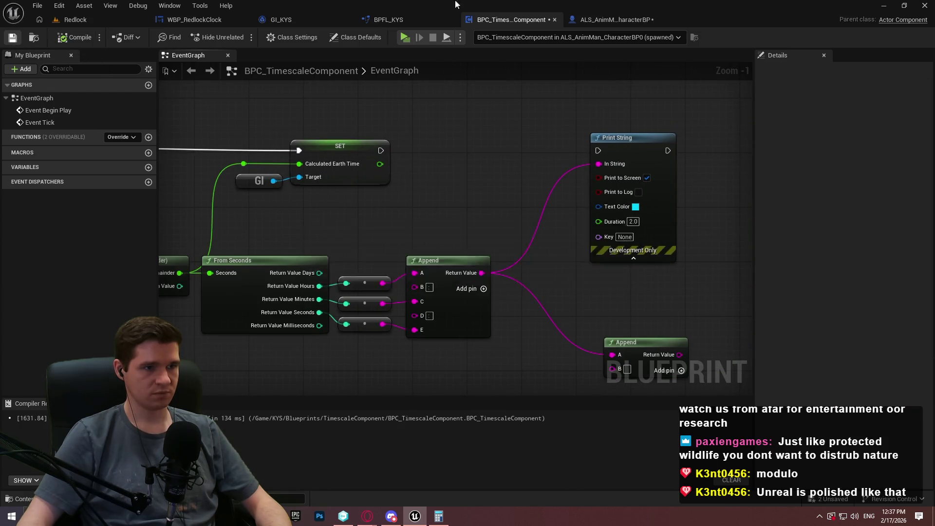
{"action": "left_click", "coordinate": [609, 20]}
{"action": "left_click", "coordinate": [389, 19]}
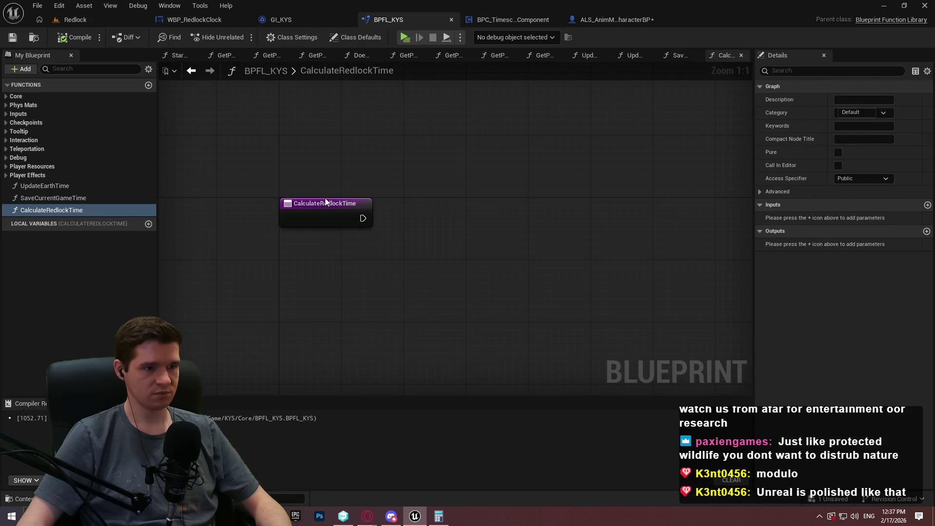
Give CalculateRedlockTime a float input EarthTime and float output RedlockTime, and make it pure
{"action": "left_click", "coordinate": [341, 205]}
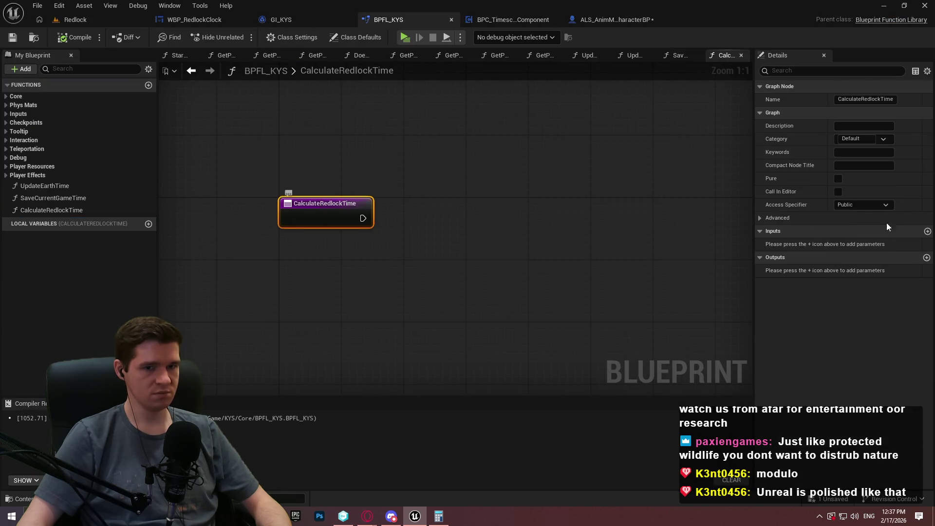
{"action": "left_click", "coordinate": [928, 231]}
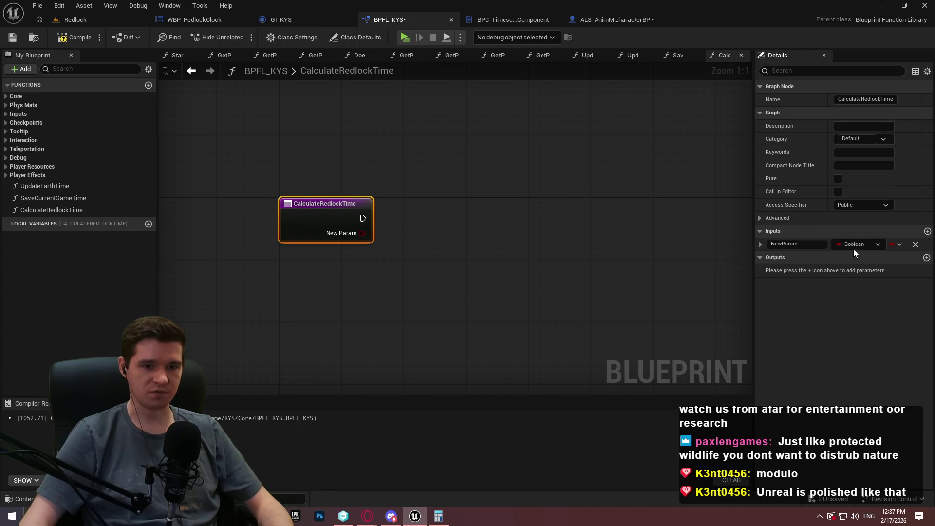
{"action": "left_click", "coordinate": [853, 244]}
{"action": "left_click", "coordinate": [828, 312]}
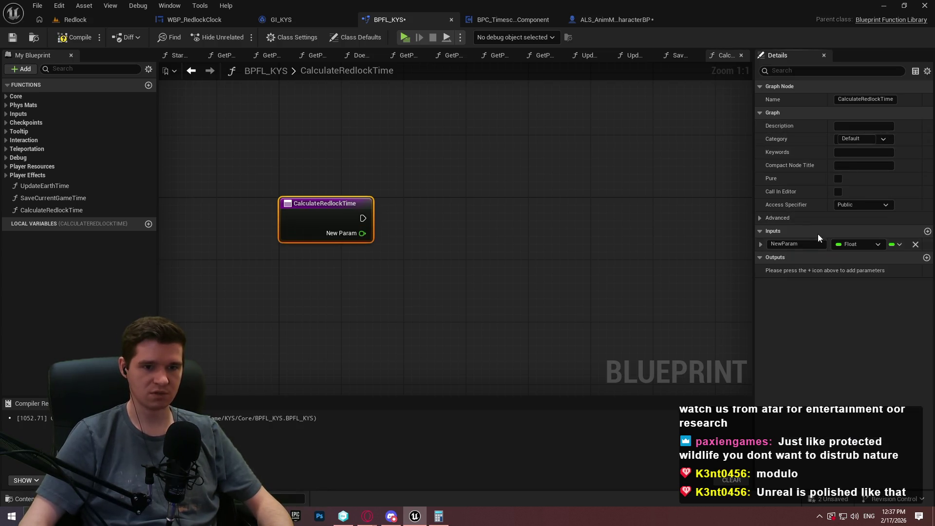
{"action": "left_click", "coordinate": [804, 244]}
{"action": "type", "text": "Earth"}
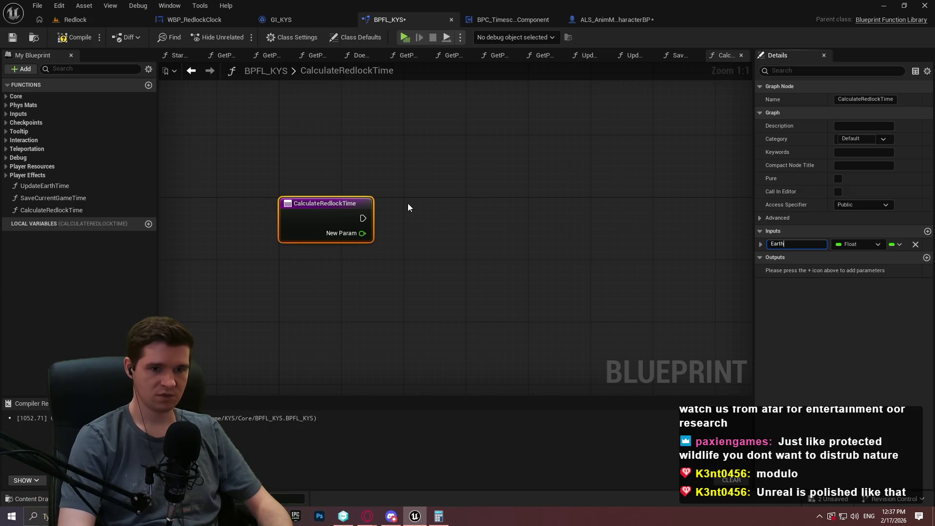
{"action": "type", "text": "Time"}
{"action": "key", "text": "Return"}
{"action": "left_click", "coordinate": [927, 257]}
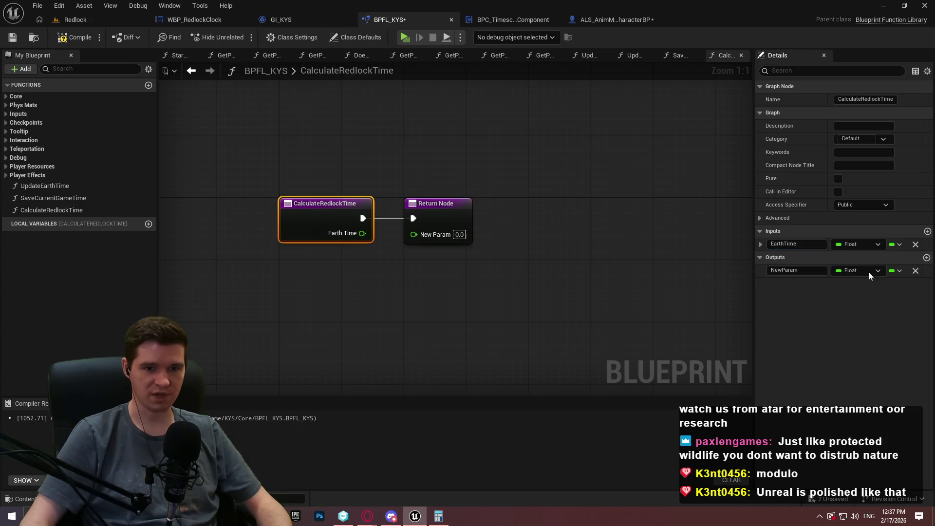
{"action": "left_click", "coordinate": [797, 270]}
{"action": "type", "text": "Redloc"}
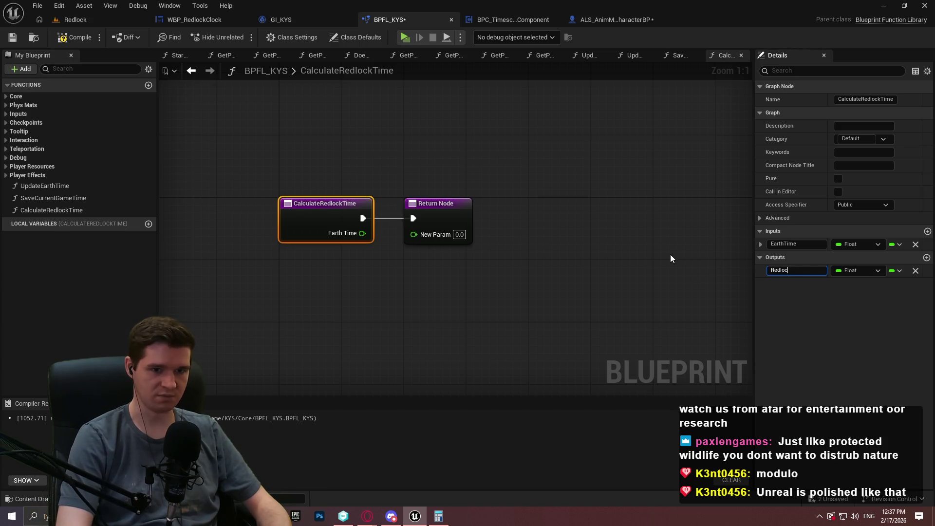
{"action": "type", "text": "kTime"}
{"action": "key", "text": "Return"}
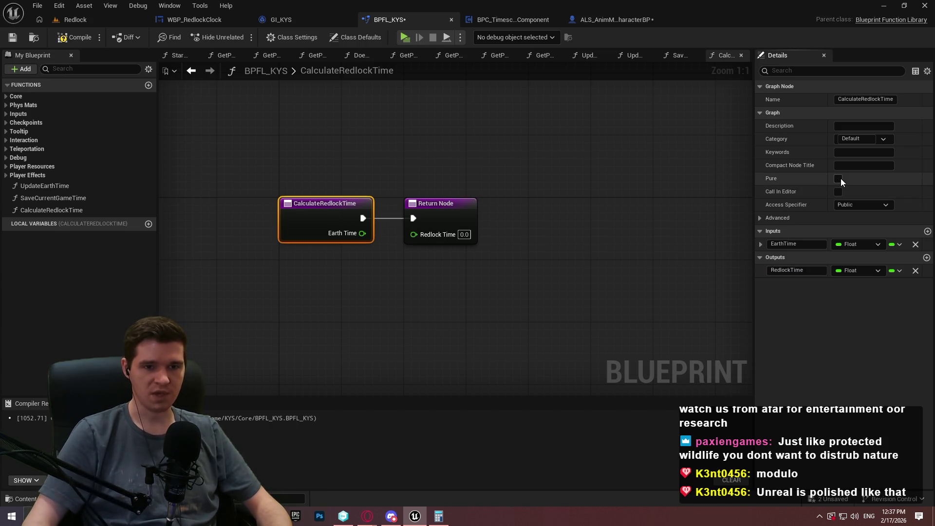
{"action": "left_click", "coordinate": [839, 178]}
Move the Return Node right, frame both function nodes, and view GI_KYS
{"action": "left_click", "coordinate": [434, 175]}
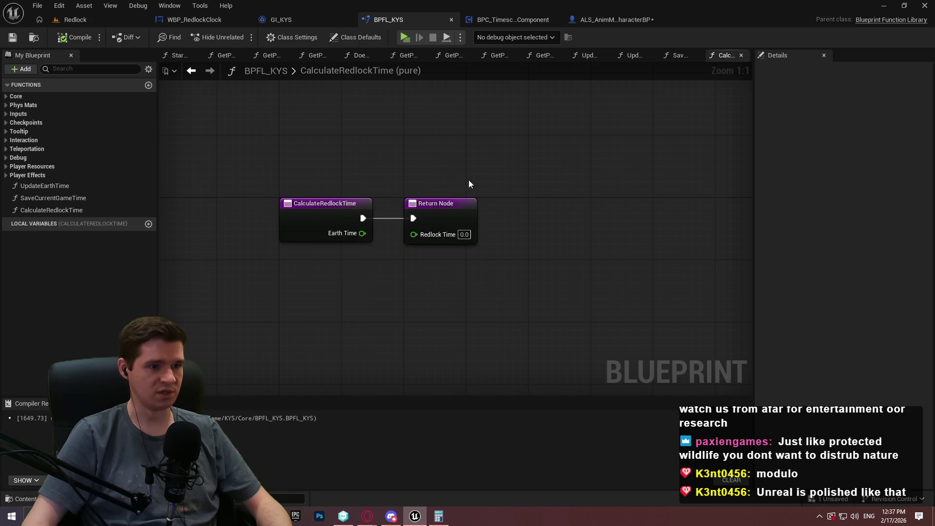
{"action": "left_click_drag", "start_coordinate": [450, 210], "coordinate": [719, 209]}
{"action": "left_click", "coordinate": [546, 271]}
{"action": "key", "text": "Home"}
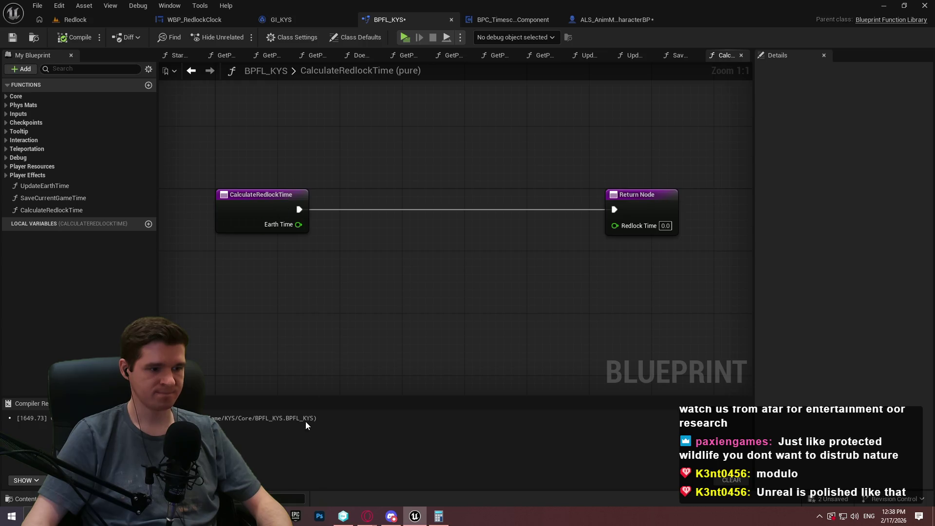
{"action": "left_click", "coordinate": [314, 23]}
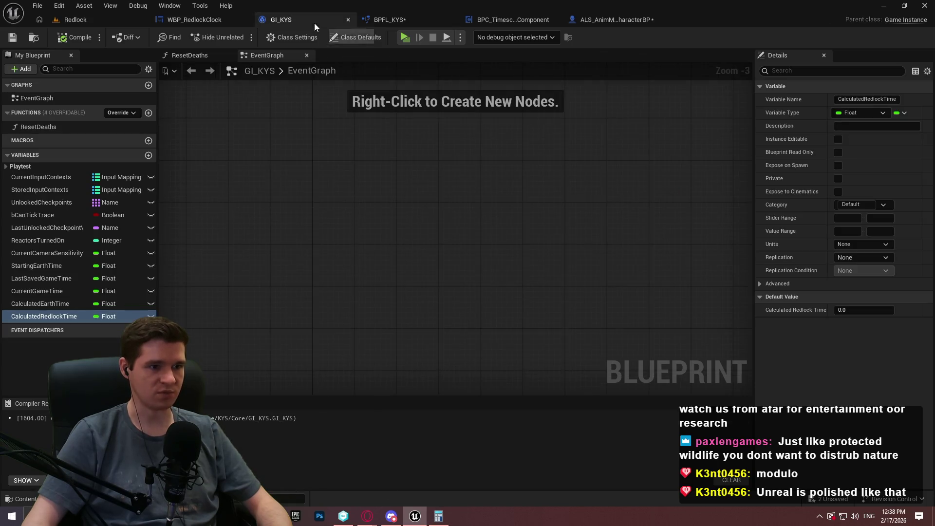
Select the Division, From Seconds and Append formatting nodes in BPC_TimescaleComponent's event graph
{"action": "left_click", "coordinate": [527, 19]}
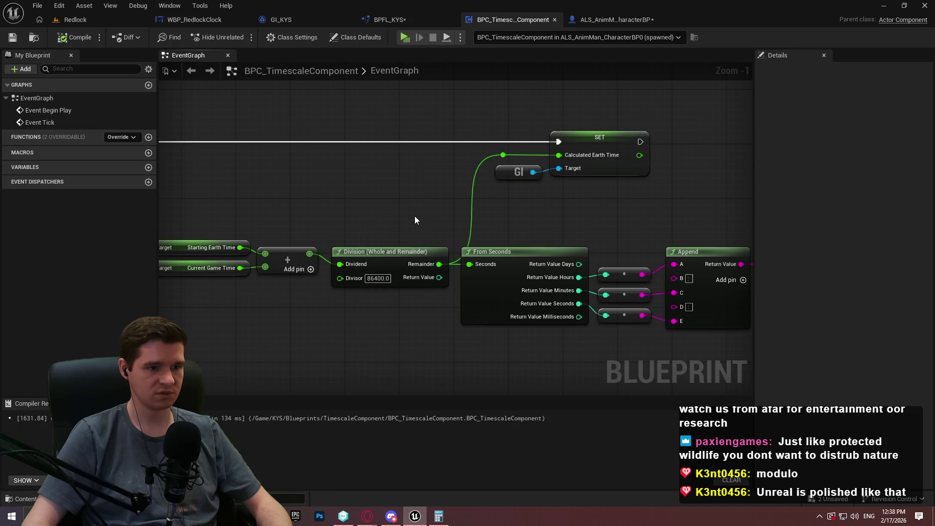
{"action": "mouse_move", "coordinate": [415, 221]}
{"action": "left_mouse_down"}
{"action": "mouse_move", "coordinate": [388, 197]}
{"action": "mouse_move", "coordinate": [276, 175]}
{"action": "left_mouse_up"}
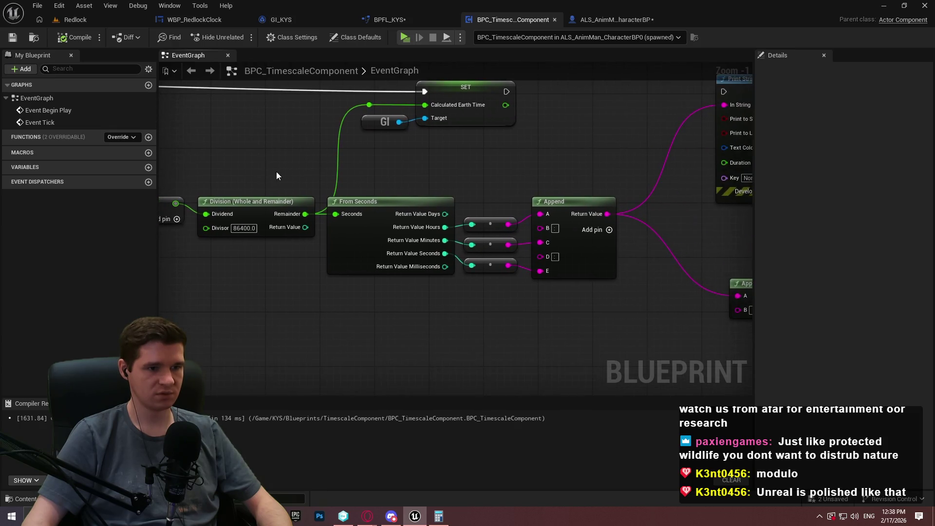
{"action": "mouse_move", "coordinate": [645, 309]}
{"action": "left_mouse_down"}
{"action": "mouse_move", "coordinate": [217, 177]}
{"action": "mouse_move", "coordinate": [225, 186]}
{"action": "left_mouse_up"}
Give CalculateRedlockTime's Return Node a new String output named FormattedTime
{"action": "left_click", "coordinate": [403, 23]}
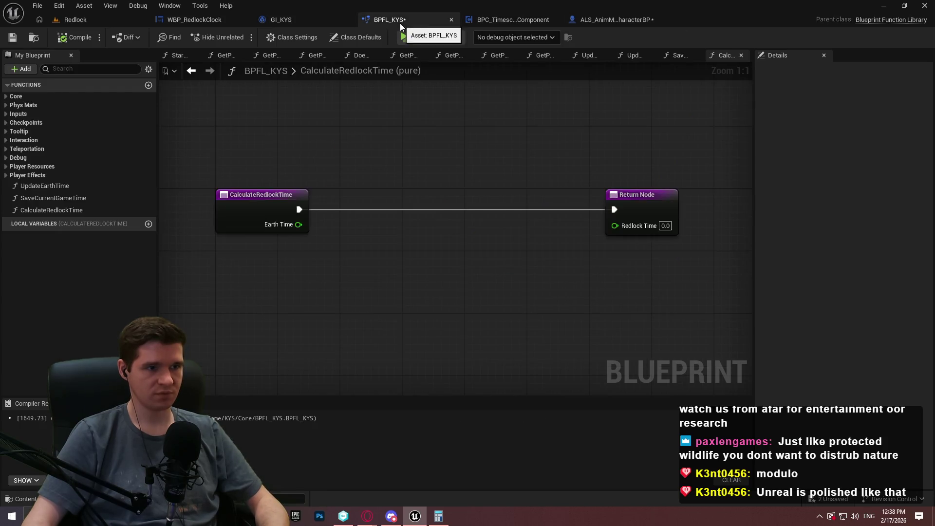
{"action": "left_click", "coordinate": [660, 204]}
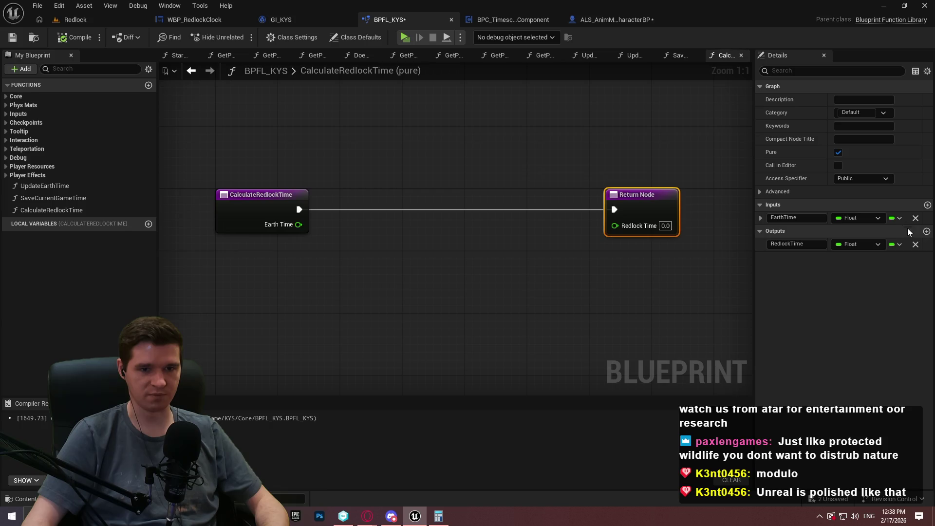
{"action": "left_click", "coordinate": [928, 231]}
{"action": "left_click", "coordinate": [807, 257]}
{"action": "type", "text": "Fo"}
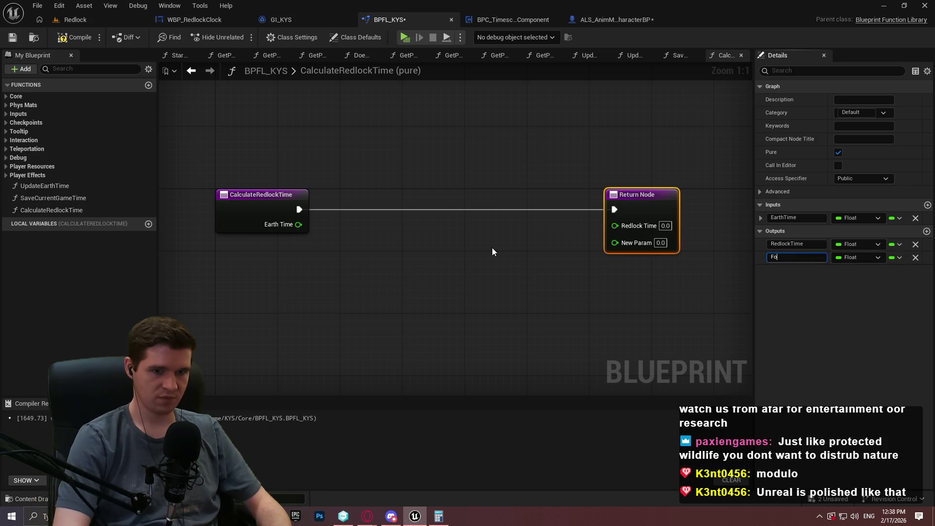
{"action": "type", "text": "rmattedTime"}
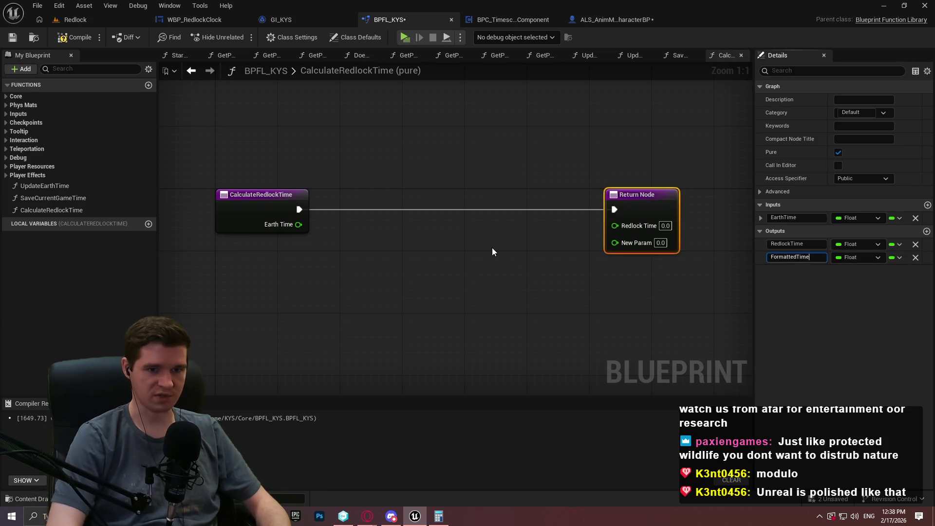
{"action": "key", "text": "Return"}
{"action": "left_click", "coordinate": [855, 257]}
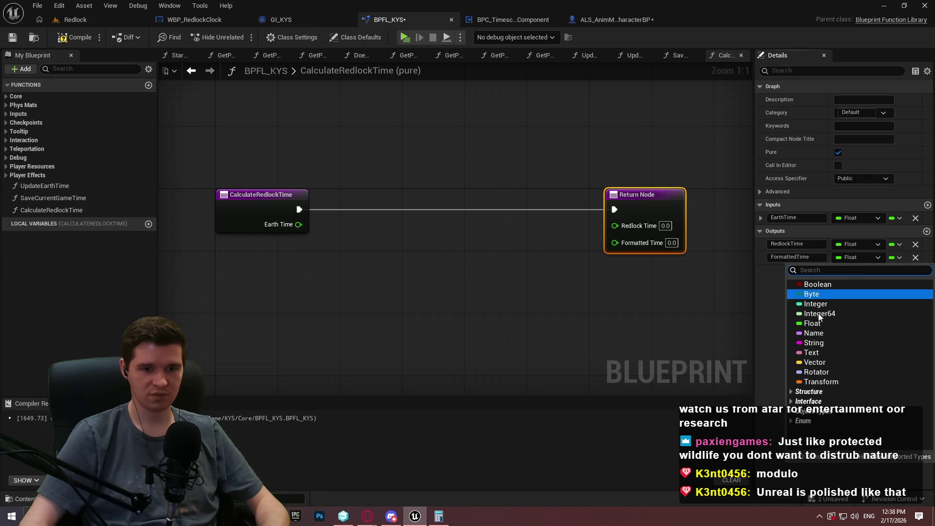
{"action": "left_click", "coordinate": [812, 341]}
Paste the formatting nodes into CalculateRedlockTime and wire Earth Time into the Division Dividend
{"action": "key", "text": "ctrl+v"}
{"action": "mouse_move", "coordinate": [212, 318]}
{"action": "left_mouse_down"}
{"action": "mouse_move", "coordinate": [276, 256]}
{"action": "mouse_move", "coordinate": [314, 310]}
{"action": "mouse_move", "coordinate": [300, 227]}
{"action": "left_mouse_up"}
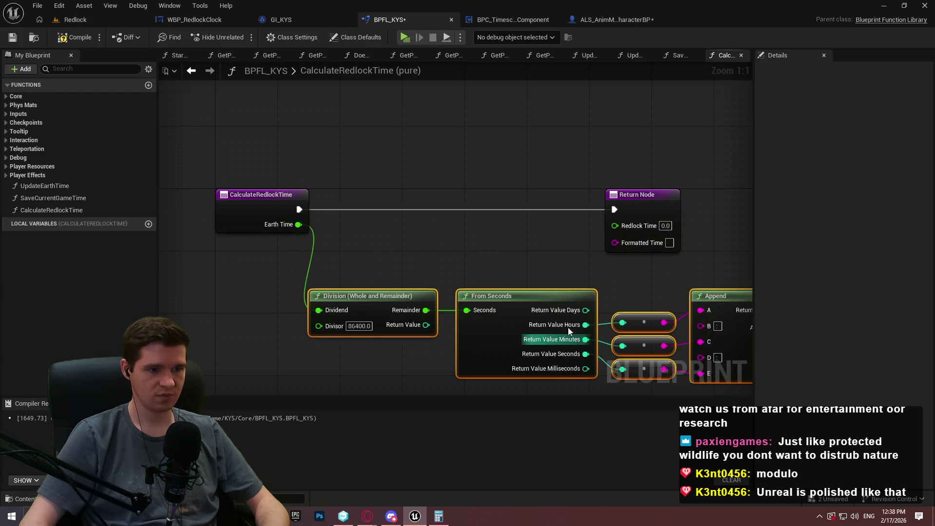
{"action": "left_click_drag", "start_coordinate": [541, 166], "coordinate": [711, 167]}
{"action": "left_click_drag", "start_coordinate": [231, 229], "coordinate": [614, 337]}
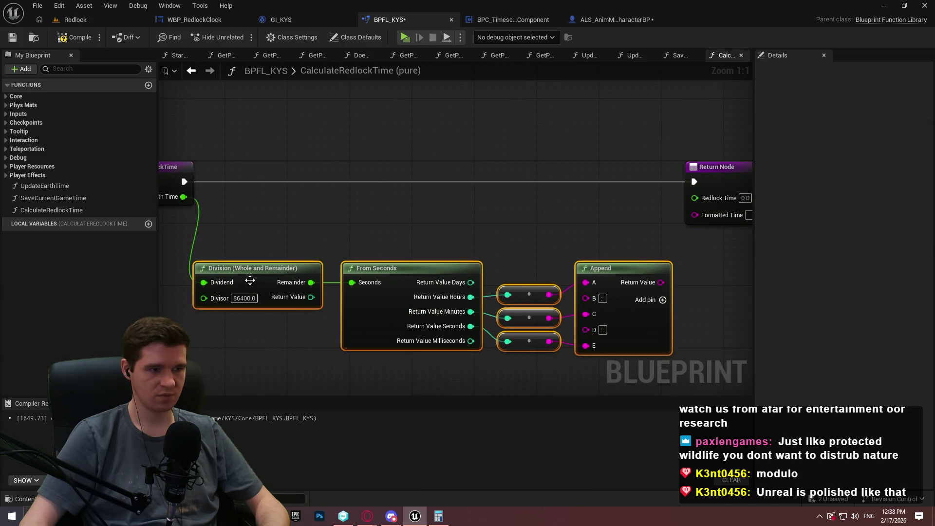
{"action": "left_click_drag", "start_coordinate": [249, 281], "coordinate": [264, 211]}
{"action": "left_click", "coordinate": [244, 256]}
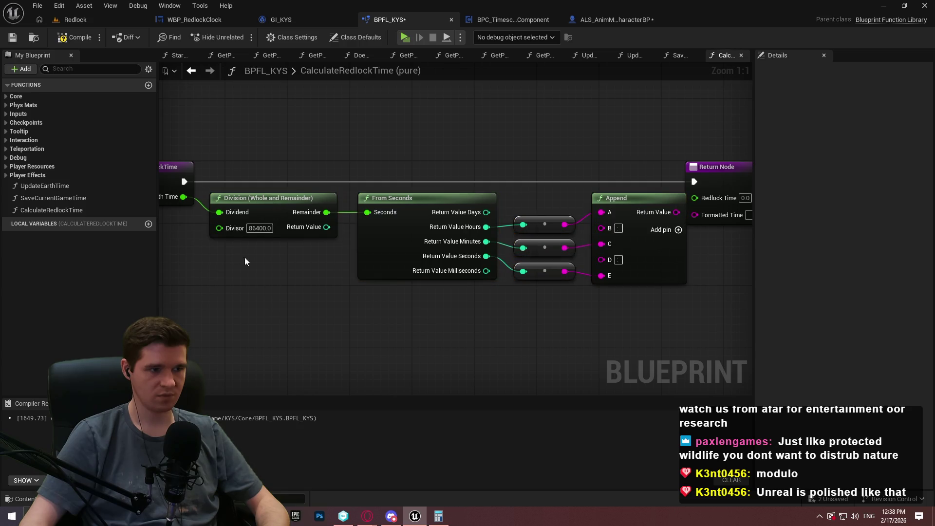
Set the Division node's divisor to 40260
{"action": "key", "text": "alt+Tab"}
{"action": "key", "text": "alt+Tab"}
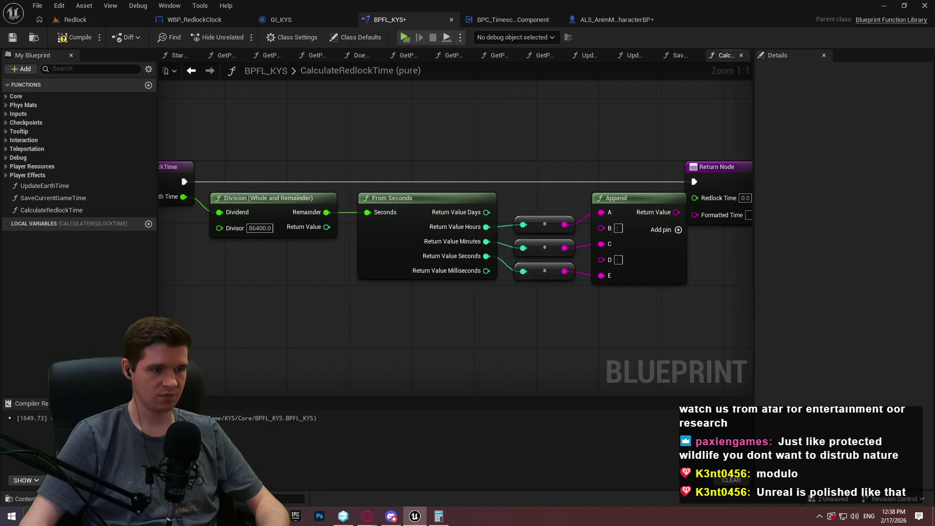
{"action": "left_click", "coordinate": [260, 228]}
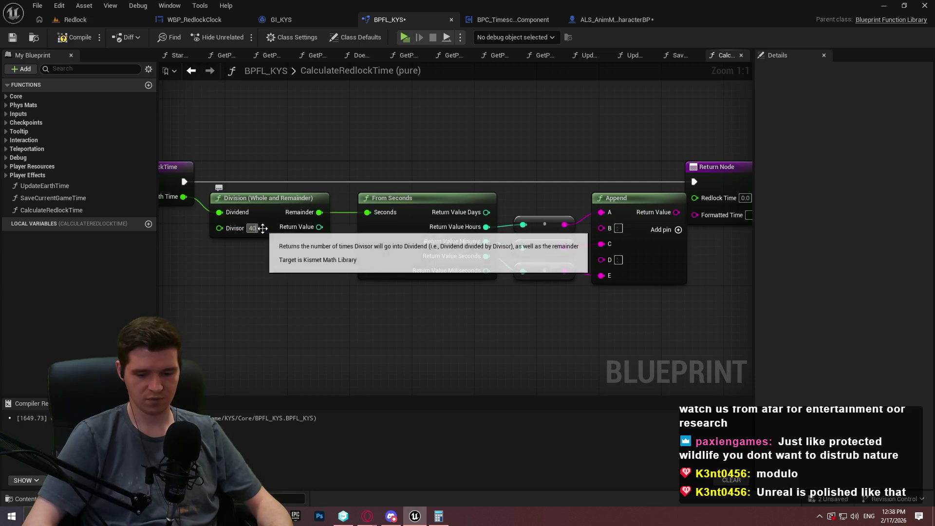
{"action": "type", "text": "40260"}
{"action": "key", "text": "Return"}
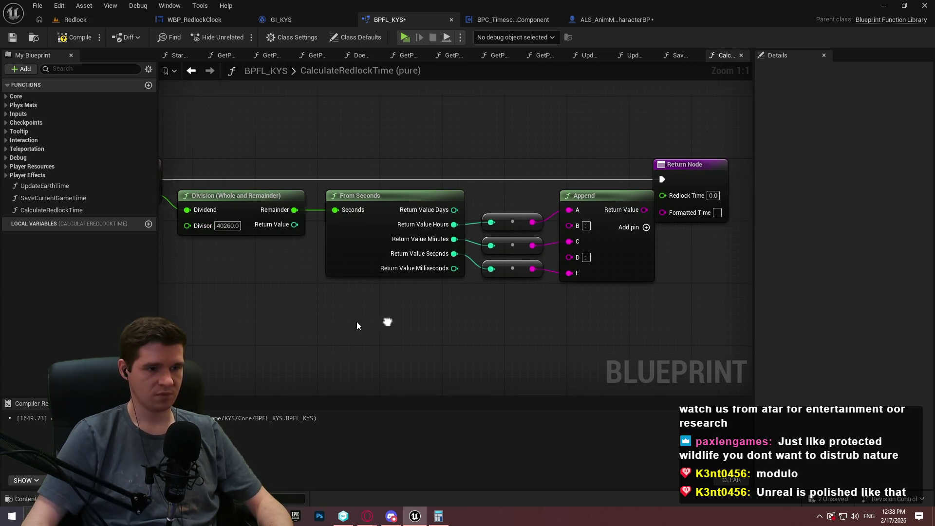
Wire Remainder into Redlock Time and Append's result into Formatted Time on the Return Node
{"action": "left_click_drag", "start_coordinate": [666, 177], "coordinate": [704, 176]}
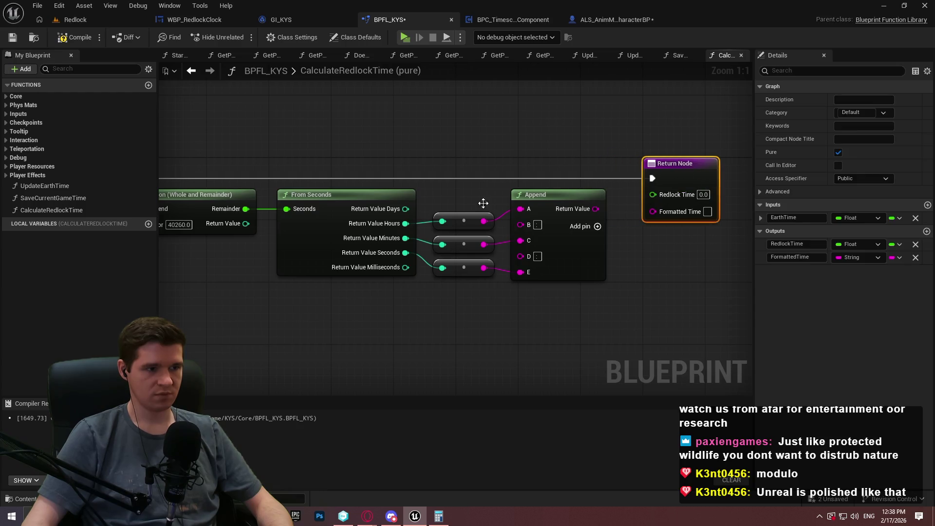
{"action": "mouse_move", "coordinate": [246, 208]}
{"action": "left_mouse_down"}
{"action": "mouse_move", "coordinate": [592, 151]}
{"action": "mouse_move", "coordinate": [652, 194]}
{"action": "left_mouse_up"}
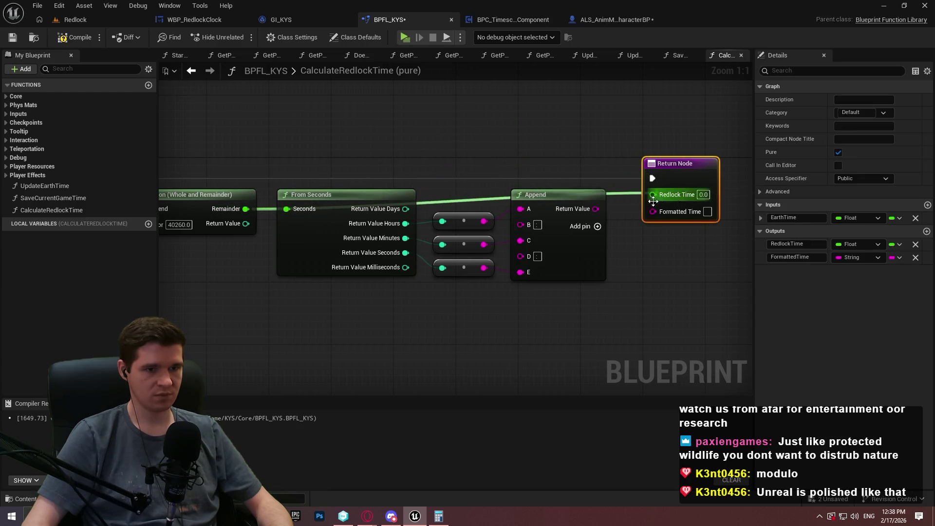
{"action": "left_click_drag", "start_coordinate": [595, 208], "coordinate": [653, 209]}
{"action": "mouse_move", "coordinate": [633, 272]}
{"action": "left_mouse_down"}
{"action": "mouse_move", "coordinate": [337, 210]}
{"action": "mouse_move", "coordinate": [330, 241]}
{"action": "left_mouse_up"}
{"action": "double_click", "coordinate": [326, 208]}
Tidy the Remainder reroute and formatting nodes, then save BPFL_KYS
{"action": "left_click_drag", "start_coordinate": [326, 208], "coordinate": [292, 204]}
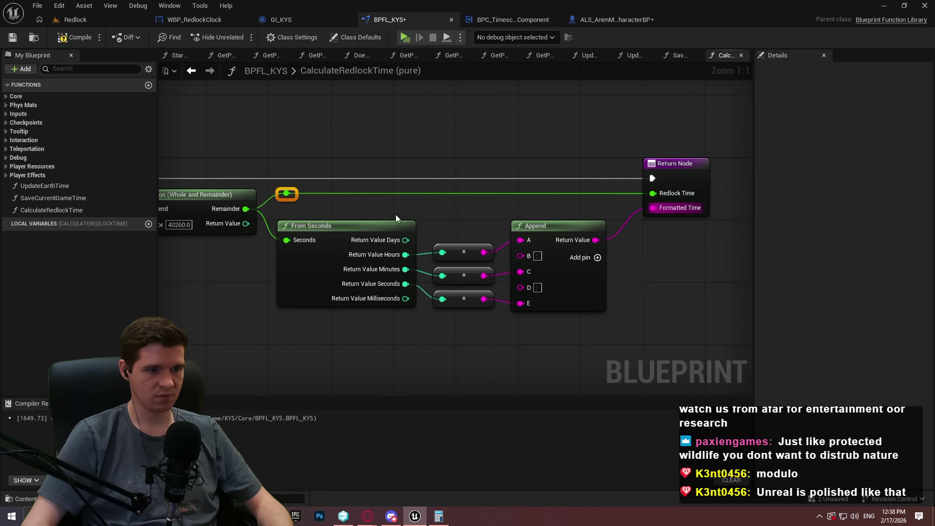
{"action": "mouse_move", "coordinate": [396, 214]}
{"action": "left_mouse_down"}
{"action": "mouse_move", "coordinate": [587, 341]}
{"action": "mouse_move", "coordinate": [326, 227]}
{"action": "left_mouse_up"}
{"action": "left_click", "coordinate": [694, 215]}
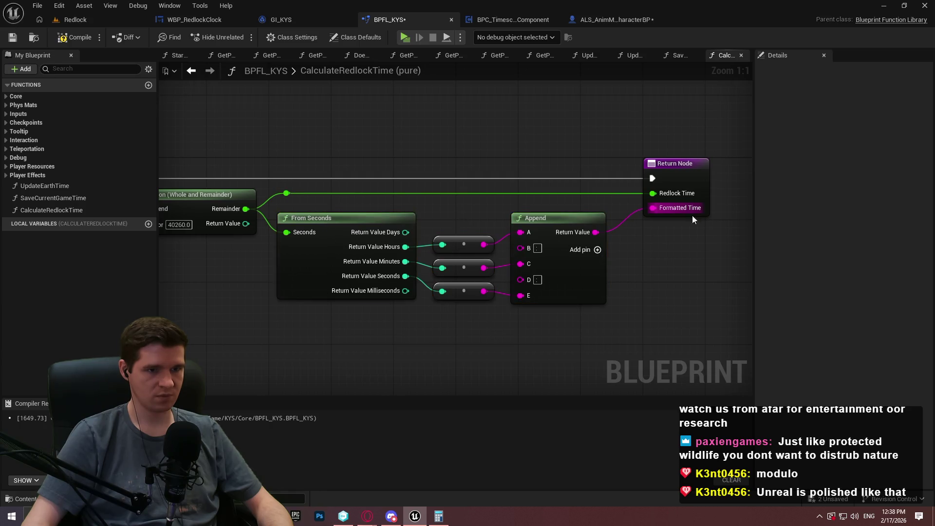
{"action": "scroll", "coordinate": [653, 259], "scroll_direction": "down", "scroll_amount": 2}
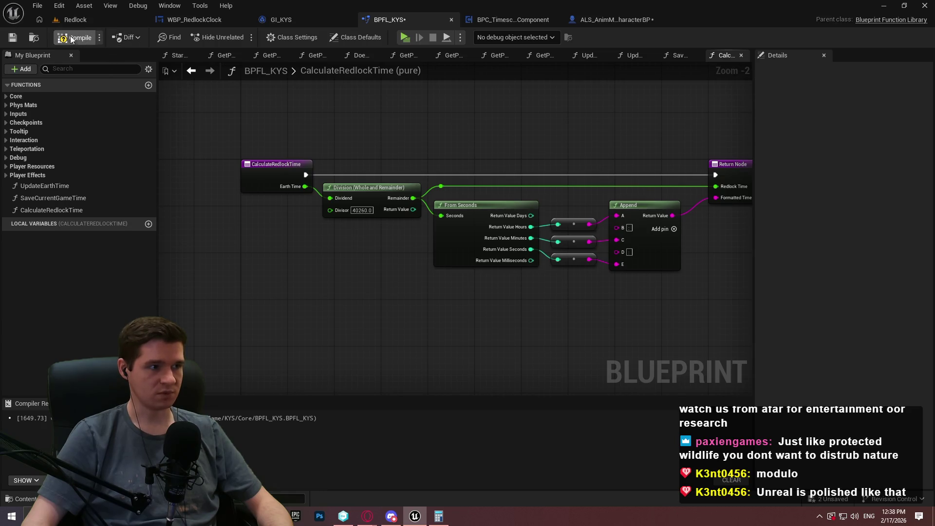
{"action": "left_click", "coordinate": [12, 37]}
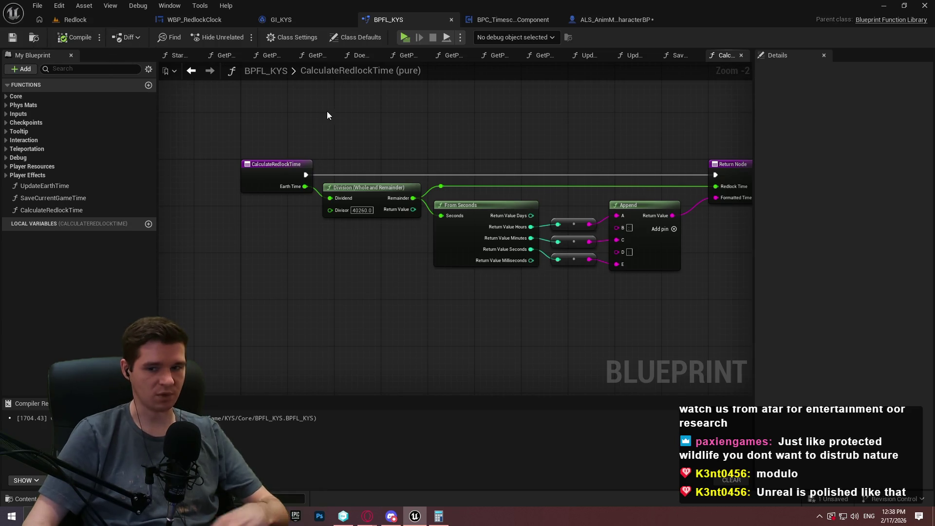
{"action": "left_click", "coordinate": [470, 19]}
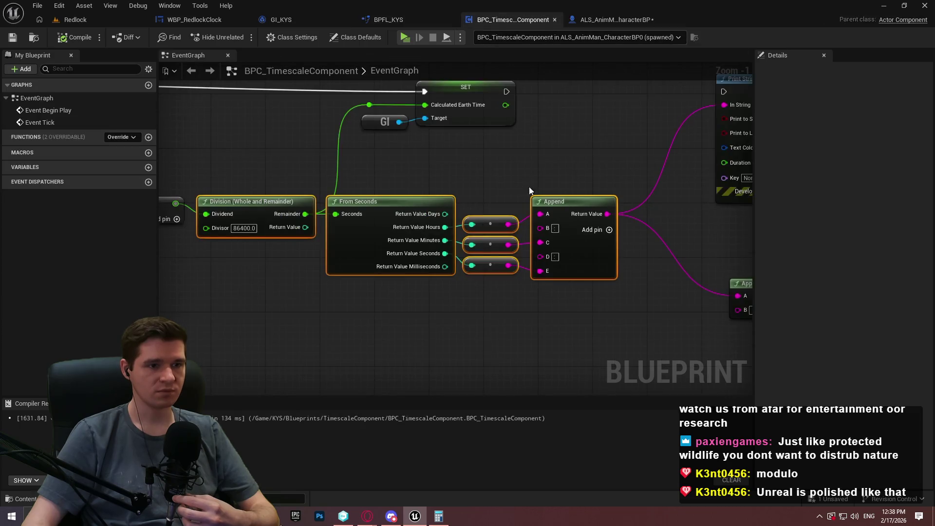
Add a Calculate Redlock Time node fed by Calculated Earth Time, beside the SET node
{"action": "scroll", "coordinate": [506, 165], "scroll_direction": "up", "scroll_amount": 1}
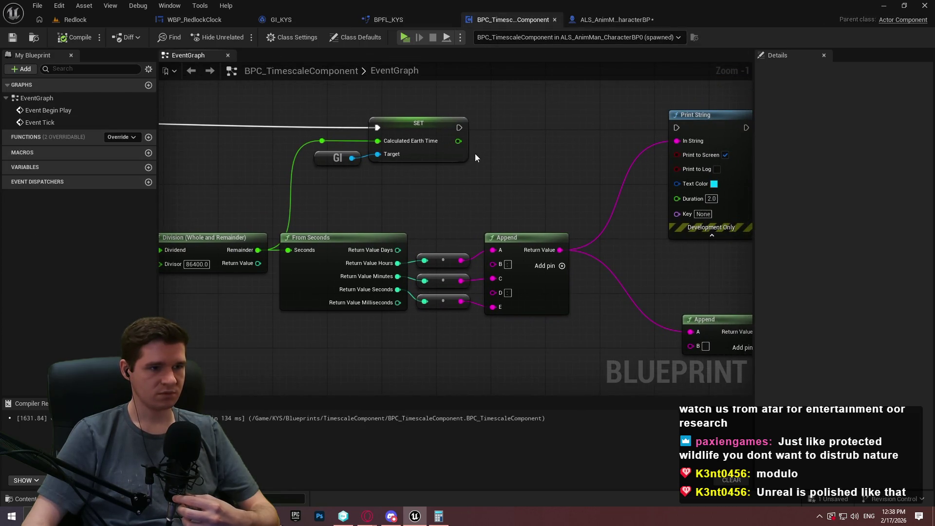
{"action": "left_click_drag", "start_coordinate": [458, 141], "coordinate": [491, 167]}
{"action": "type", "text": "redlock"}
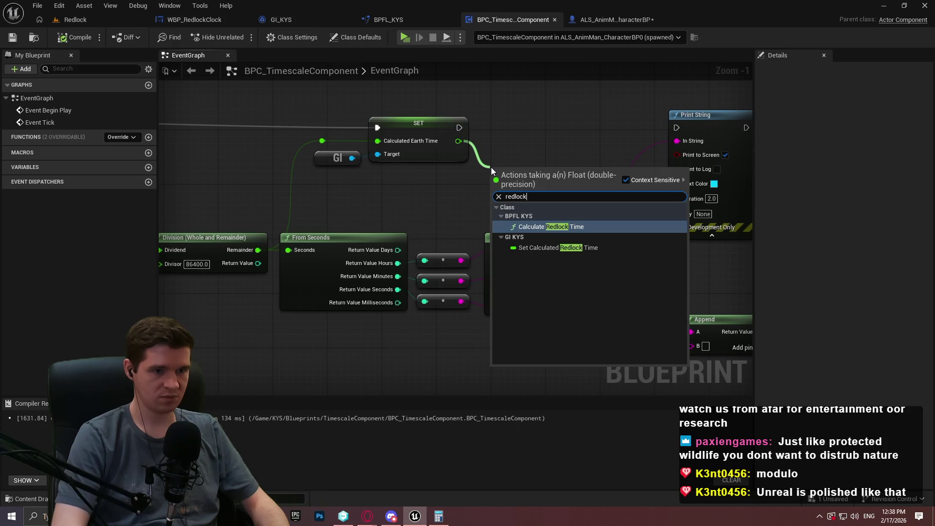
{"action": "key", "text": "Return"}
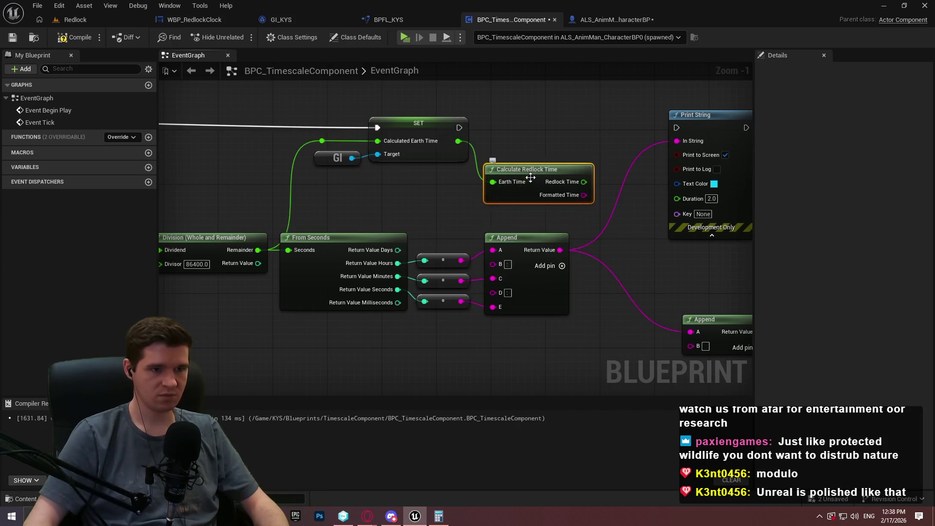
{"action": "mouse_move", "coordinate": [531, 177]}
{"action": "left_mouse_down"}
{"action": "mouse_move", "coordinate": [524, 144]}
{"action": "mouse_move", "coordinate": [530, 150]}
{"action": "left_mouse_up"}
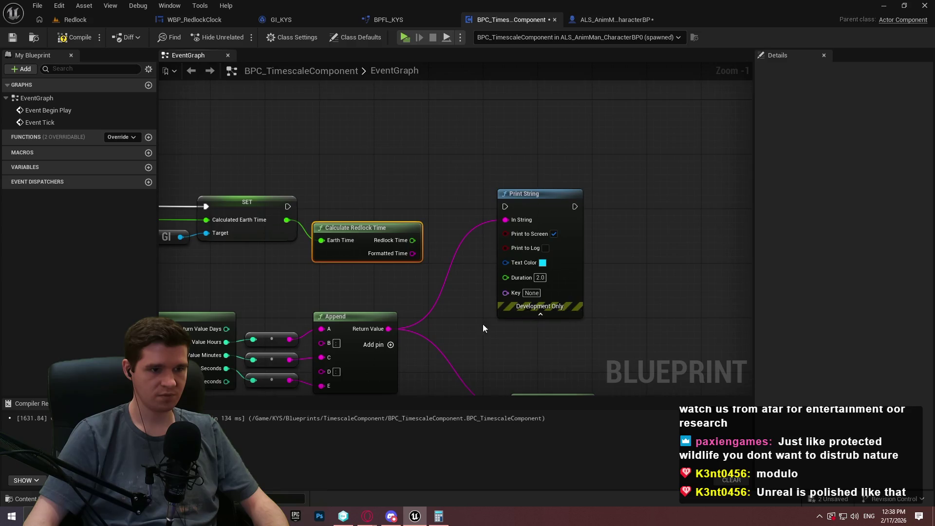
{"action": "left_click", "coordinate": [483, 328]}
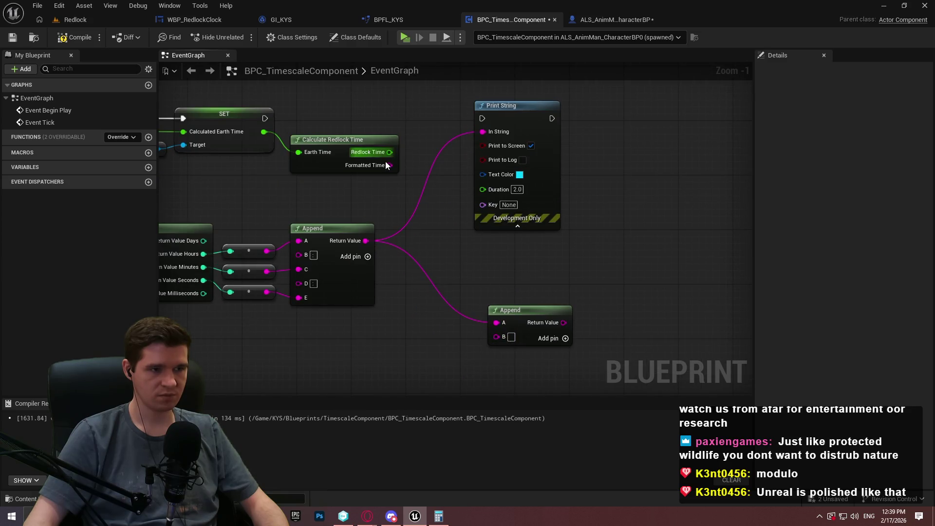
Add pin C to the lower Append, wire Formatted Time into it, and feed Append into Print String
{"action": "left_click", "coordinate": [568, 338]}
{"action": "left_click_drag", "start_coordinate": [496, 352], "coordinate": [390, 165]}
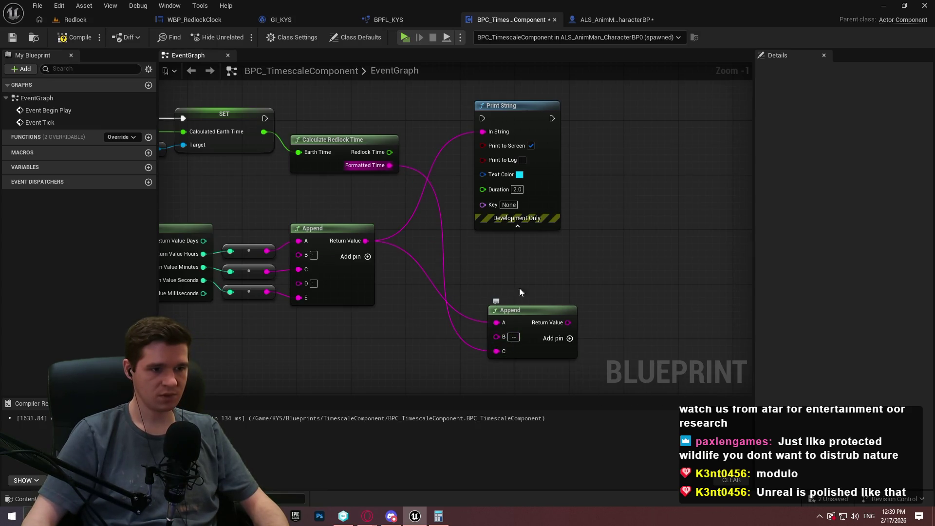
{"action": "mouse_move", "coordinate": [568, 323]}
{"action": "left_mouse_down"}
{"action": "mouse_move", "coordinate": [493, 141]}
{"action": "mouse_move", "coordinate": [616, 365]}
{"action": "mouse_move", "coordinate": [568, 323]}
{"action": "left_mouse_up"}
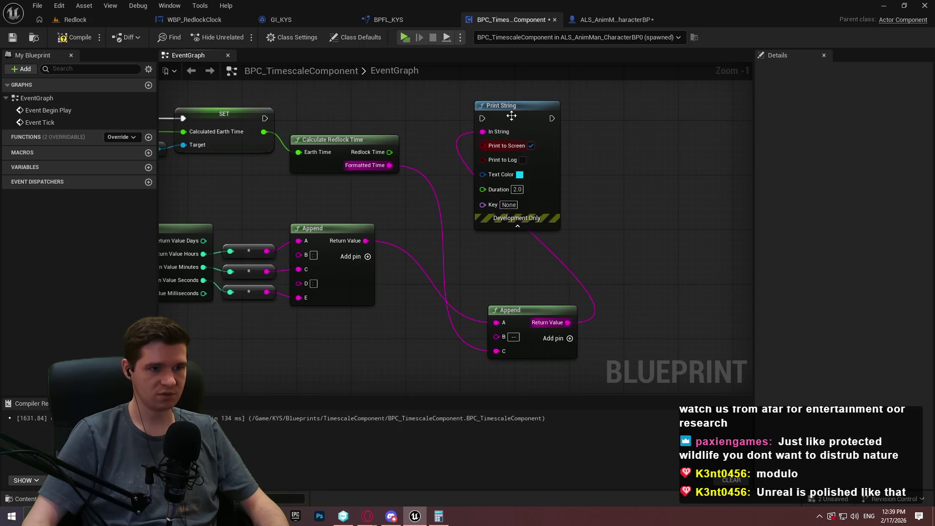
{"action": "left_click_drag", "start_coordinate": [511, 117], "coordinate": [641, 124]}
{"action": "left_click_drag", "start_coordinate": [414, 201], "coordinate": [554, 217]}
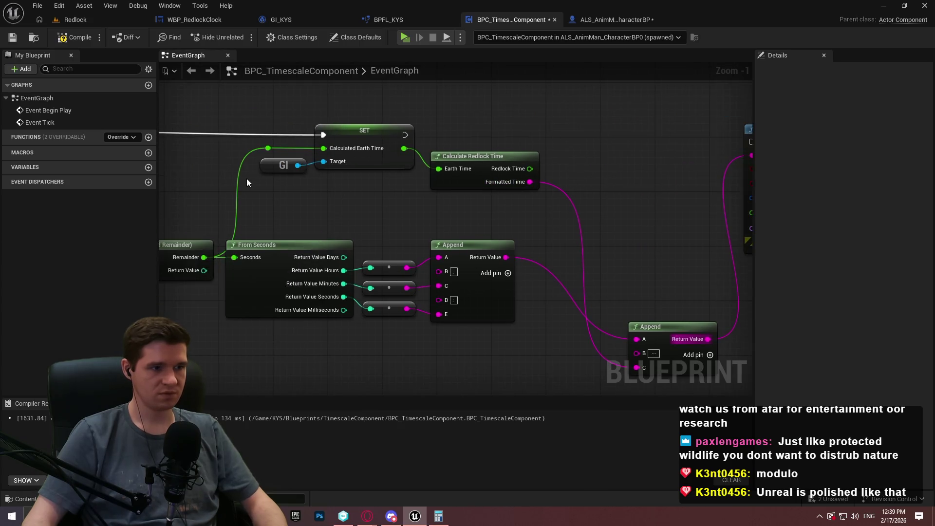
Duplicate the GI reference and add a Calculated Redlock Time SET storing Redlock Time
{"action": "left_click", "coordinate": [266, 161]}
{"action": "key", "text": "ctrl+c"}
{"action": "key", "text": "ctrl+v"}
{"action": "left_click_drag", "start_coordinate": [592, 158], "coordinate": [657, 148]}
{"action": "type", "text": "redlo"}
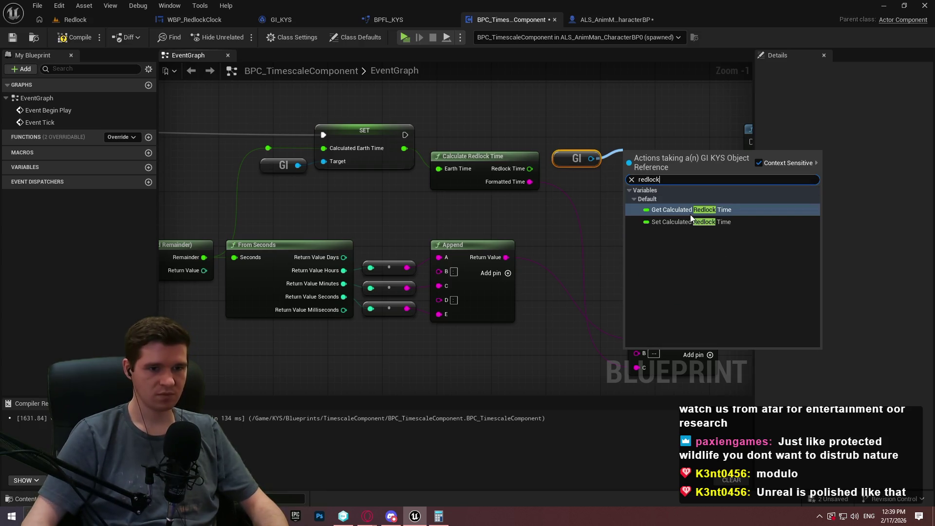
{"action": "left_click", "coordinate": [691, 221]}
{"action": "mouse_move", "coordinate": [530, 169]}
{"action": "left_mouse_down"}
{"action": "mouse_move", "coordinate": [631, 173]}
{"action": "mouse_move", "coordinate": [610, 189]}
{"action": "left_mouse_up"}
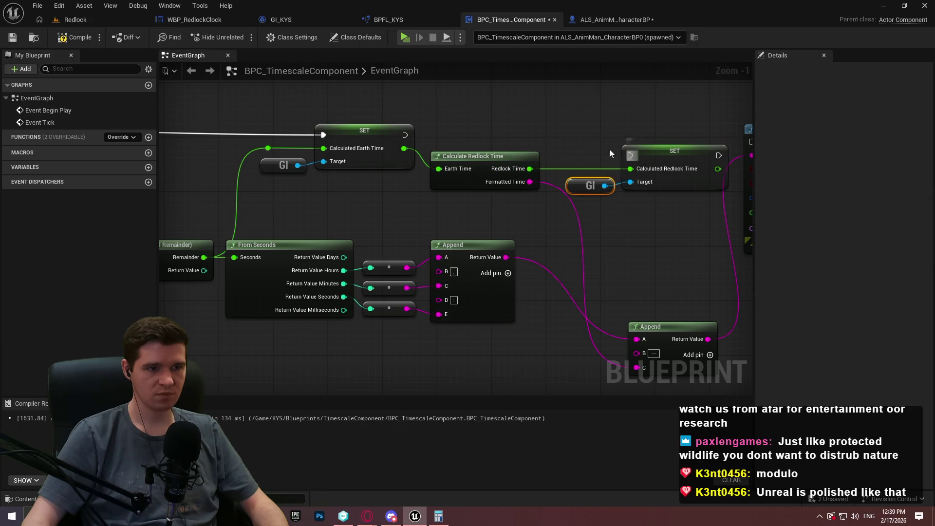
Chain the first SET into the redlock-time SET, then into Print String, with a Redlock Time reroute
{"action": "left_click_drag", "start_coordinate": [631, 155], "coordinate": [405, 134]}
{"action": "mouse_move", "coordinate": [672, 150]}
{"action": "left_mouse_down"}
{"action": "mouse_move", "coordinate": [673, 129]}
{"action": "mouse_move", "coordinate": [656, 133]}
{"action": "left_mouse_up"}
{"action": "left_click_drag", "start_coordinate": [574, 189], "coordinate": [575, 155]}
{"action": "double_click", "coordinate": [590, 148]}
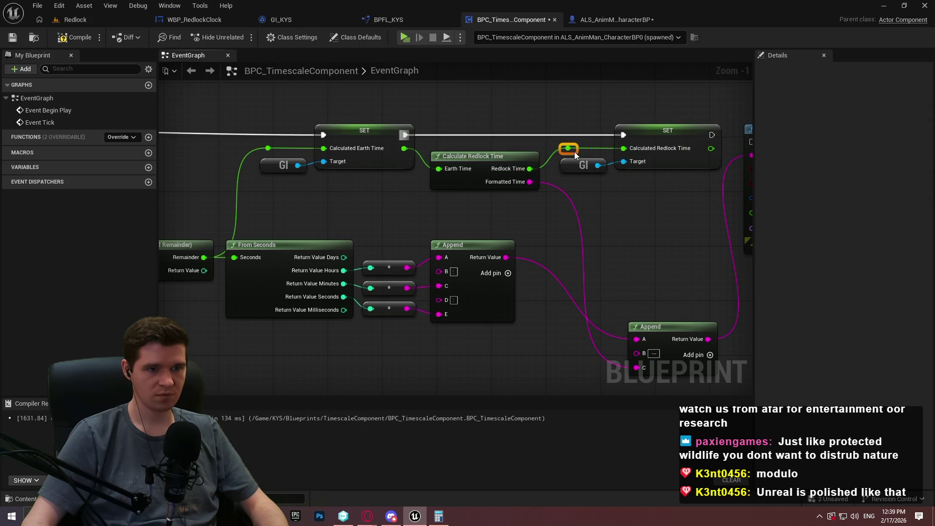
{"action": "mouse_move", "coordinate": [627, 210]}
{"action": "left_mouse_down"}
{"action": "mouse_move", "coordinate": [598, 164]}
{"action": "mouse_move", "coordinate": [552, 129]}
{"action": "left_mouse_up"}
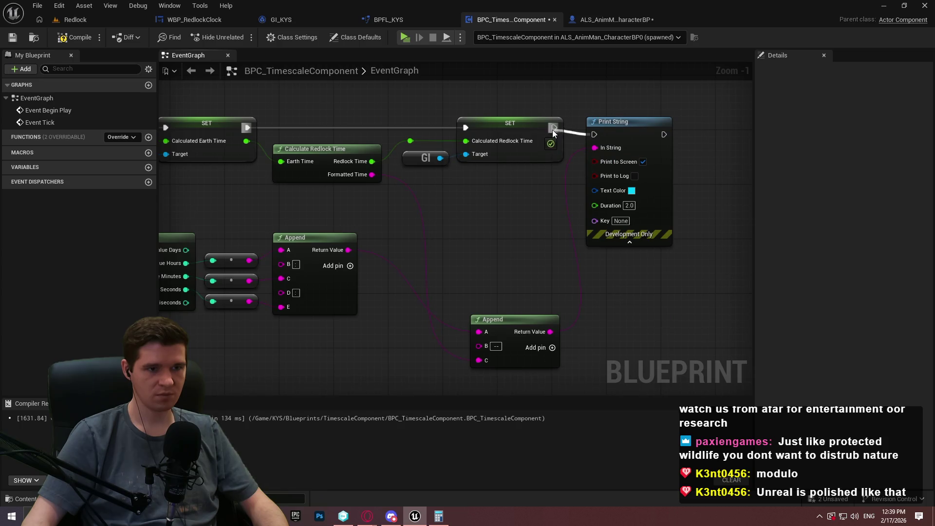
{"action": "left_click_drag", "start_coordinate": [613, 121], "coordinate": [676, 114]}
{"action": "left_click", "coordinate": [530, 274]}
{"action": "mouse_move", "coordinate": [533, 320]}
{"action": "left_mouse_down"}
{"action": "mouse_move", "coordinate": [540, 185]}
{"action": "mouse_move", "coordinate": [531, 191]}
{"action": "left_mouse_up"}
{"action": "left_click", "coordinate": [627, 256]}
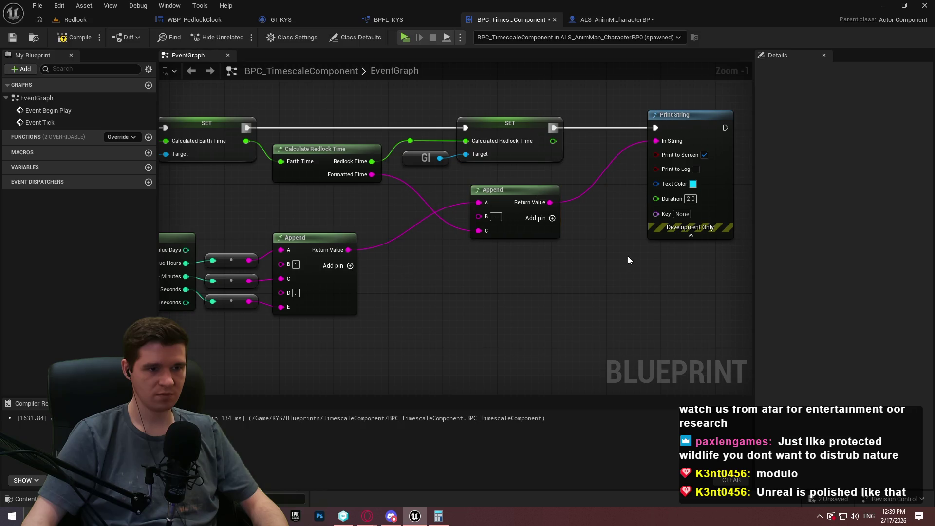
Compile and save BPC_TimescaleComponent, then move on to the Redlock level editor
{"action": "scroll", "coordinate": [628, 256], "scroll_direction": "down", "scroll_amount": 3}
{"action": "scroll", "coordinate": [478, 244], "scroll_direction": "up", "scroll_amount": 1}
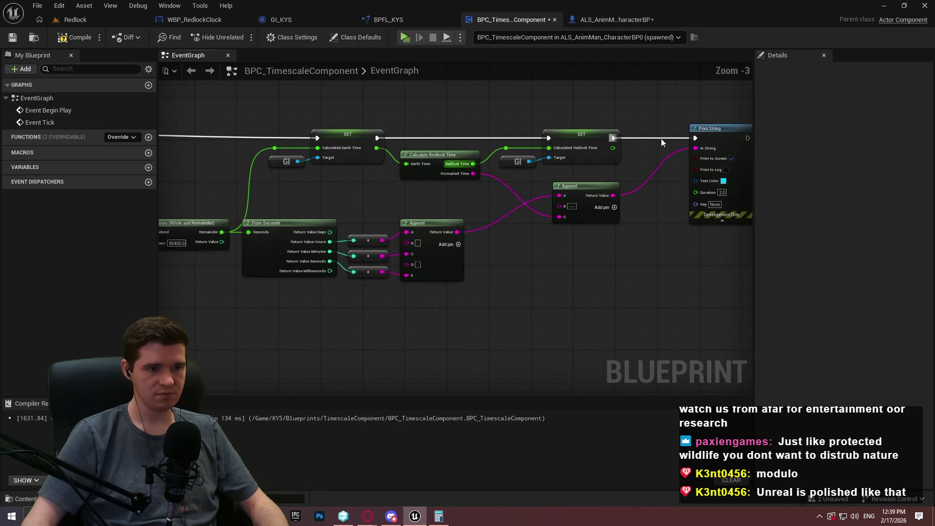
{"action": "left_click", "coordinate": [83, 40]}
{"action": "left_click", "coordinate": [12, 40]}
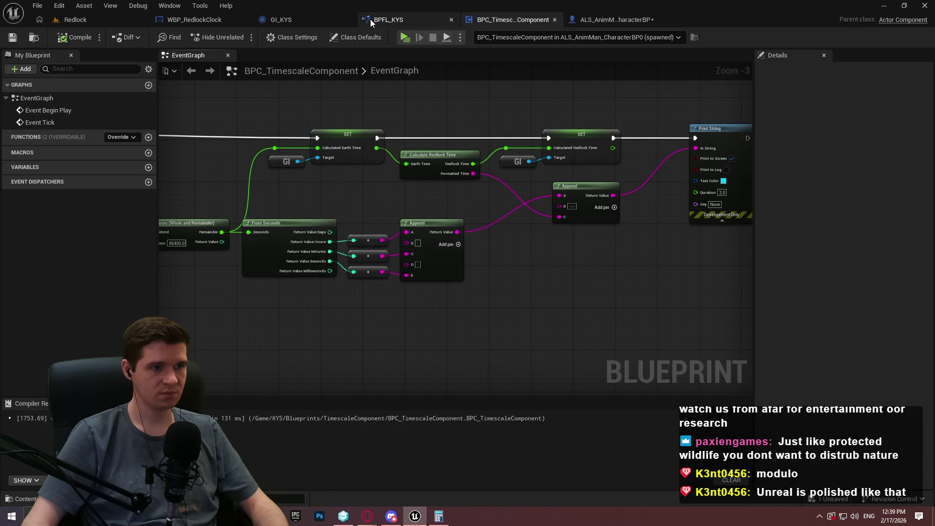
{"action": "left_click", "coordinate": [371, 19]}
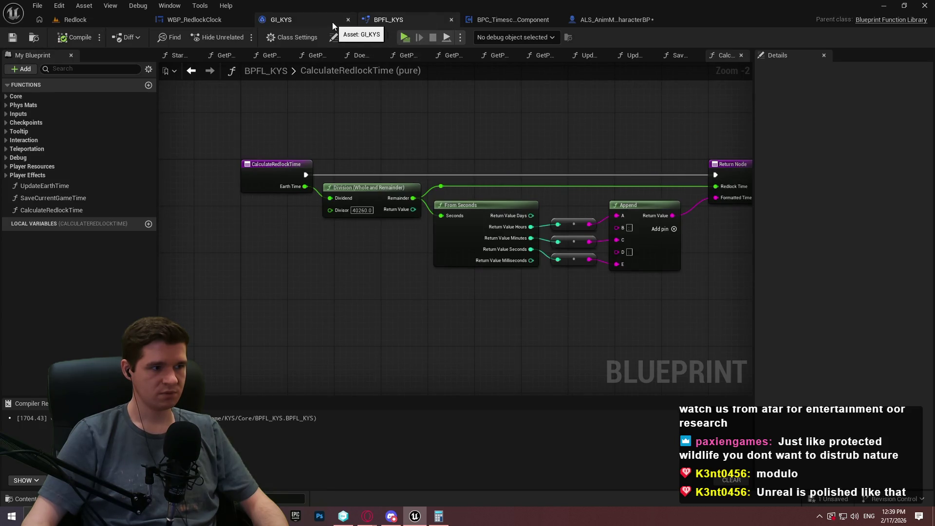
{"action": "left_click", "coordinate": [77, 20]}
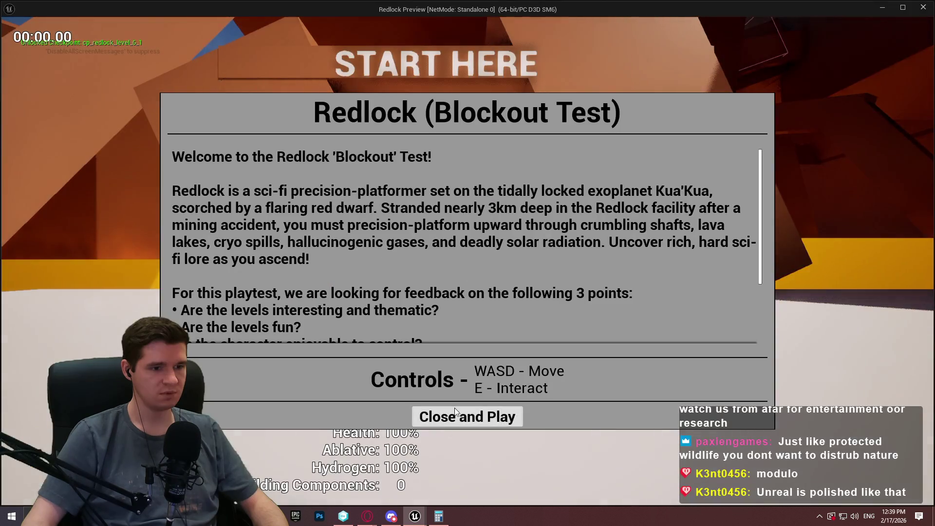
Play the Redlock level standalone, walk the character toward the START HERE sign, and return to the editor
{"action": "left_click", "coordinate": [468, 416]}
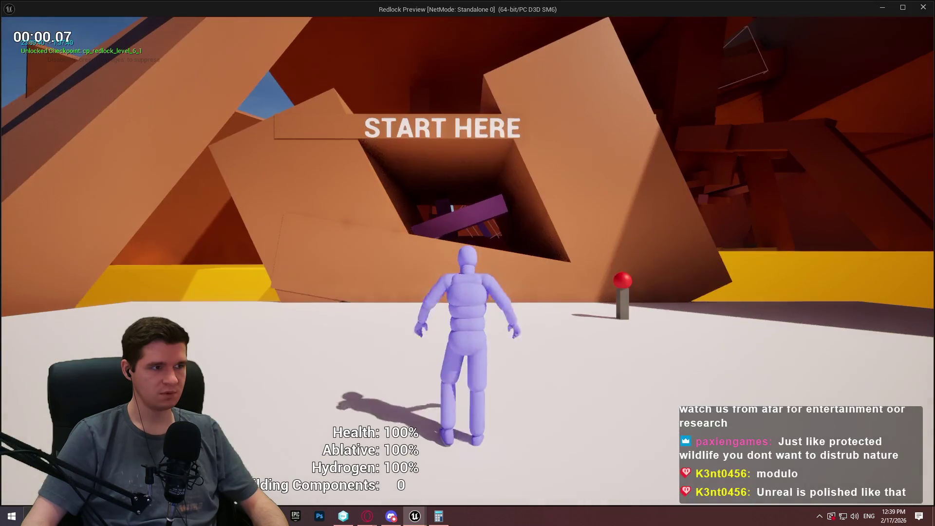
{"action": "key", "text": "w"}
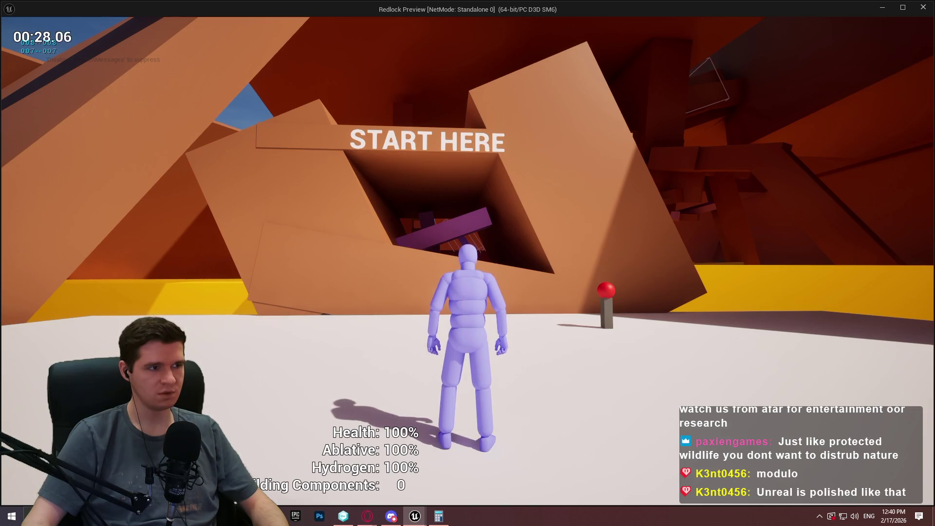
{"action": "key", "text": "alt+Tab"}
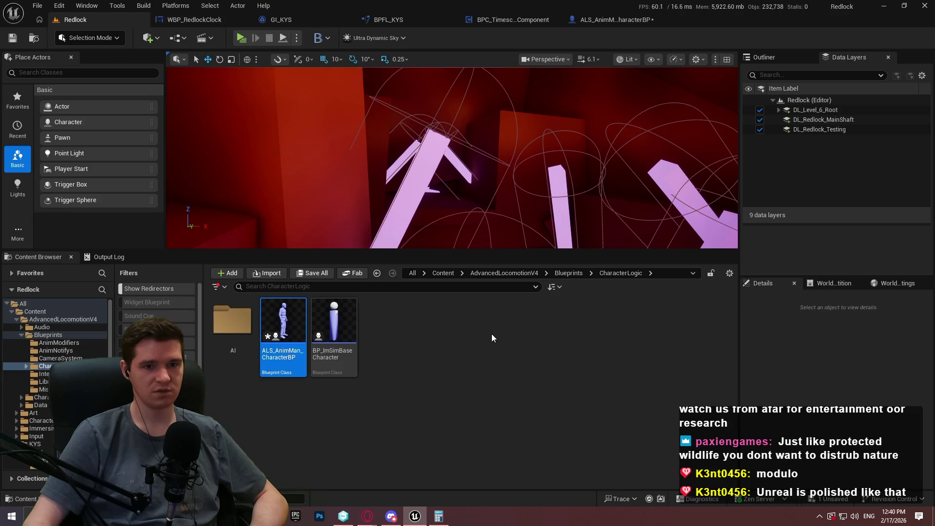
{"action": "left_click", "coordinate": [484, 348]}
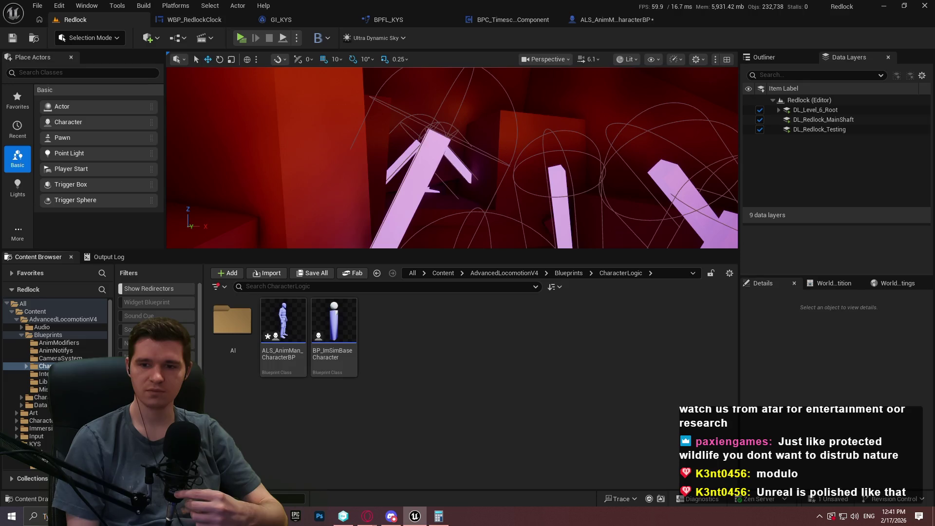
{"action": "key", "text": "alt+Tab"}
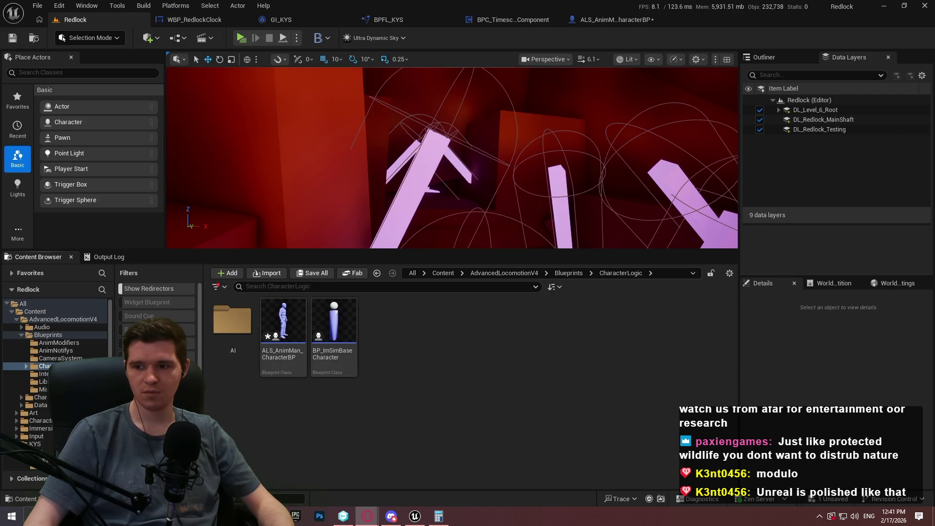
From the LHS 3844 b article, open Orbital period in a background tab and go to Semi-major and semi-minor axes
{"action": "key", "text": "alt+Tab"}
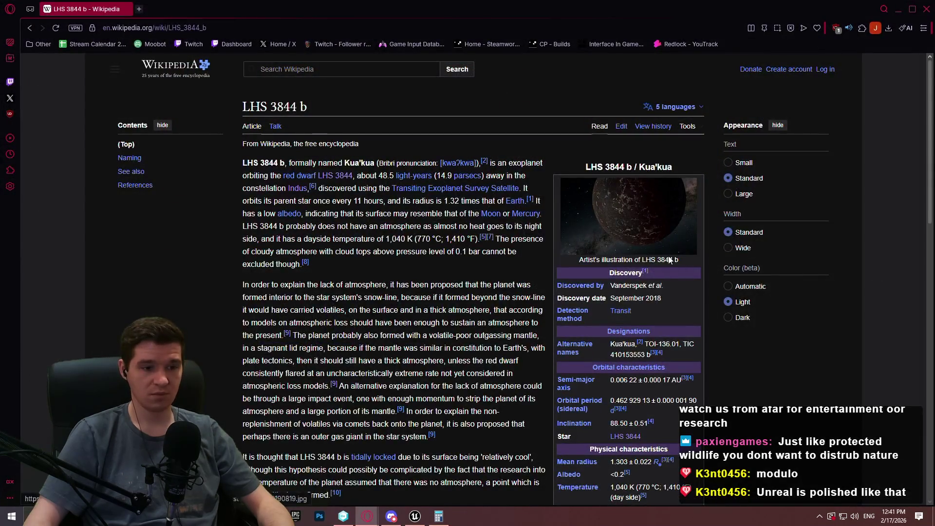
{"action": "scroll", "coordinate": [687, 272], "scroll_direction": "down", "scroll_amount": 1}
{"action": "mouse_move", "coordinate": [584, 220]}
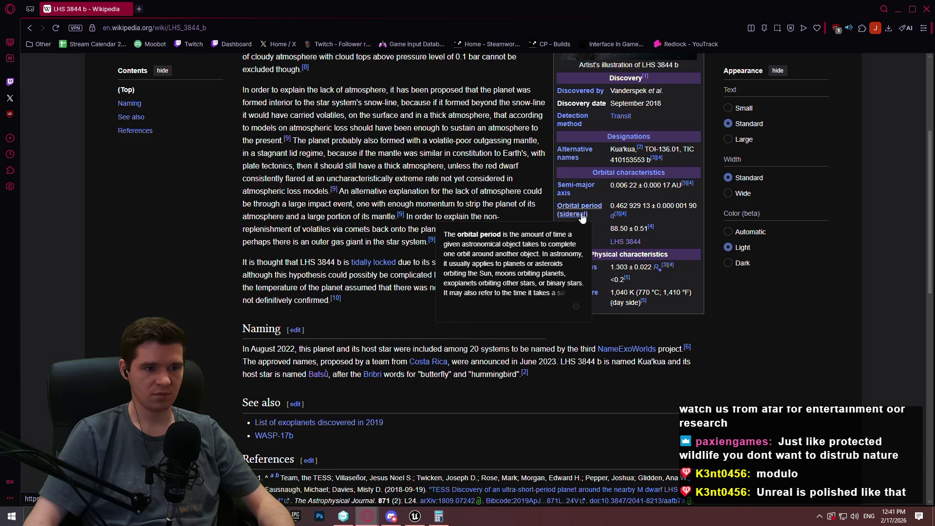
{"action": "middle_click", "coordinate": [583, 218]}
{"action": "left_click", "coordinate": [577, 189]}
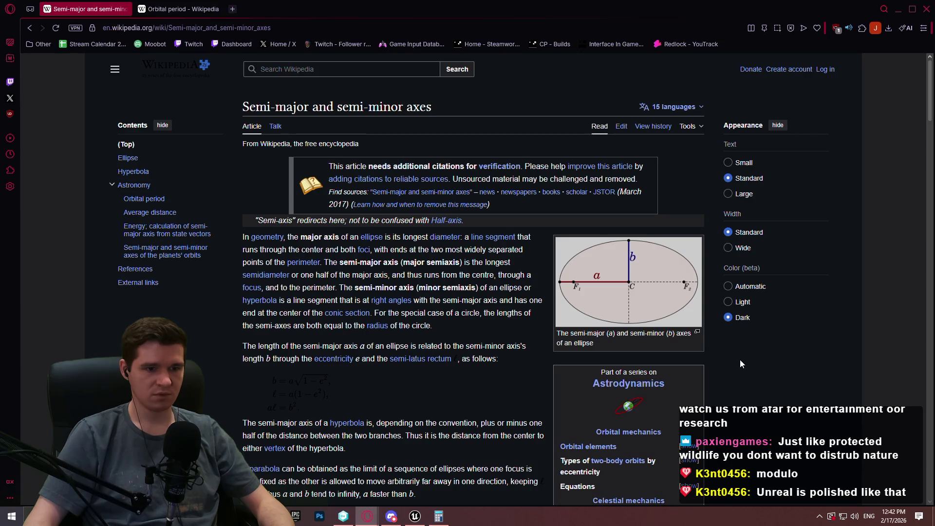
Disable force dark mode on the page so the formulas render readably
{"action": "scroll", "coordinate": [741, 360], "scroll_direction": "down", "scroll_amount": 3}
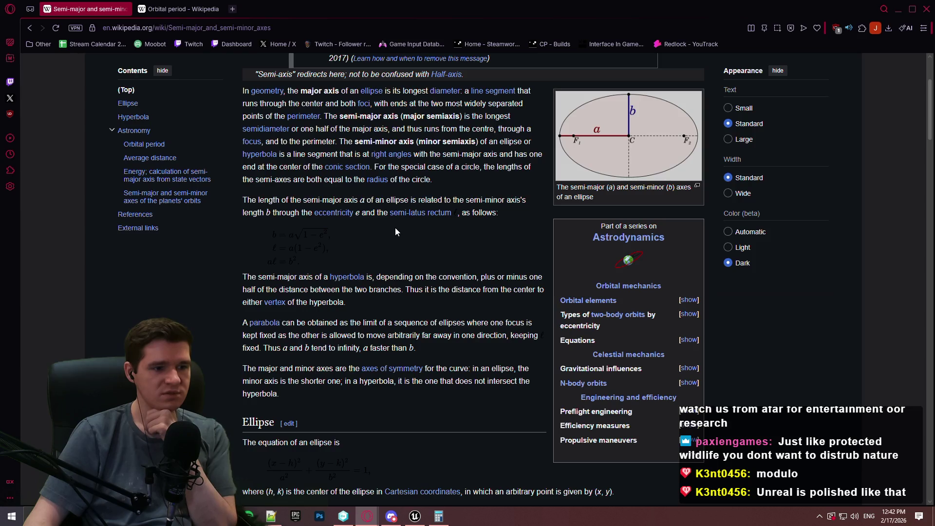
{"action": "scroll", "coordinate": [395, 231], "scroll_direction": "down", "scroll_amount": 5}
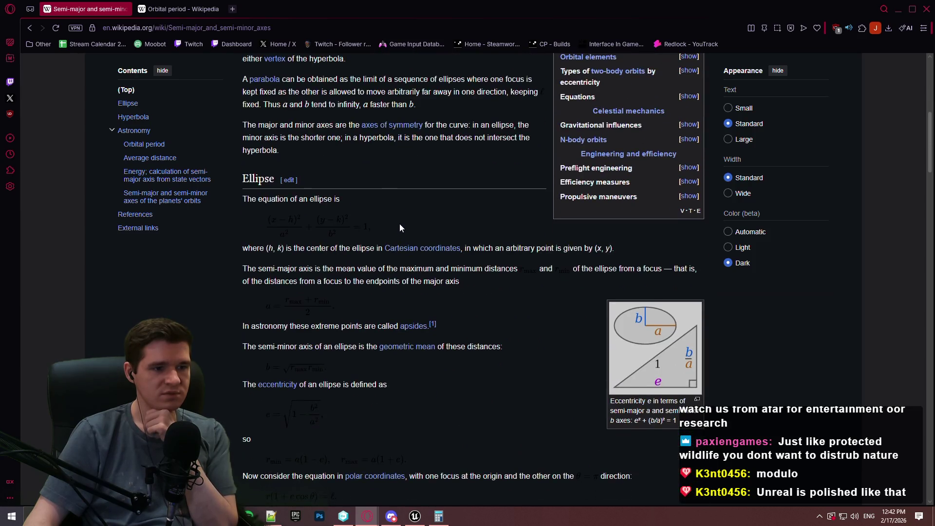
{"action": "right_click", "coordinate": [521, 307]}
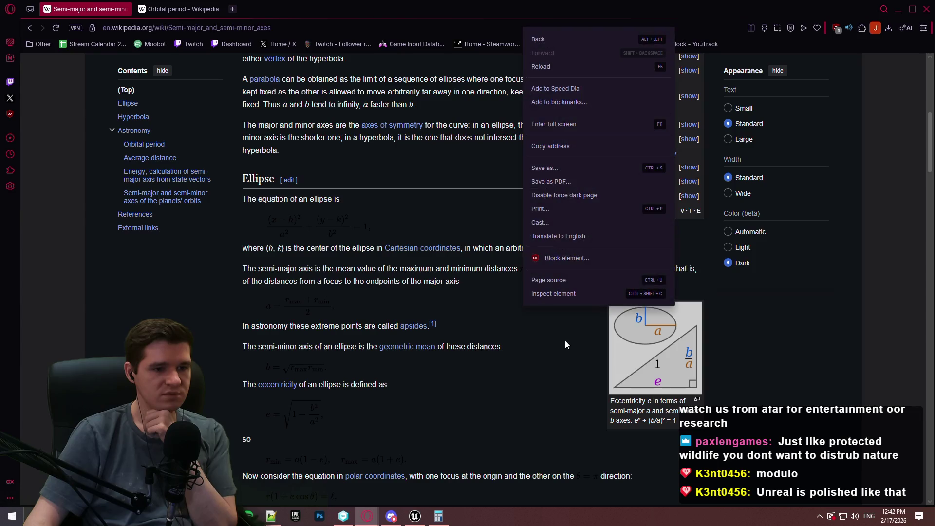
{"action": "left_click", "coordinate": [573, 200]}
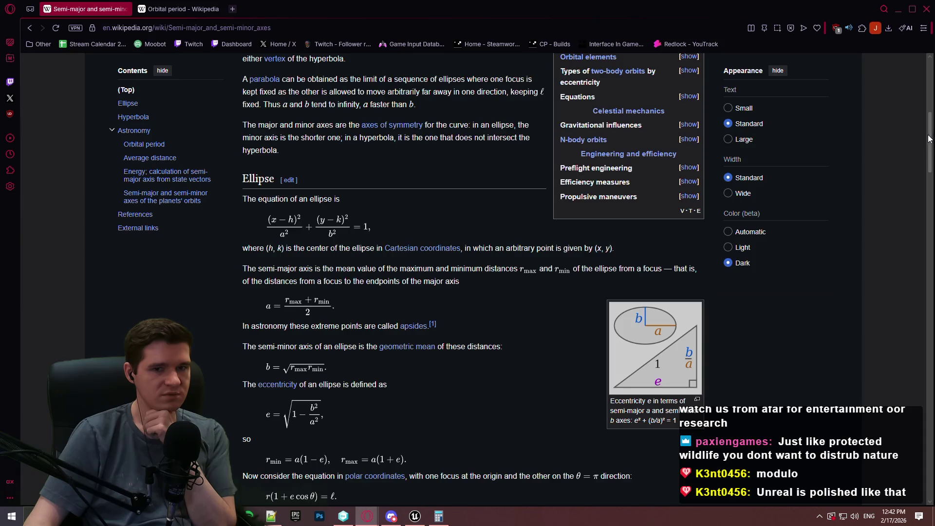
{"action": "mouse_move", "coordinate": [929, 138]}
{"action": "left_mouse_down"}
{"action": "mouse_move", "coordinate": [929, 149]}
{"action": "mouse_move", "coordinate": [929, 80]}
{"action": "mouse_move", "coordinate": [928, 220]}
{"action": "mouse_move", "coordinate": [913, 290]}
{"action": "left_mouse_up"}
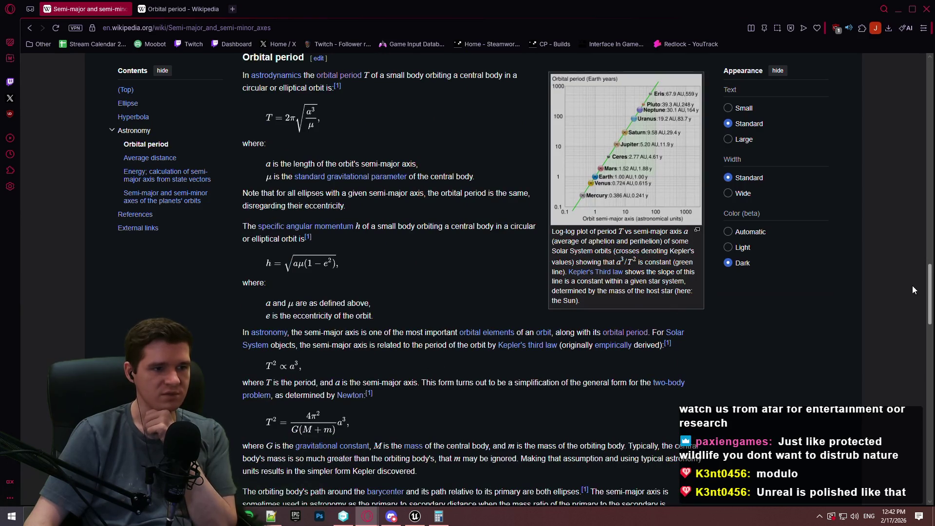
Expand the Astrodynamics navbox groups: Gravitational influences, N-body orbits, Types of two-body orbits, Orbital elements
{"action": "scroll", "coordinate": [911, 297], "scroll_direction": "down", "scroll_amount": 4}
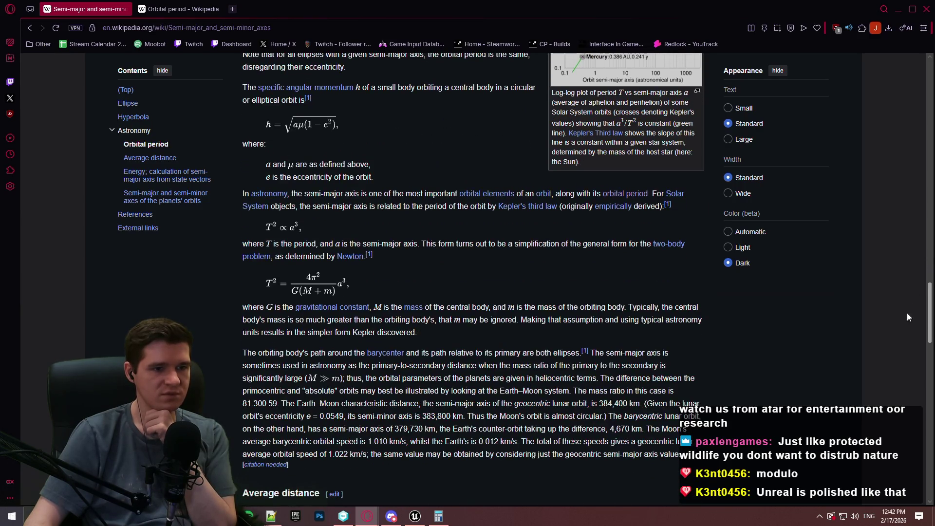
{"action": "scroll", "coordinate": [902, 331], "scroll_direction": "down", "scroll_amount": 6}
{"action": "scroll", "coordinate": [896, 361], "scroll_direction": "down", "scroll_amount": 10}
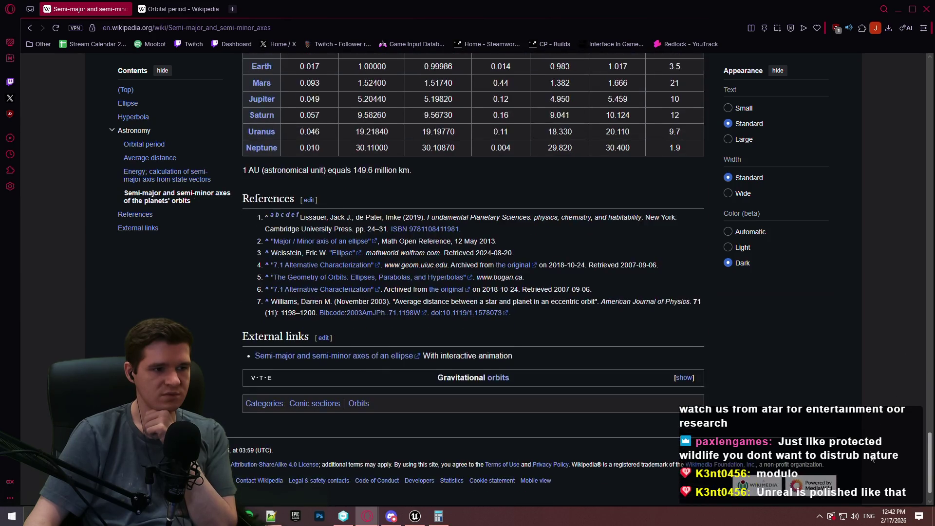
{"action": "scroll", "coordinate": [860, 165], "scroll_direction": "up", "scroll_amount": 20}
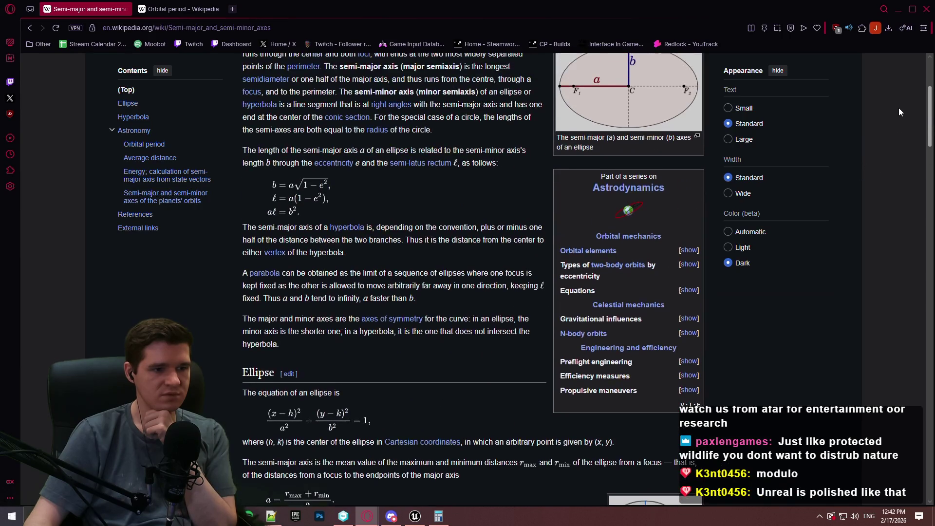
{"action": "scroll", "coordinate": [899, 107], "scroll_direction": "up", "scroll_amount": 5}
{"action": "scroll", "coordinate": [902, 88], "scroll_direction": "down", "scroll_amount": 5}
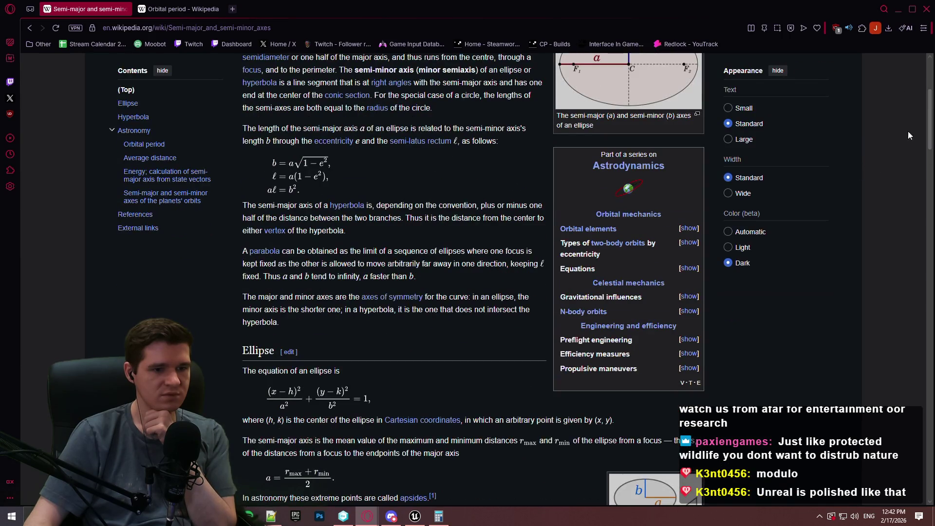
{"action": "left_click", "coordinate": [694, 297]}
{"action": "left_click", "coordinate": [689, 331]}
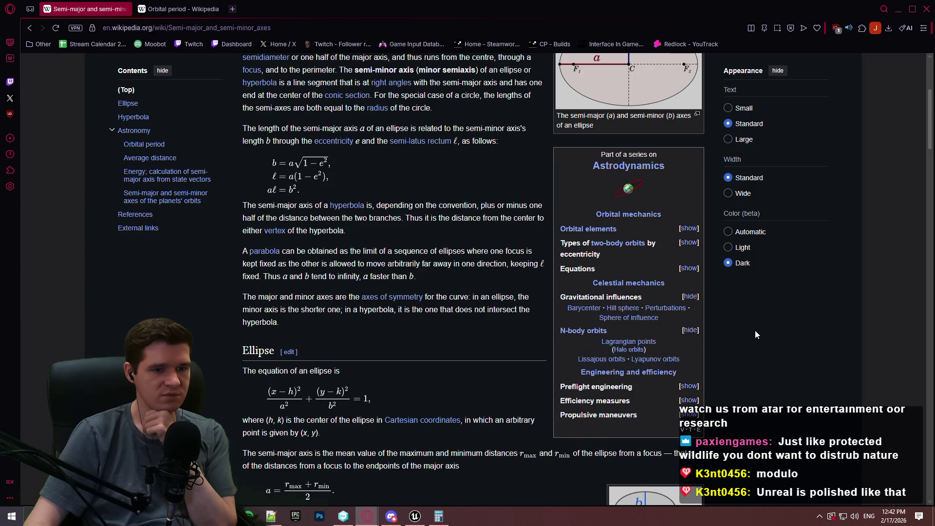
{"action": "left_click", "coordinate": [695, 244]}
{"action": "left_click", "coordinate": [691, 229]}
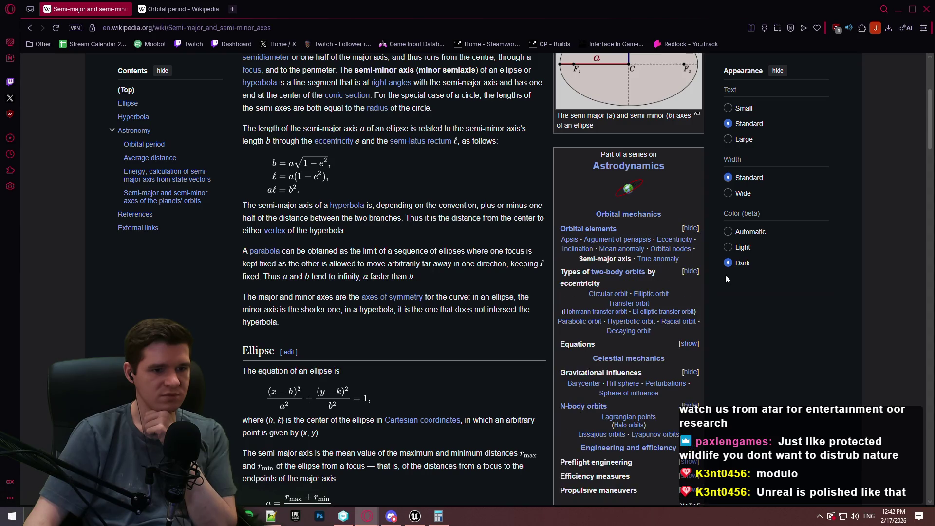